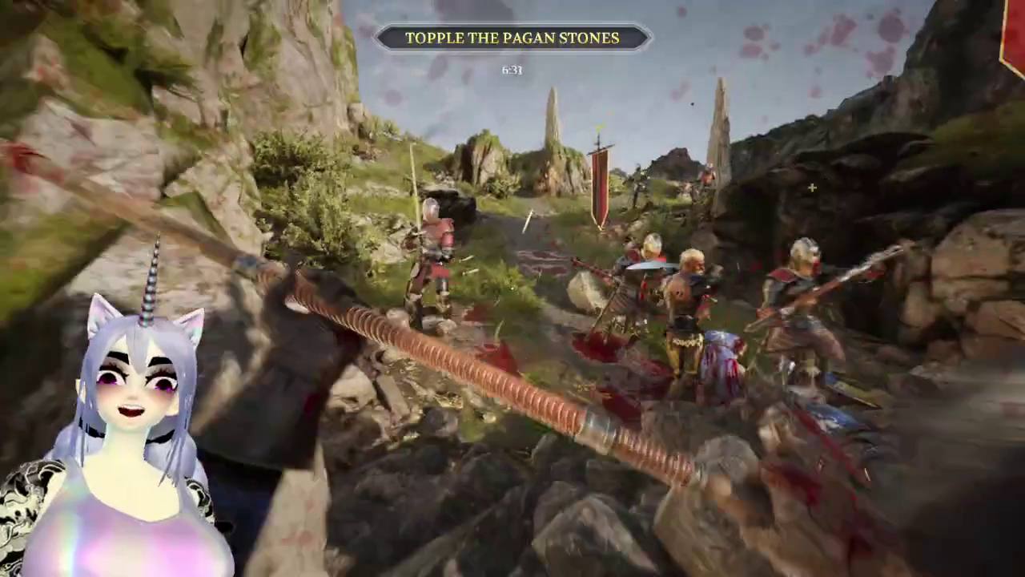
Block, then sweep the polearm through the melee at the armoured enemy and the group.
right_click(513, 288)
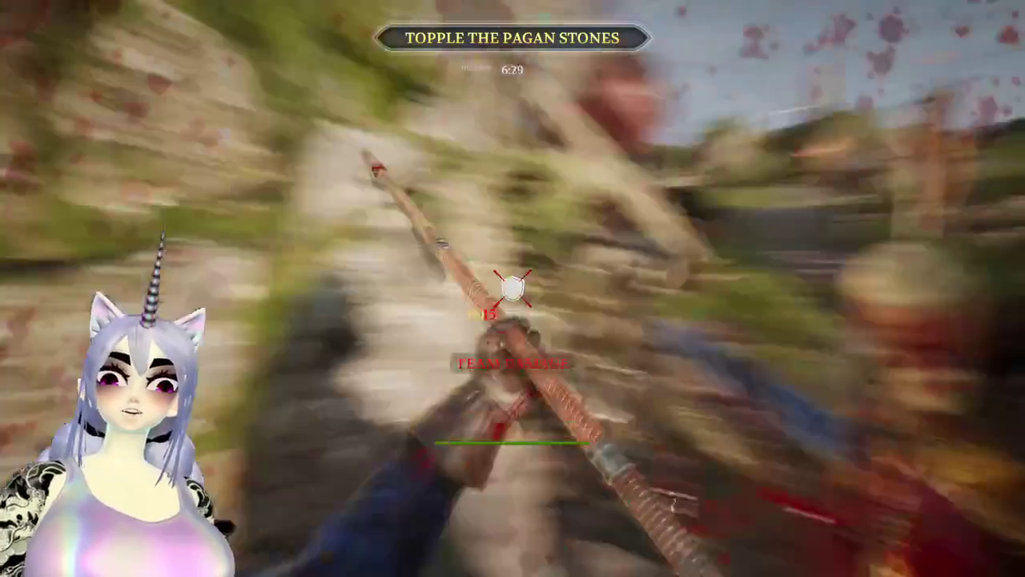
click(512, 288)
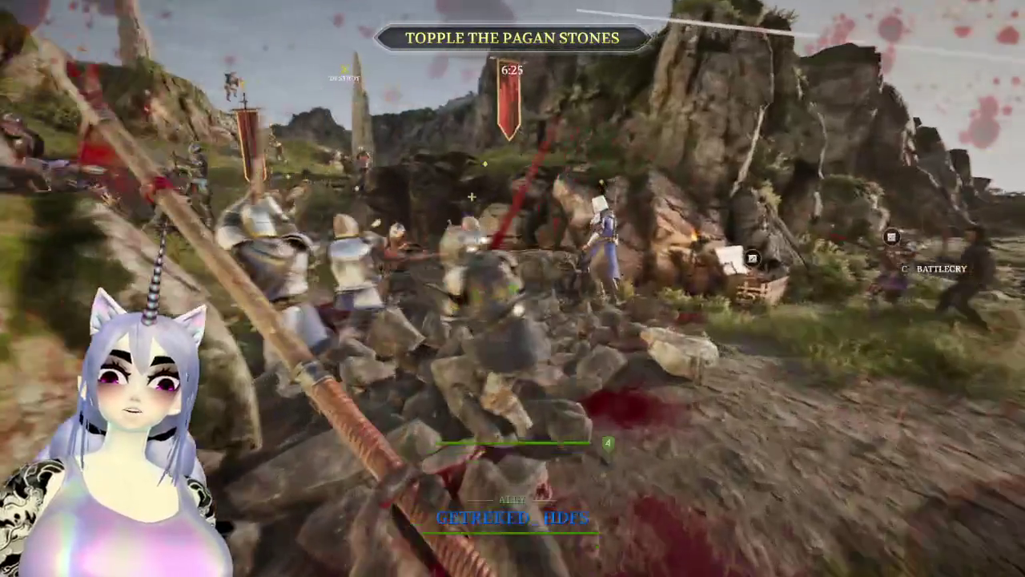
click(512, 288)
click(512, 289)
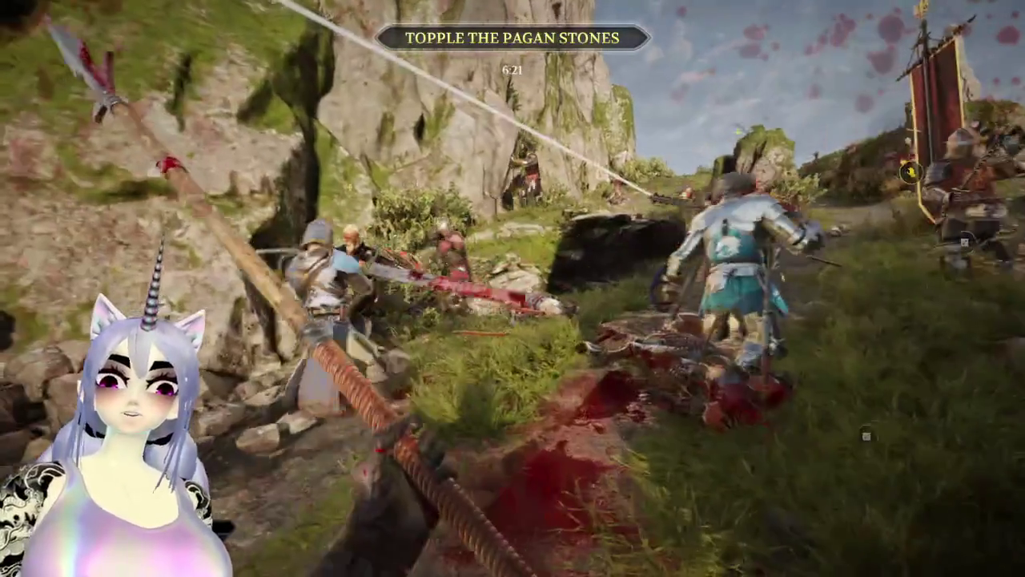
click(513, 289)
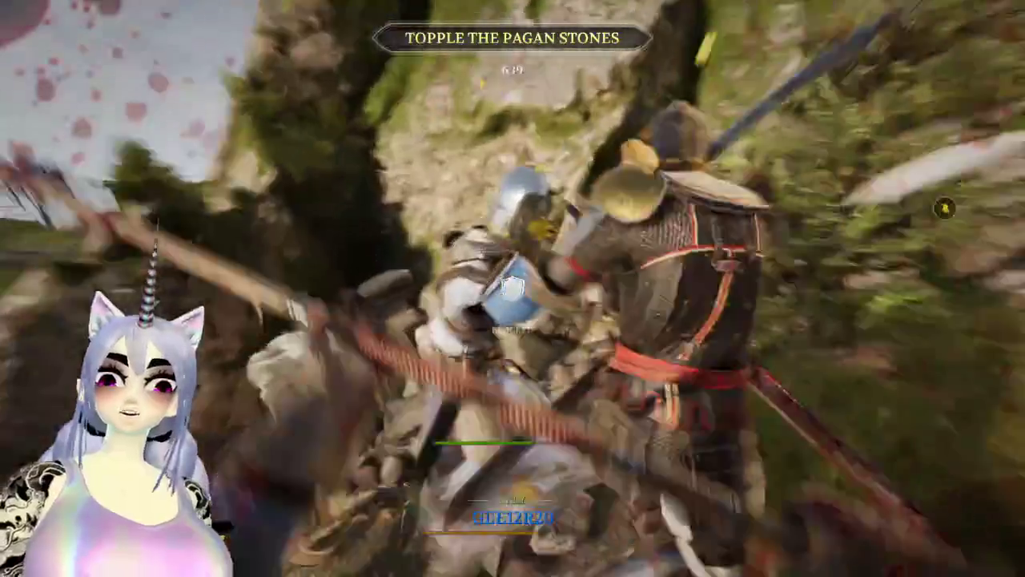
click(512, 289)
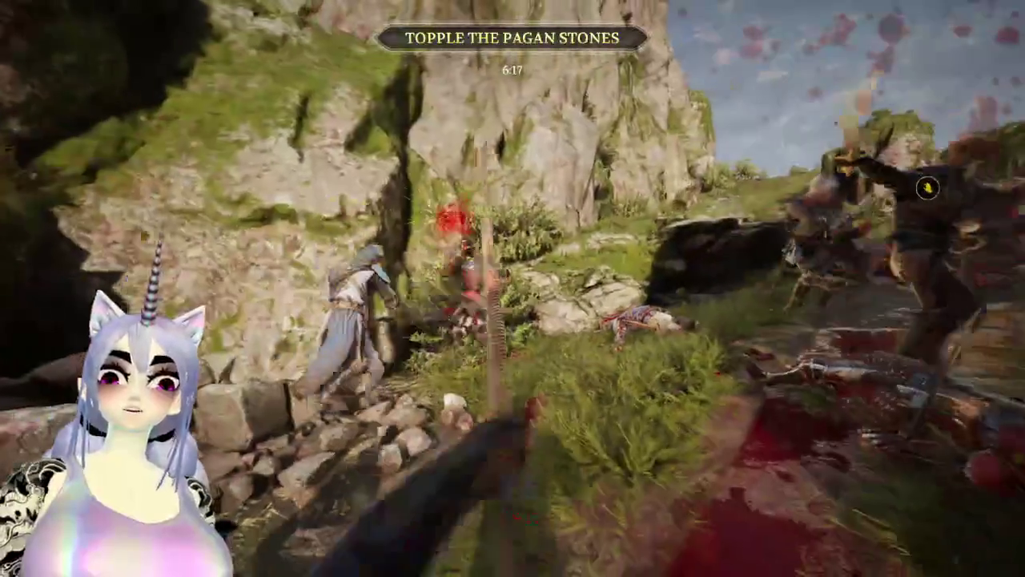
click(513, 288)
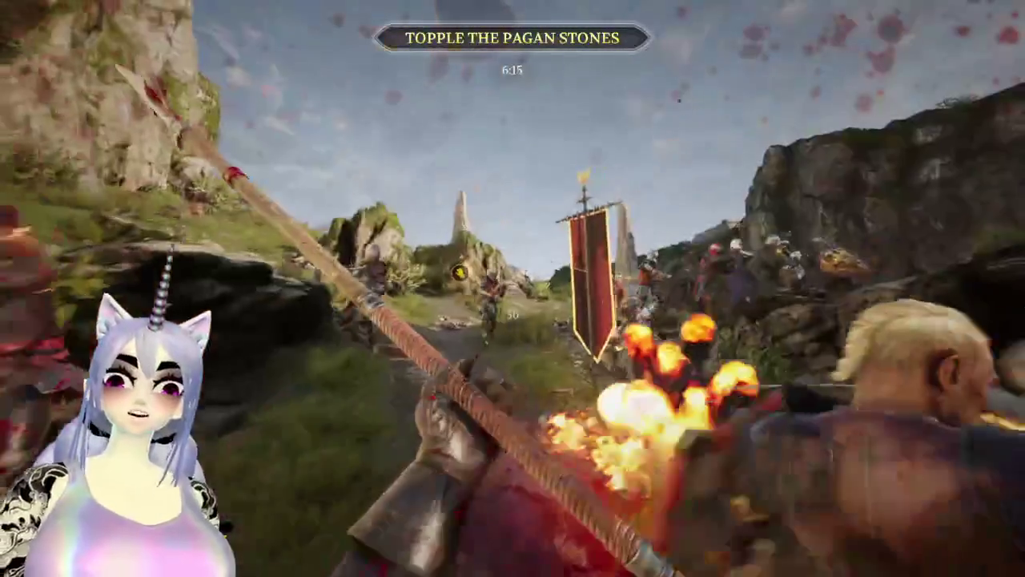
click(513, 288)
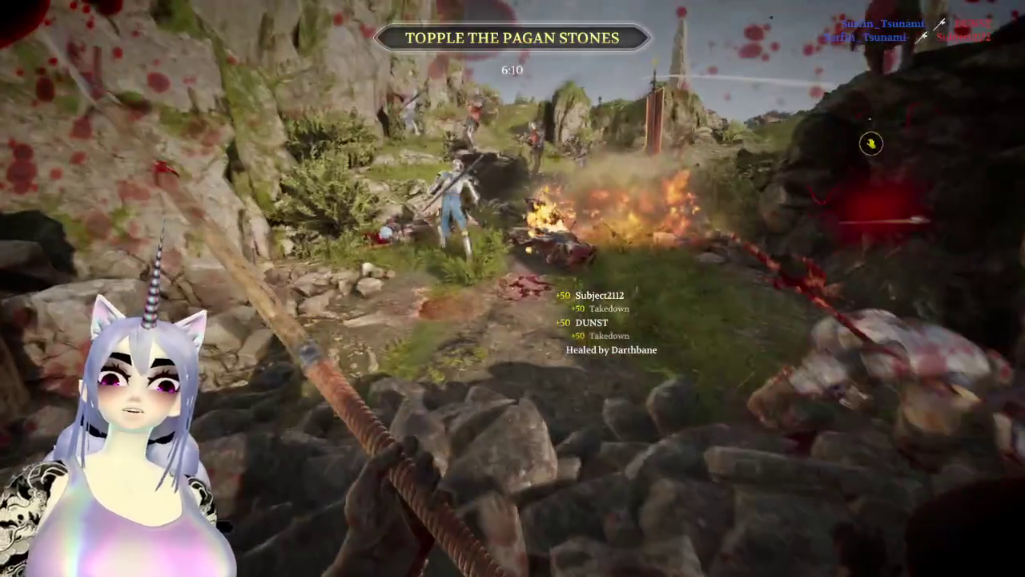
Attack the enemies on the rocky outcrop, the new arrivals and the shielded enemy.
click(513, 289)
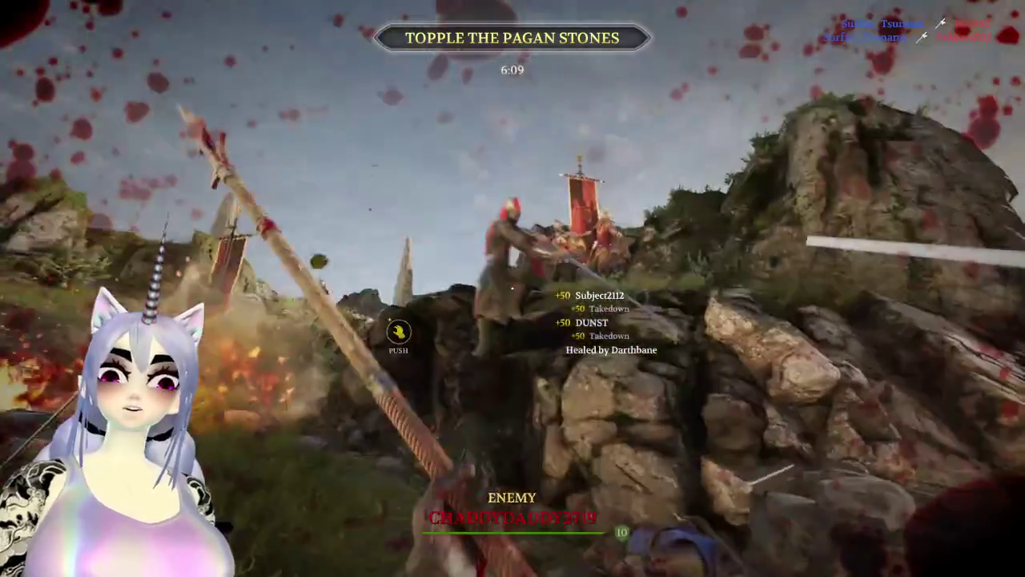
click(512, 288)
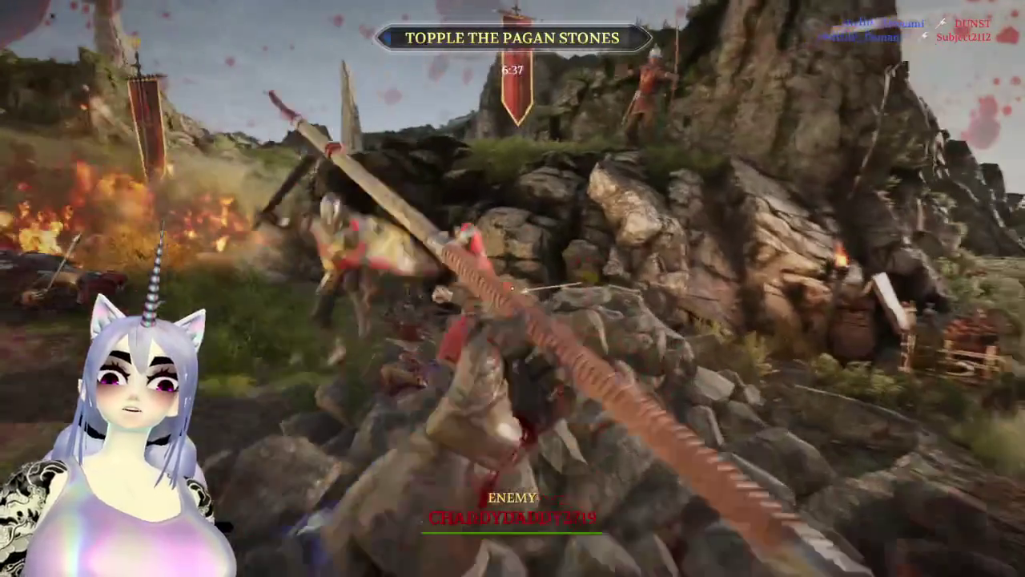
click(512, 288)
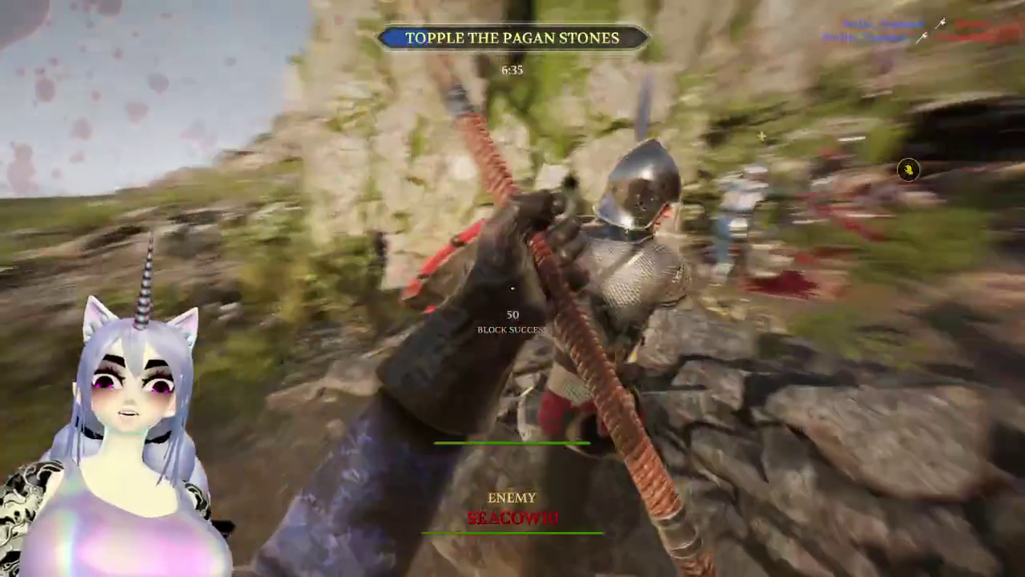
click(513, 289)
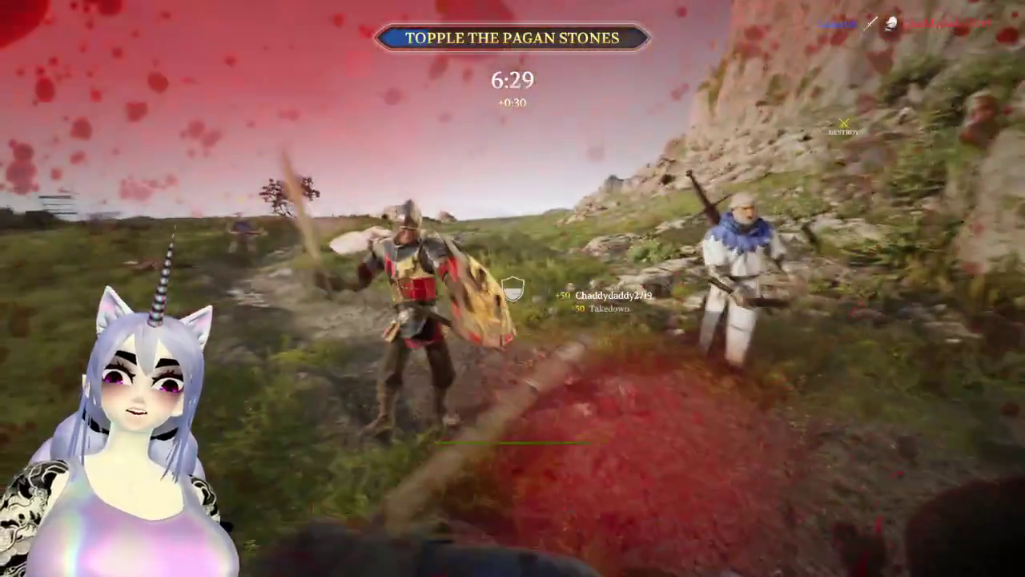
click(512, 289)
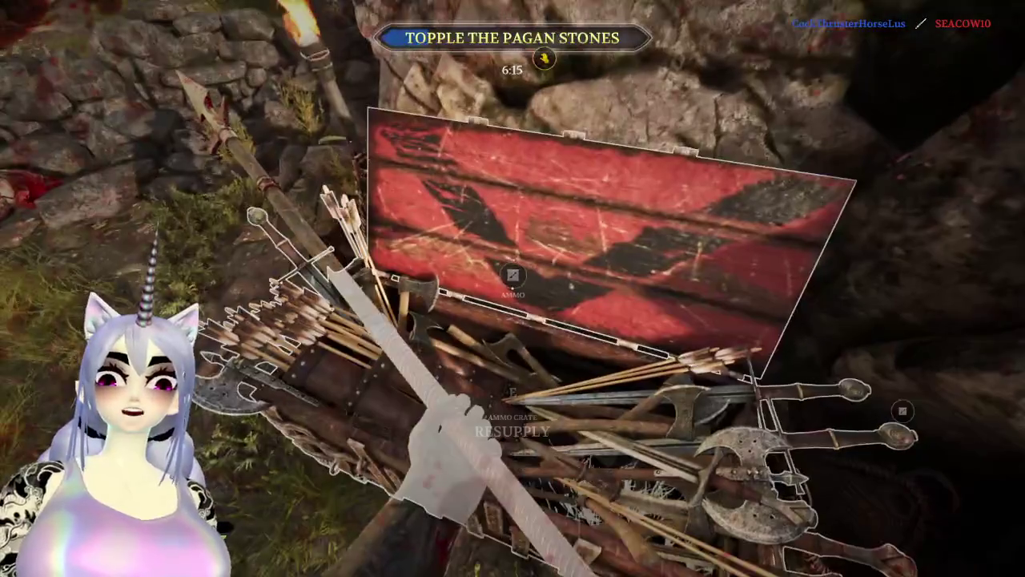
Resupply from the ammo crate and run up the path after the allies.
key(e)
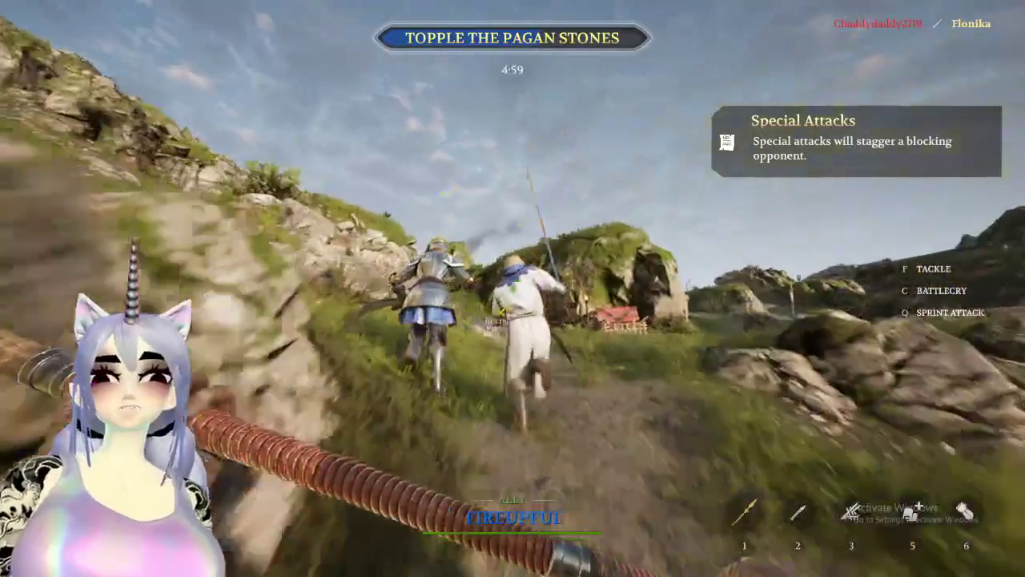
key(w)
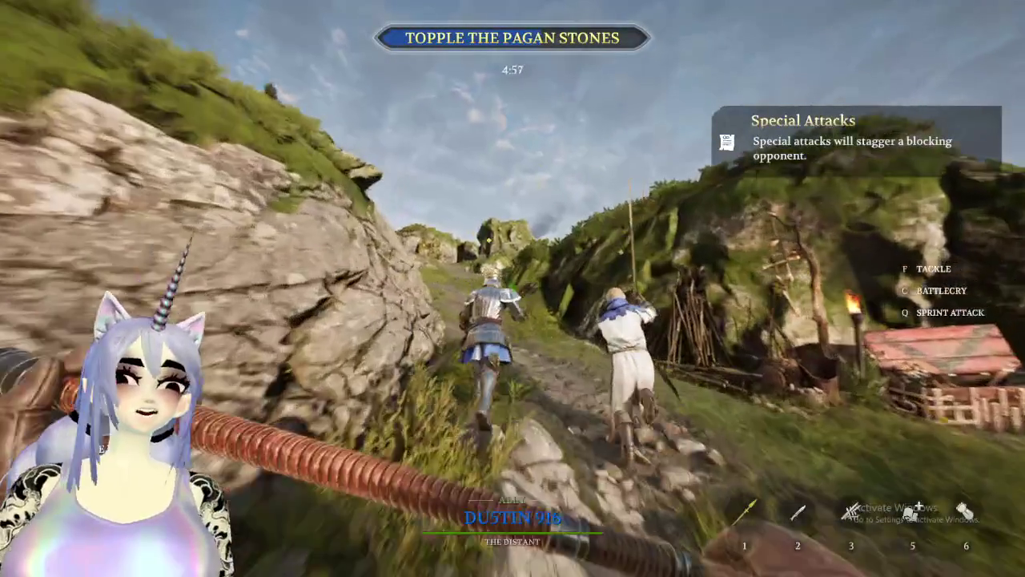
key(w)
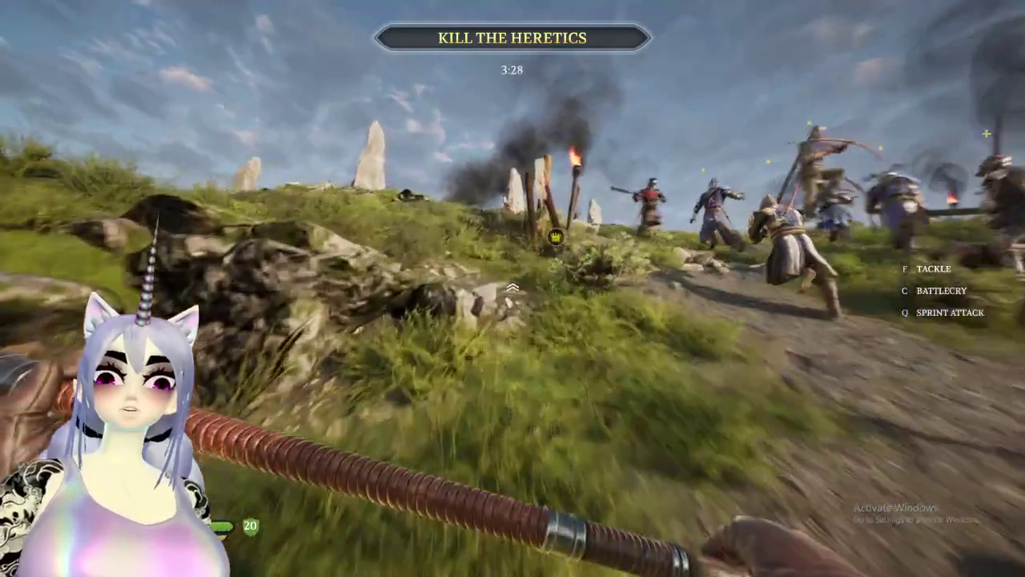
Chase and swing at the red-clad enemy near the standing stones.
key(w)
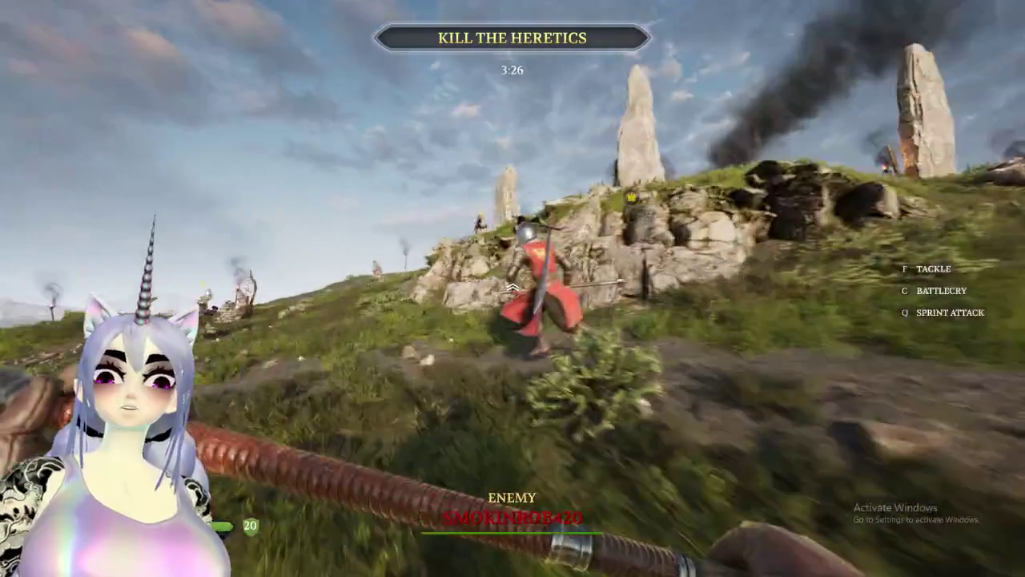
key(w)
click(512, 288)
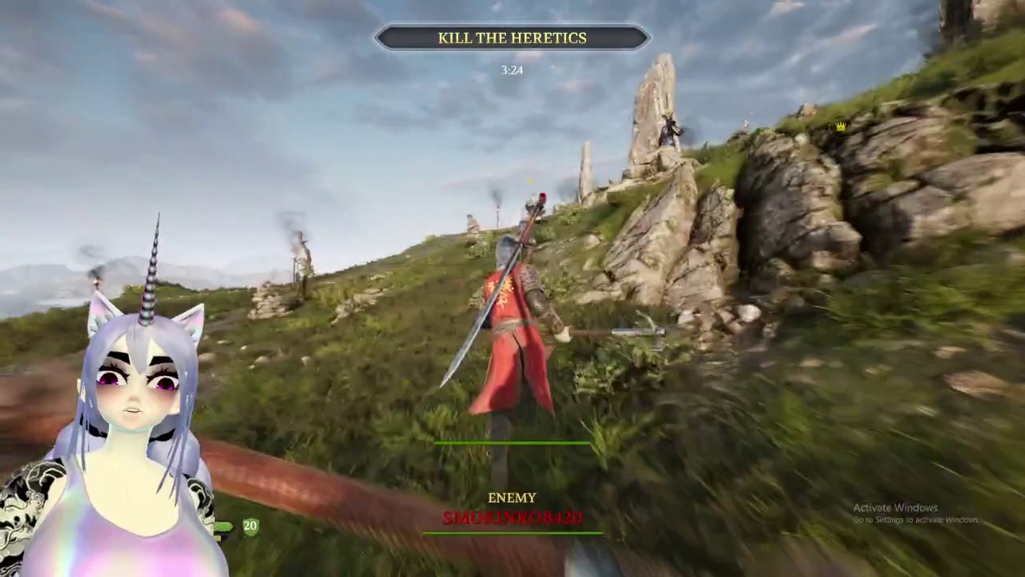
key(w)
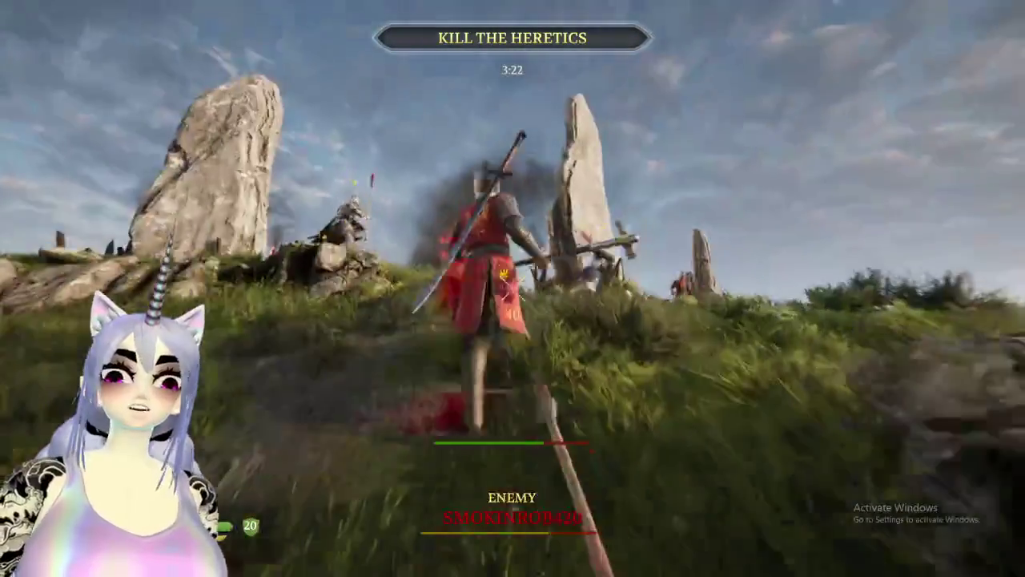
key(w)
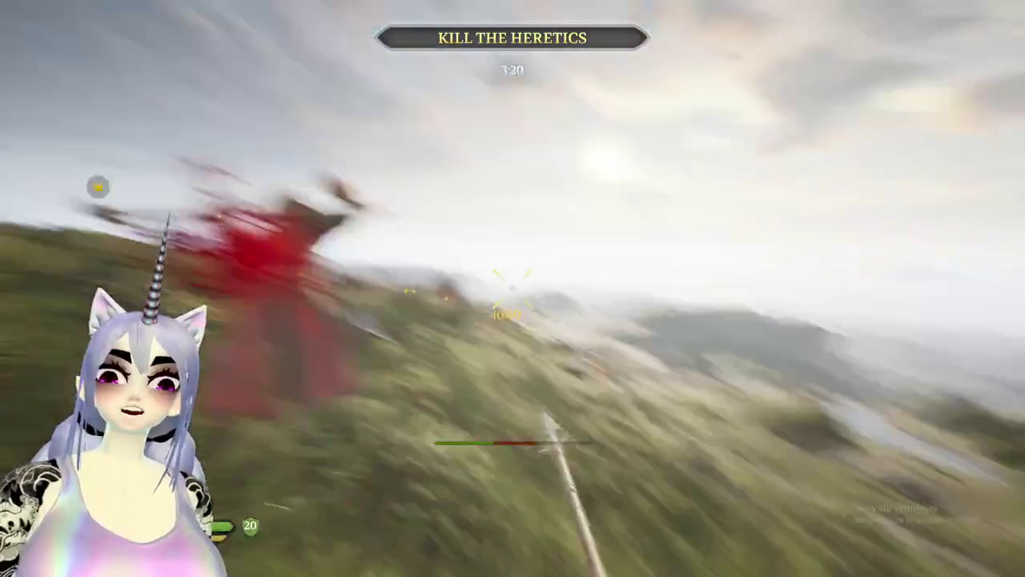
click(512, 288)
key(w)
click(513, 288)
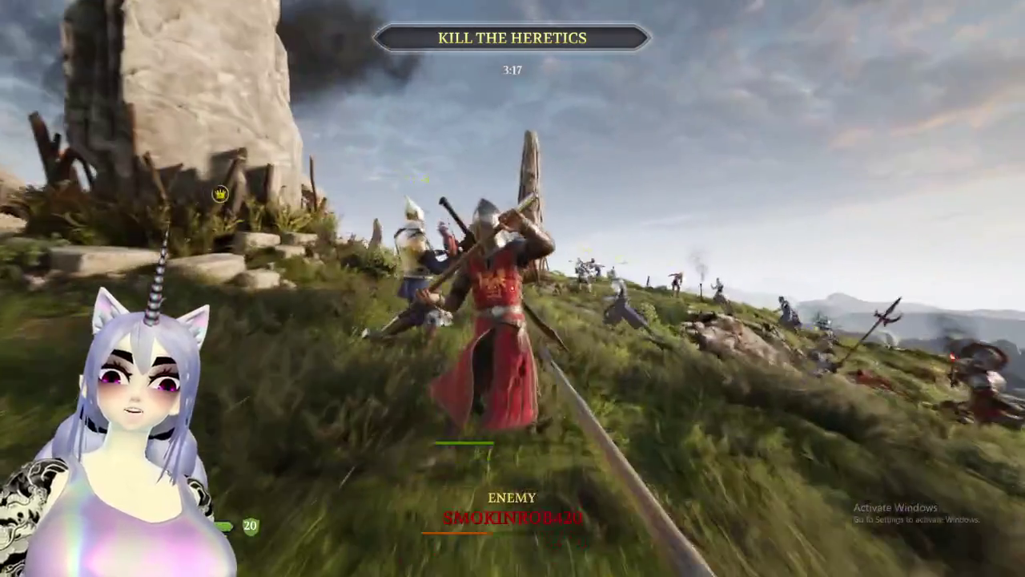
Block the red enemy, then strike through the crowd and finish the wounded foe.
right_click(512, 289)
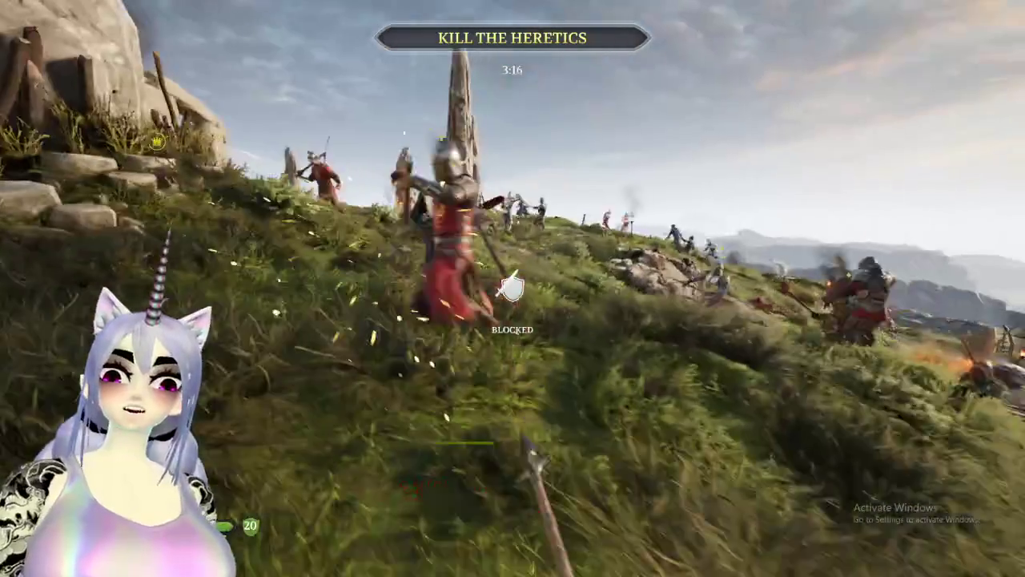
click(512, 289)
click(512, 288)
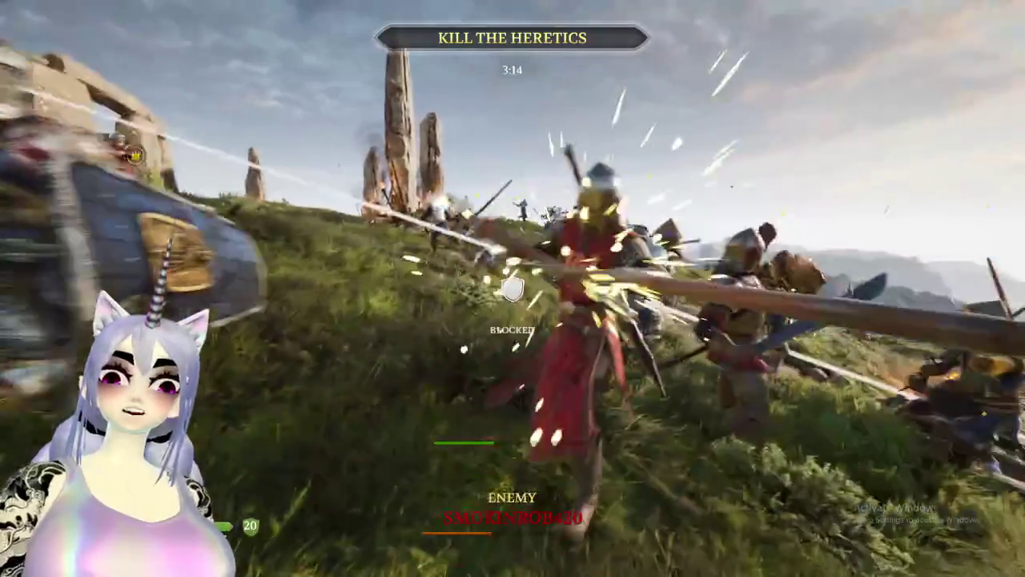
click(513, 288)
click(513, 288)
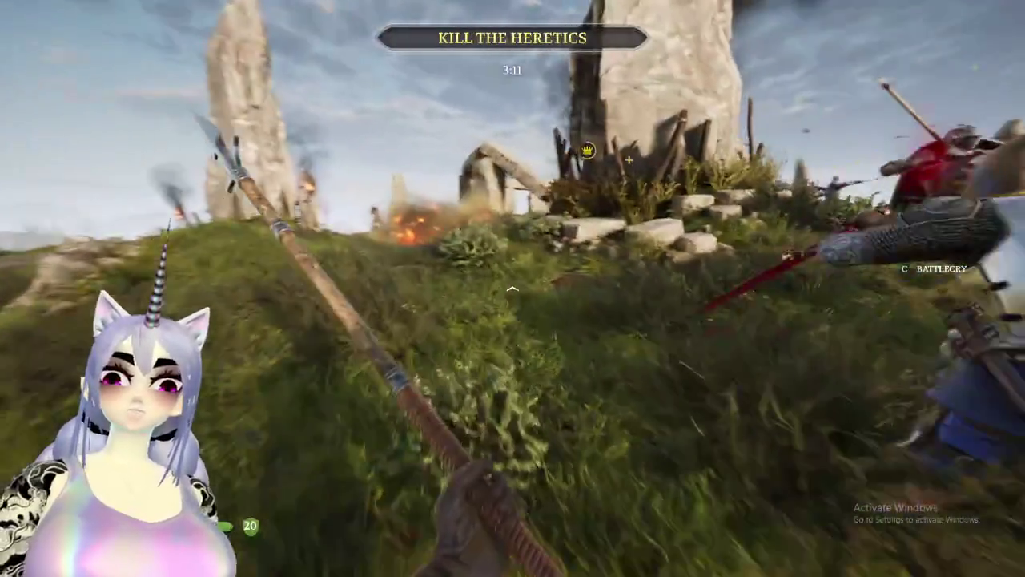
click(513, 288)
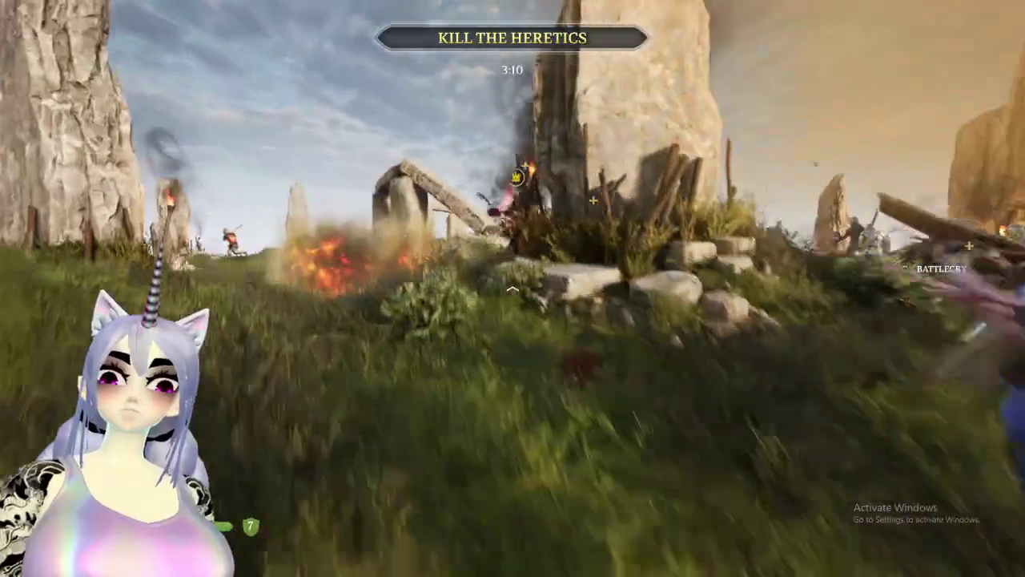
click(512, 288)
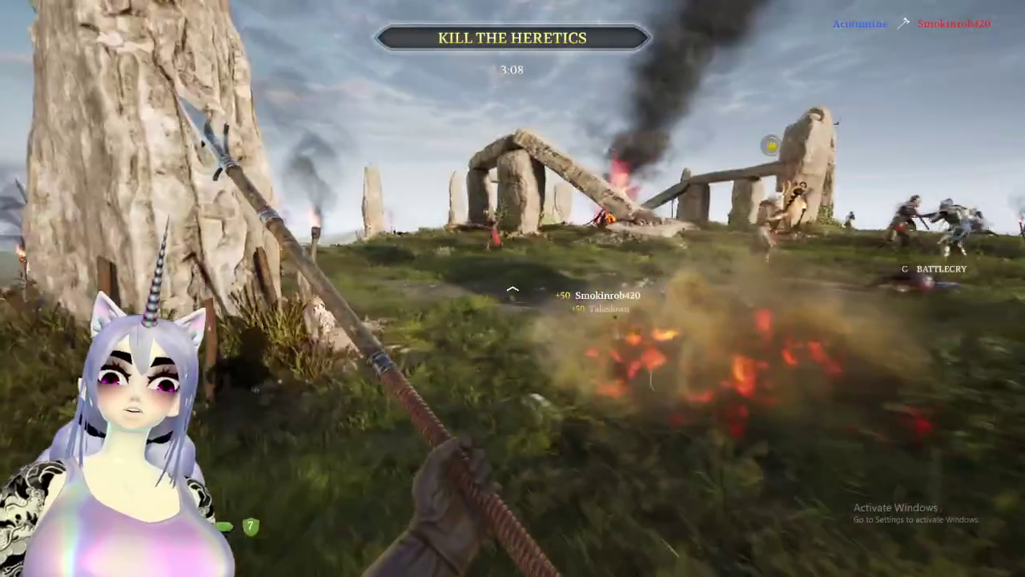
click(513, 288)
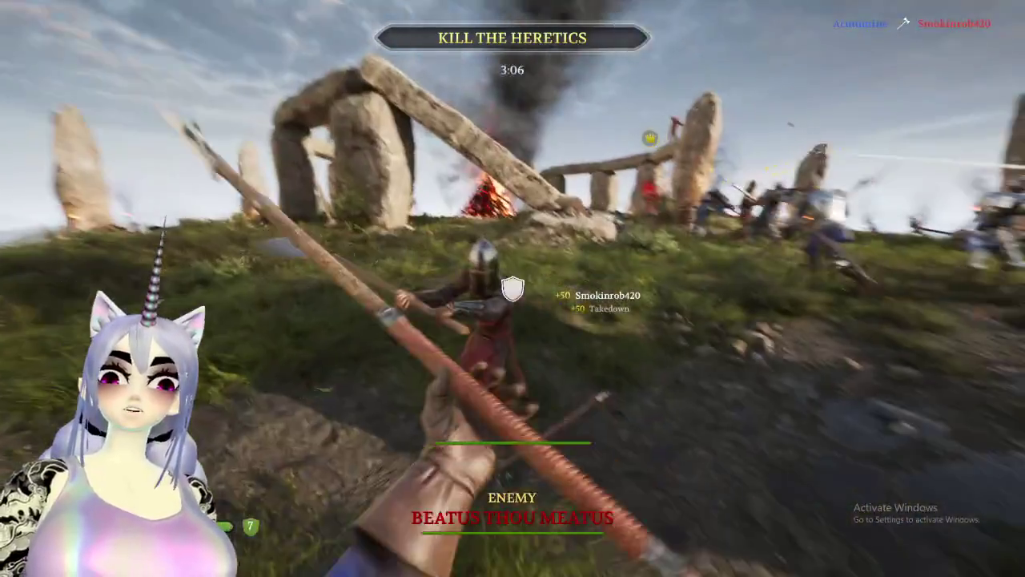
Parry and attack the red-armoured knights with the polearm.
right_click(512, 288)
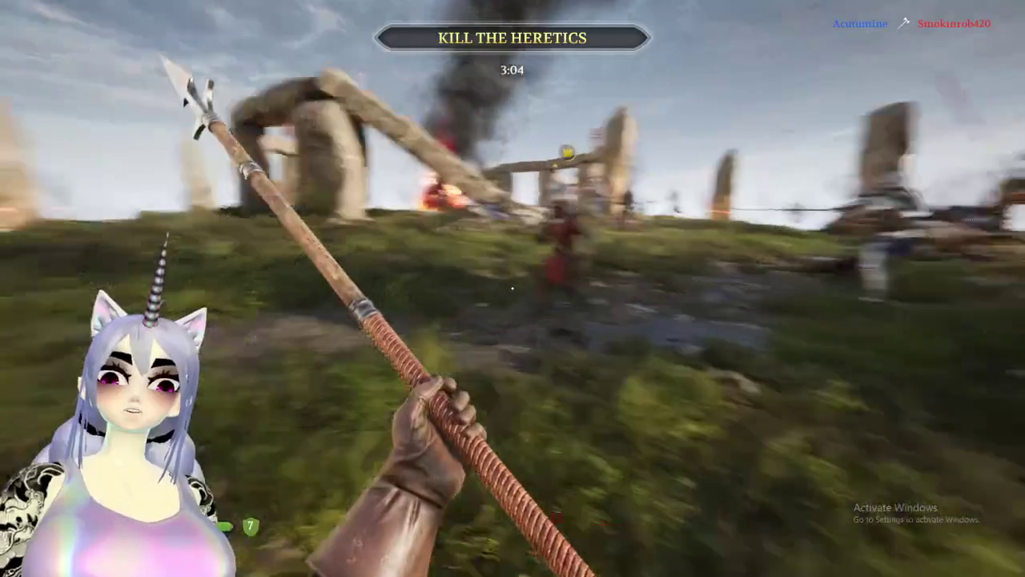
click(513, 288)
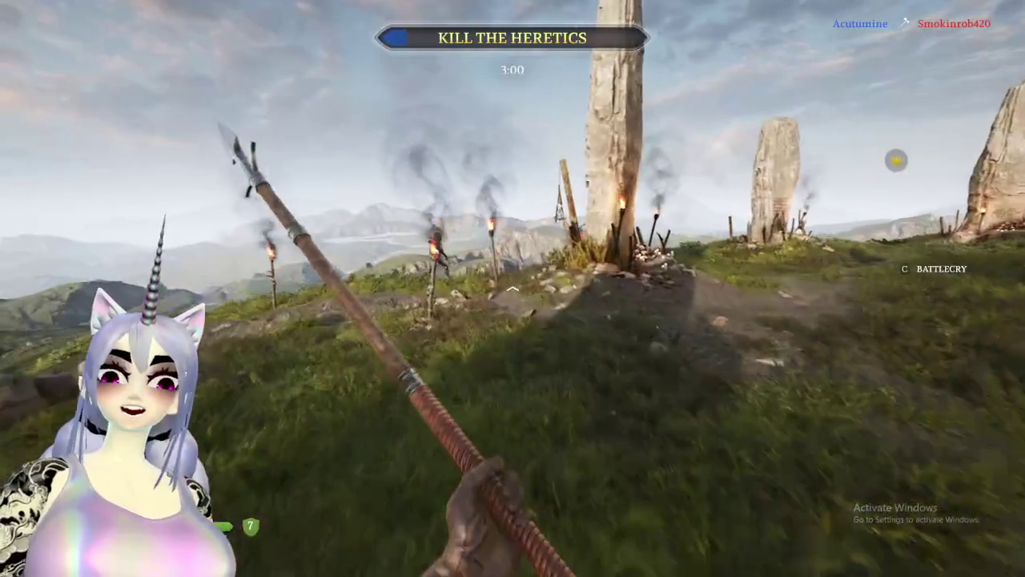
click(513, 288)
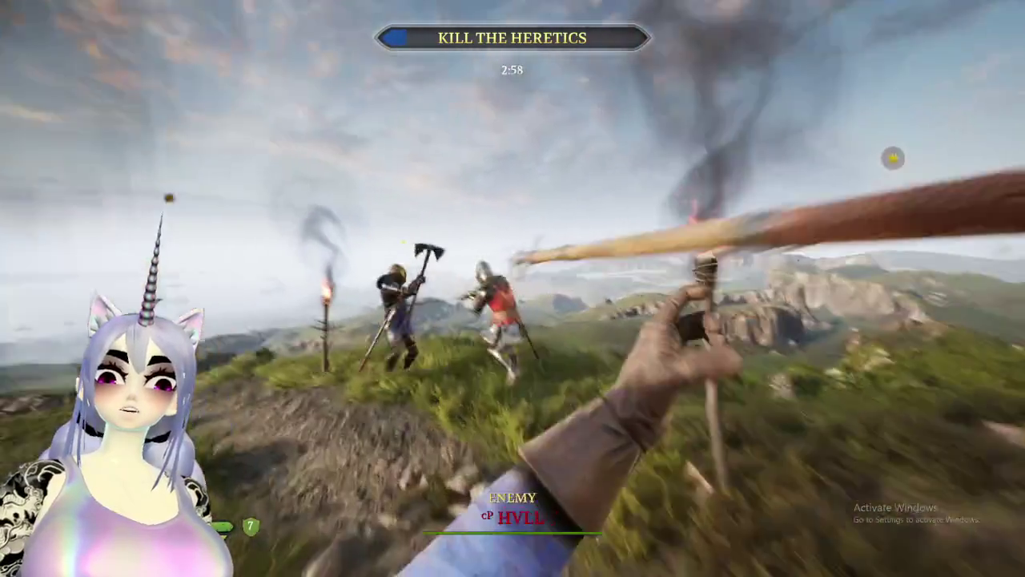
click(513, 288)
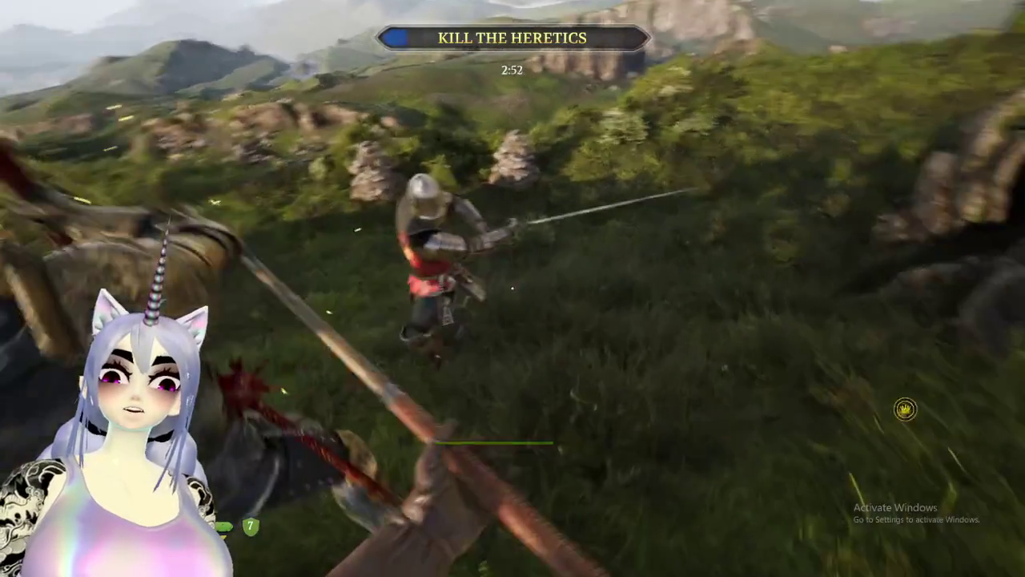
click(512, 288)
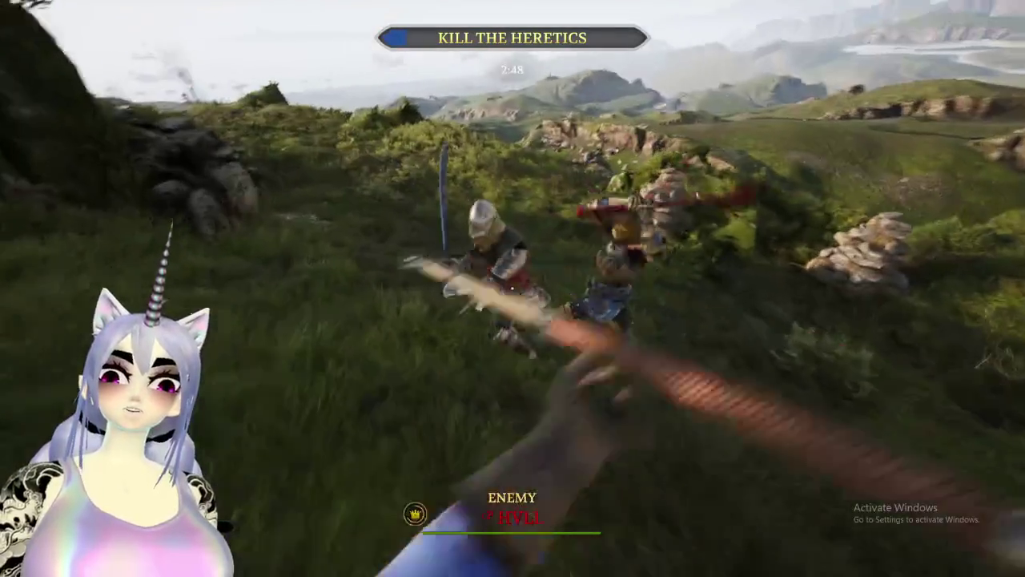
click(512, 288)
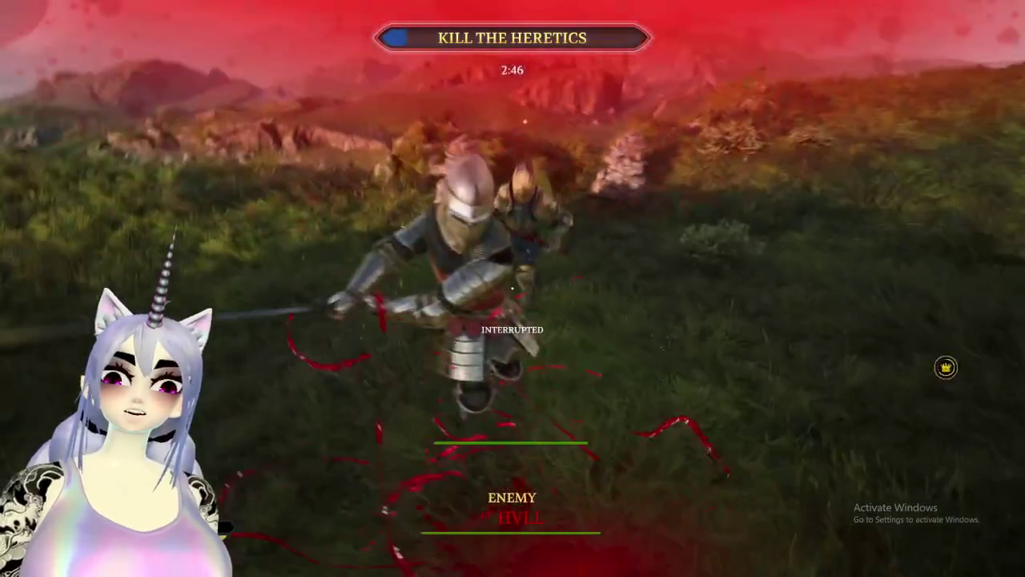
right_click(512, 288)
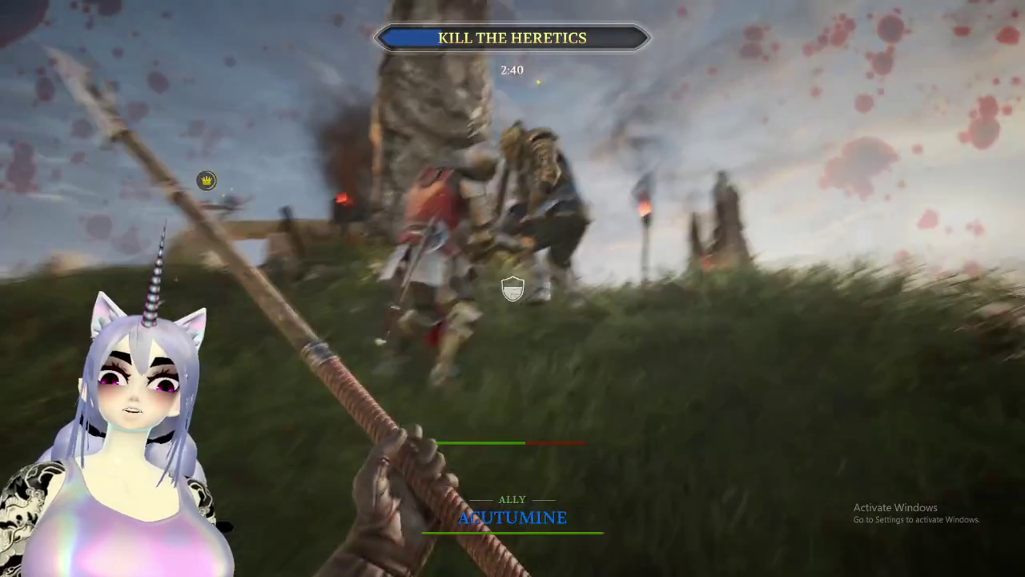
click(513, 288)
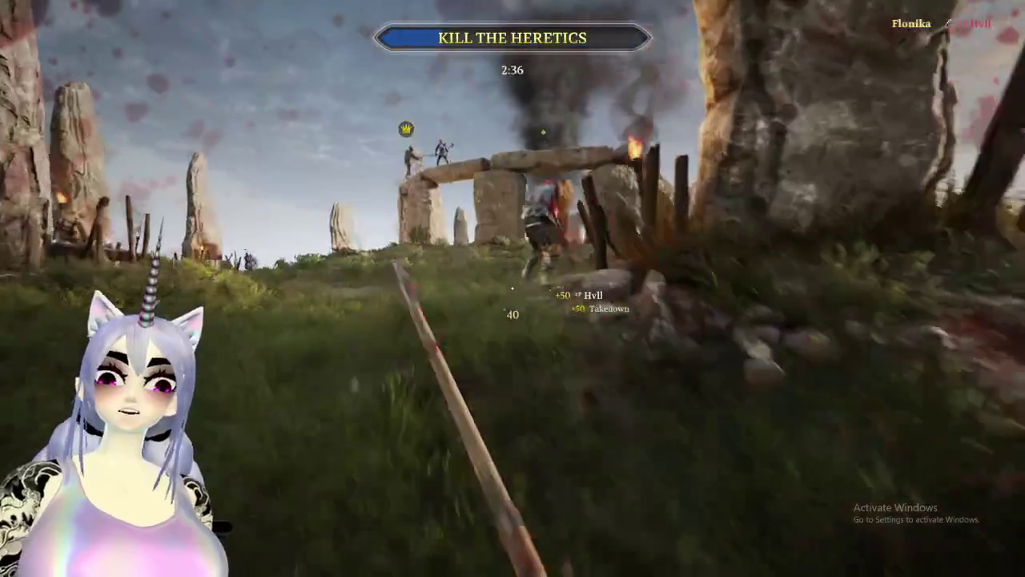
Swap to the bow, then the throwing spear, and run through the stone arch.
key(2)
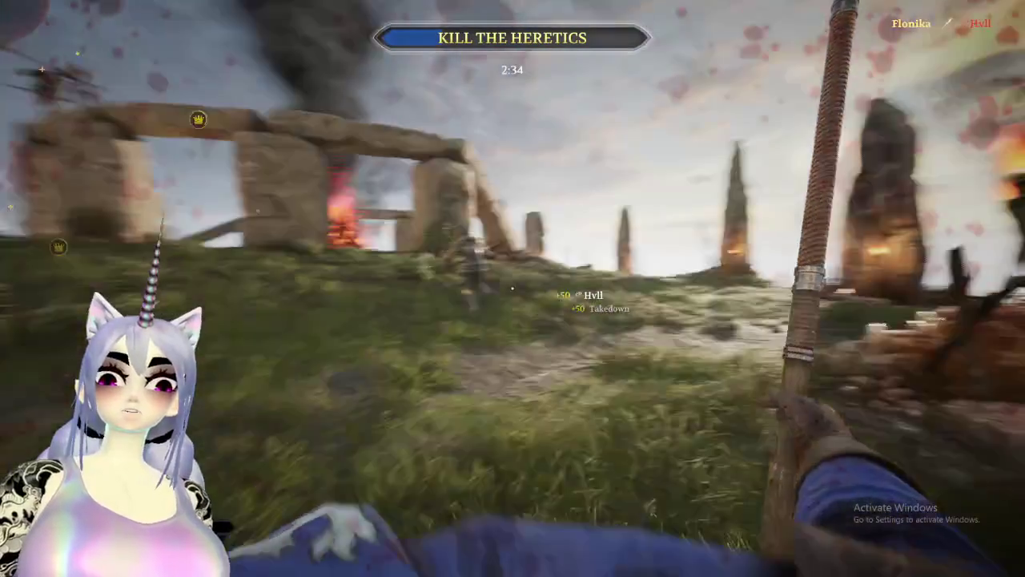
key(3)
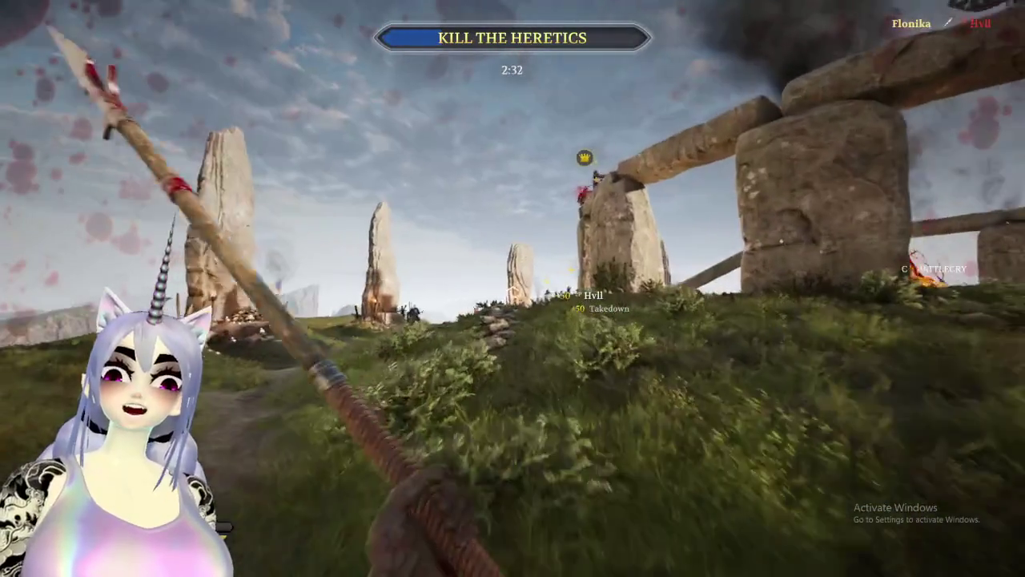
key(w)
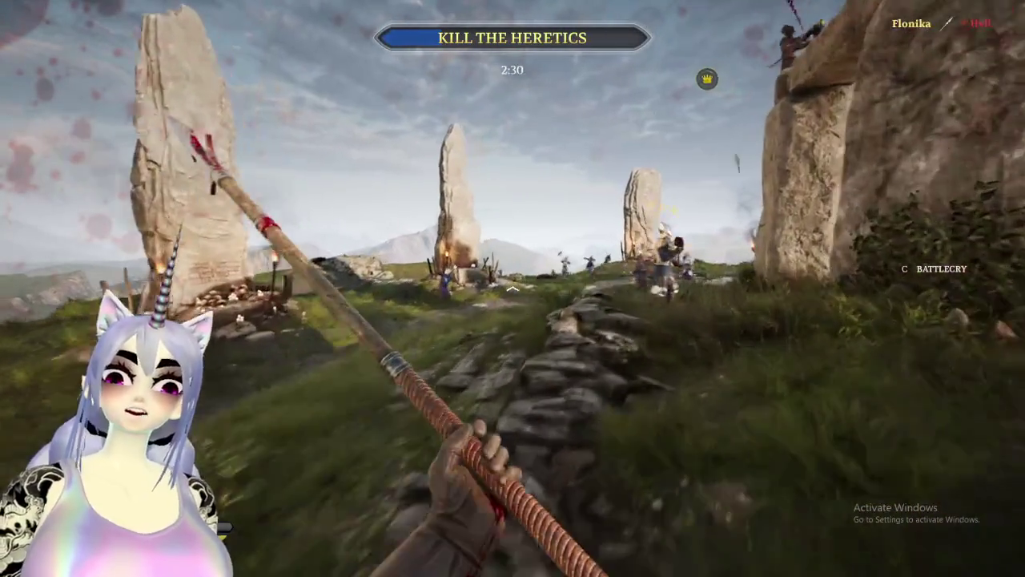
key(shift)
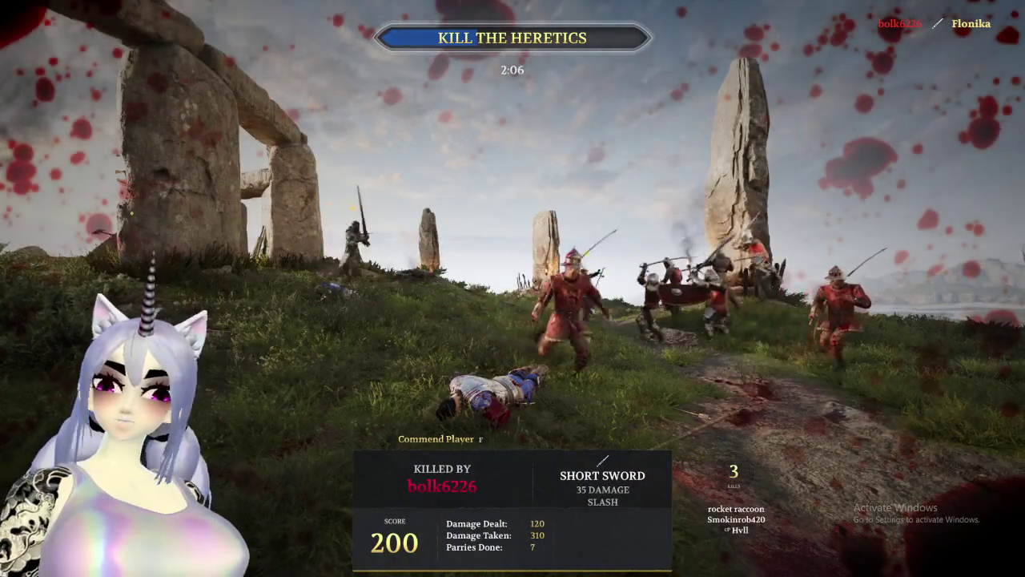
Switch the Footman class to Man at Arms.
key(Escape)
click(140, 78)
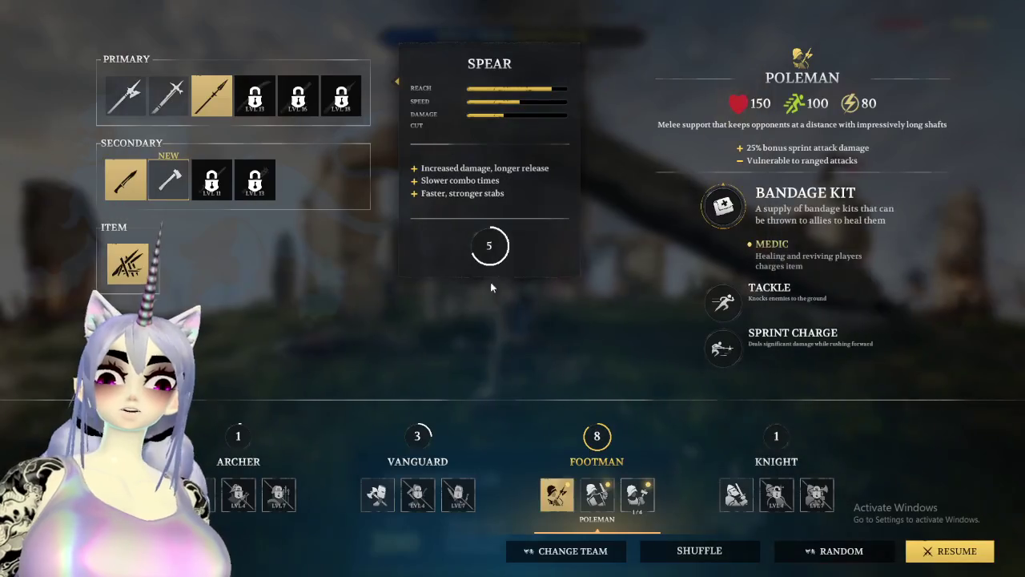
click(585, 502)
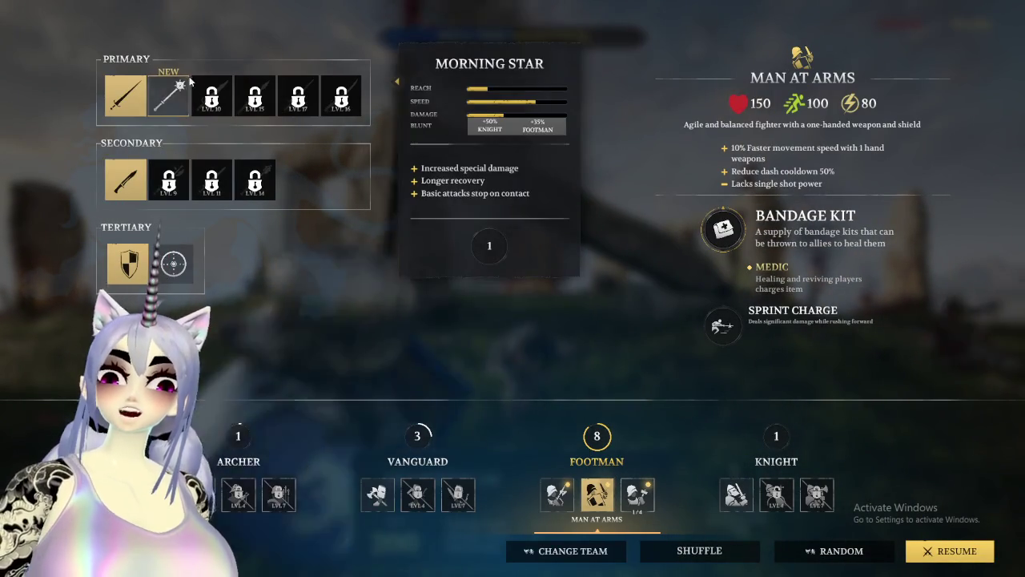
key(Escape)
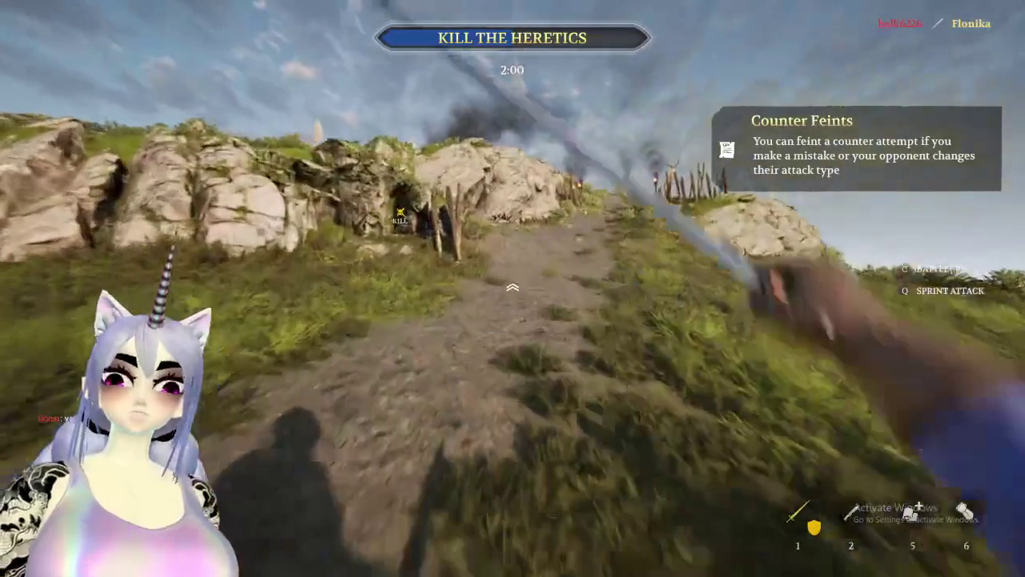
Advance toward the burning stakes and check the scoreboard.
key(w)
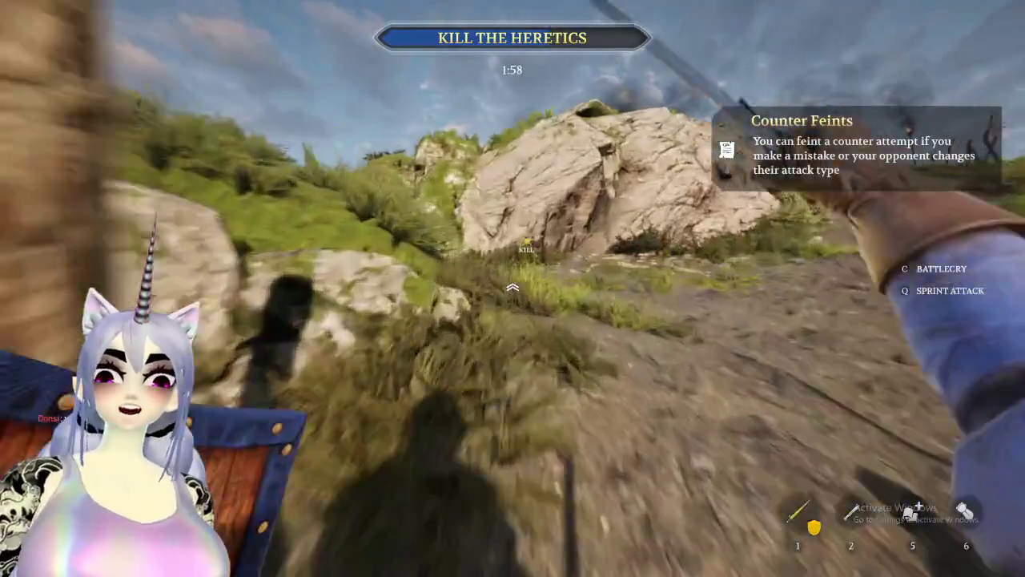
key(w)
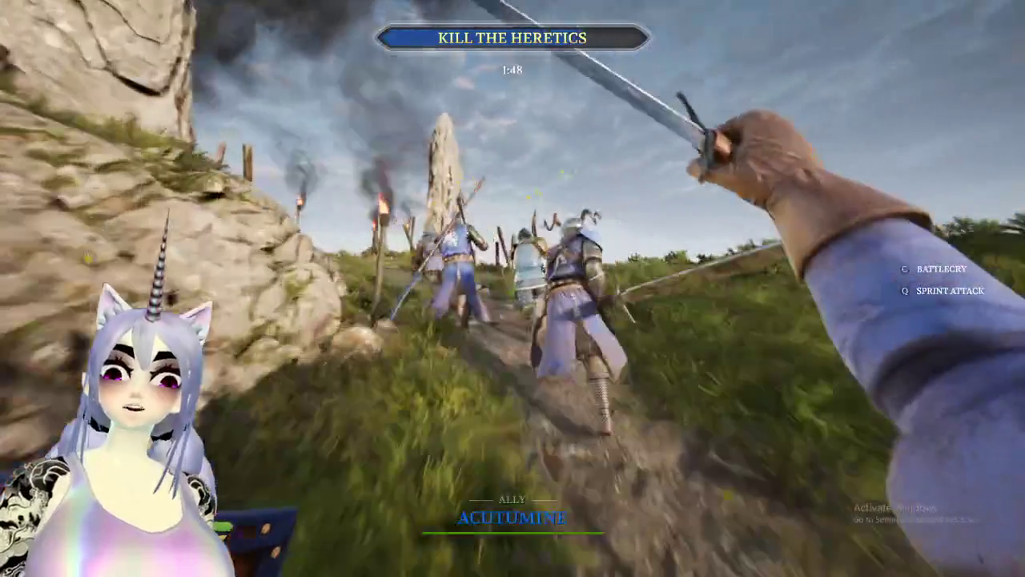
key(Tab)
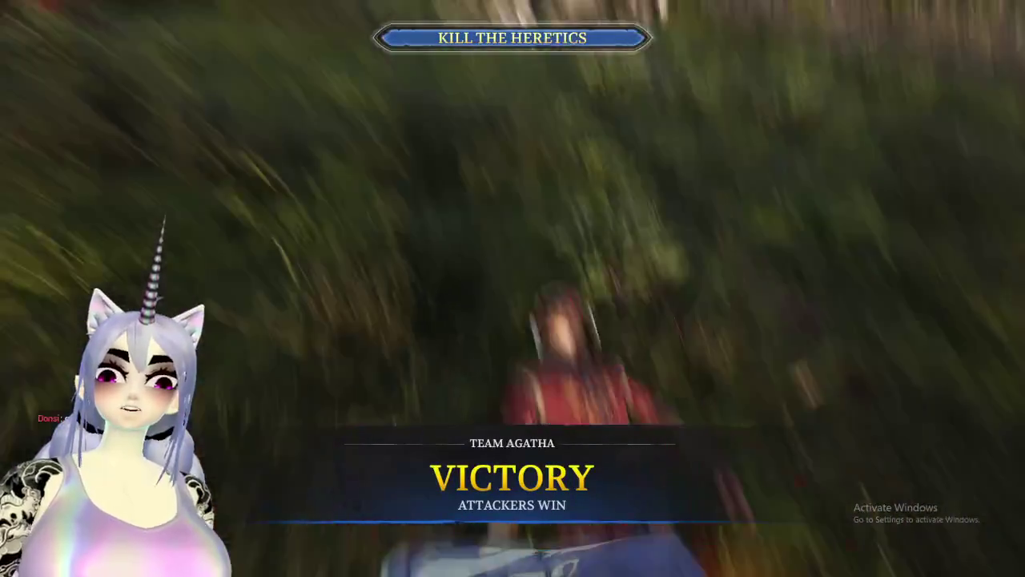
Bring up the Unity editor and search the Project for 'LE'.
key(super)
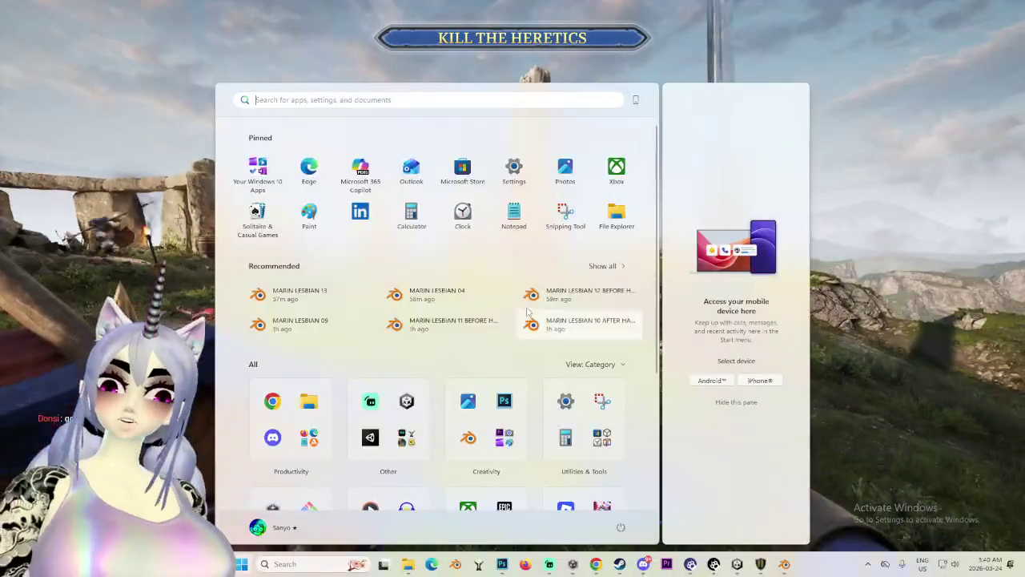
click(735, 561)
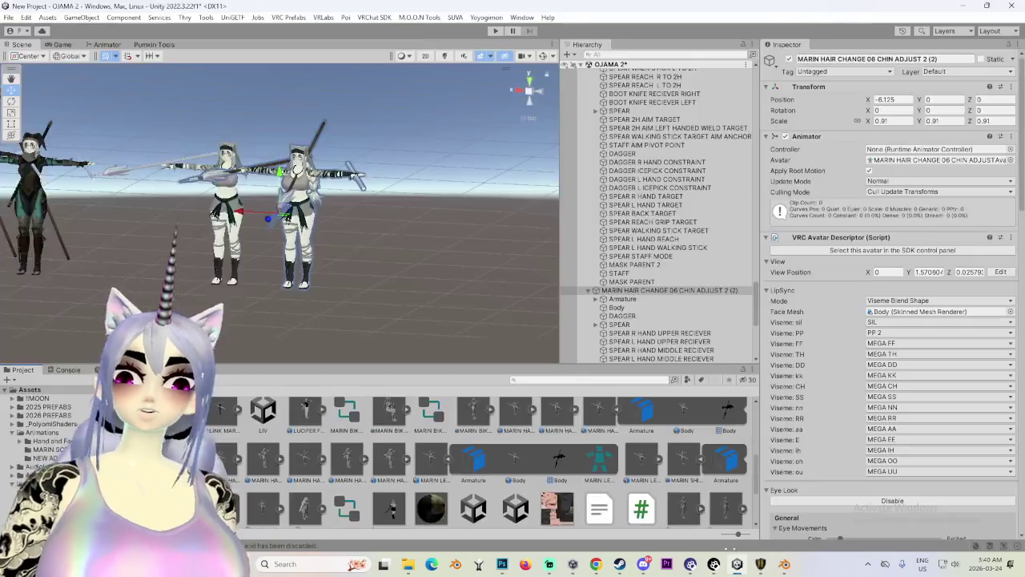
scroll(281, 213, up, 5)
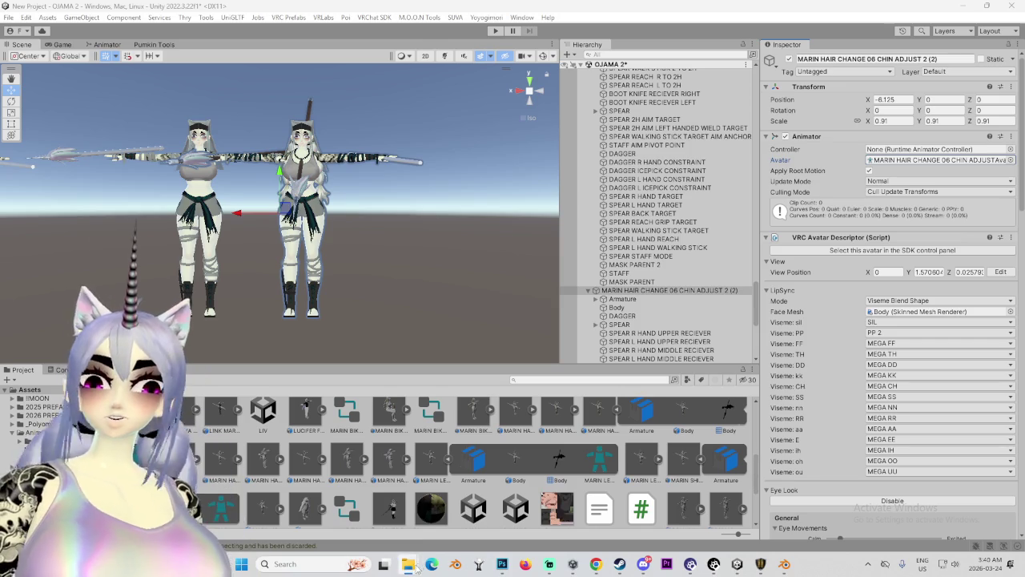
mouse_move(415, 566)
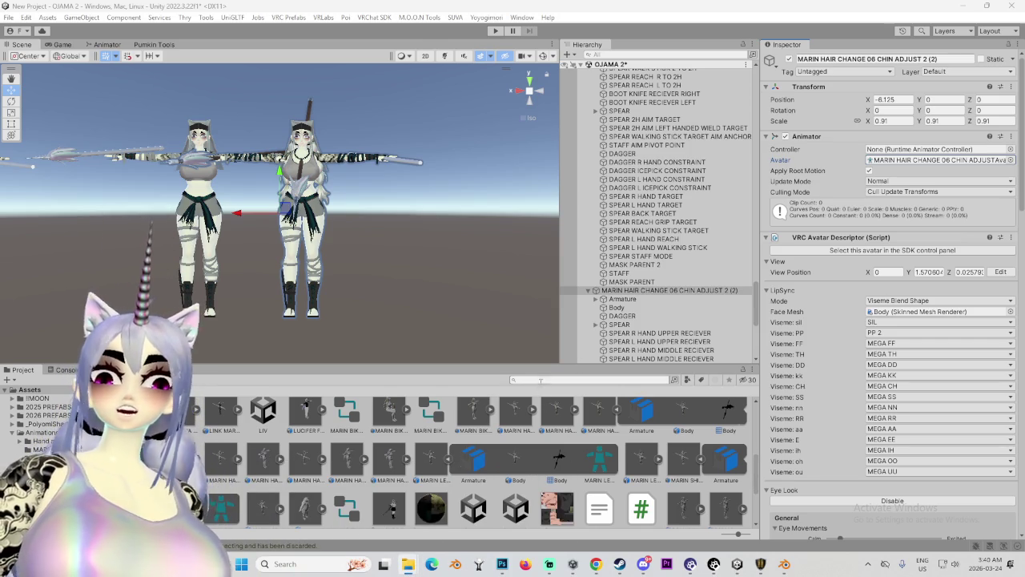
text(LESB)
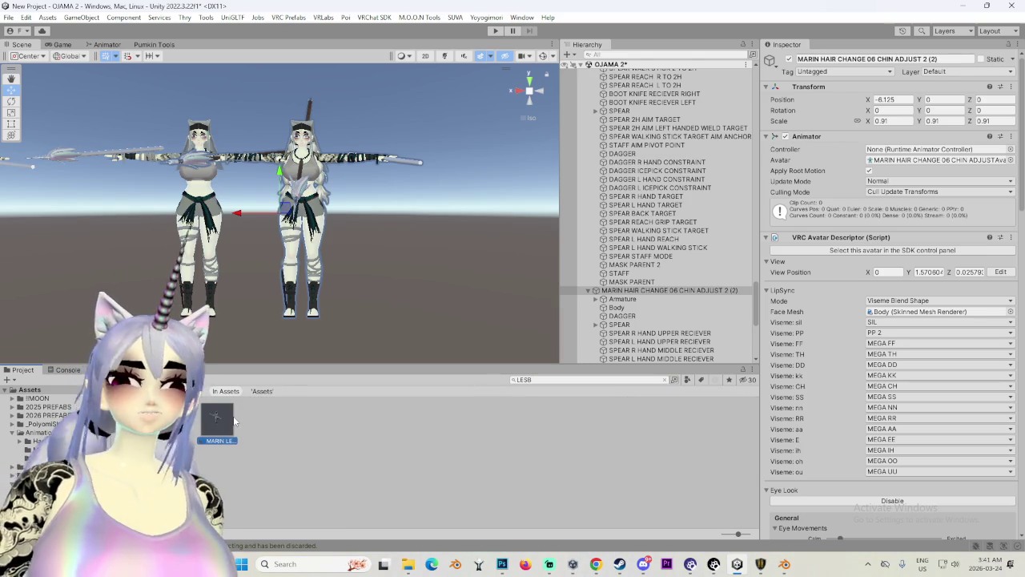
Set MARIN LESBIAN 13 materials to Use External Materials (Legacy), apply, and return to the game.
click(232, 420)
click(932, 111)
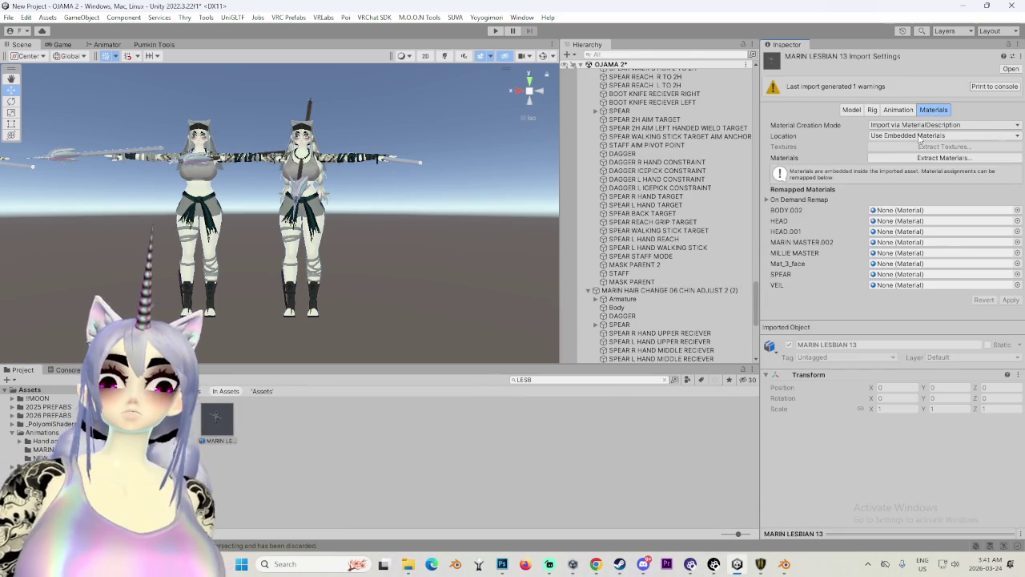
click(919, 136)
click(923, 149)
click(1009, 202)
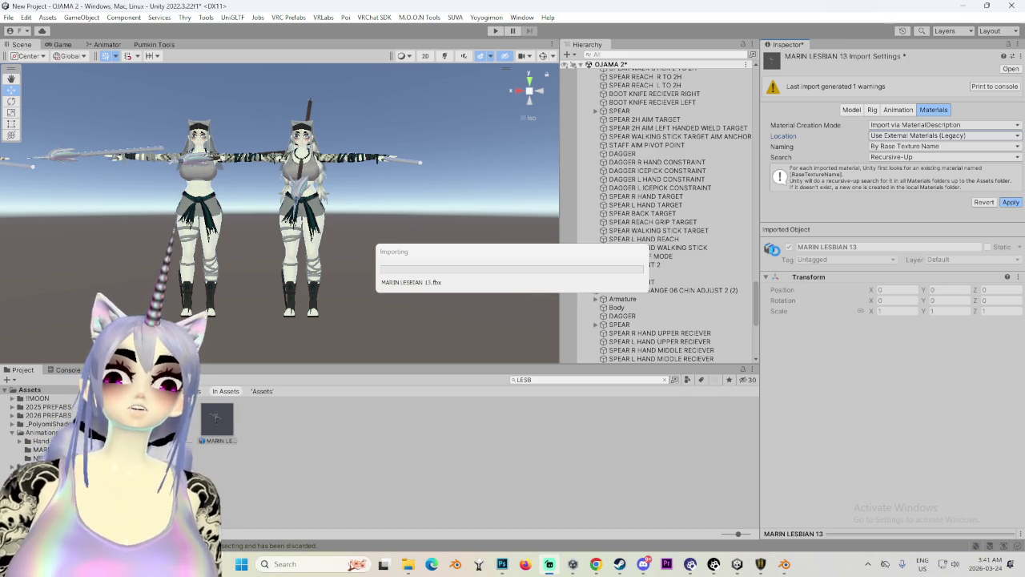
click(756, 567)
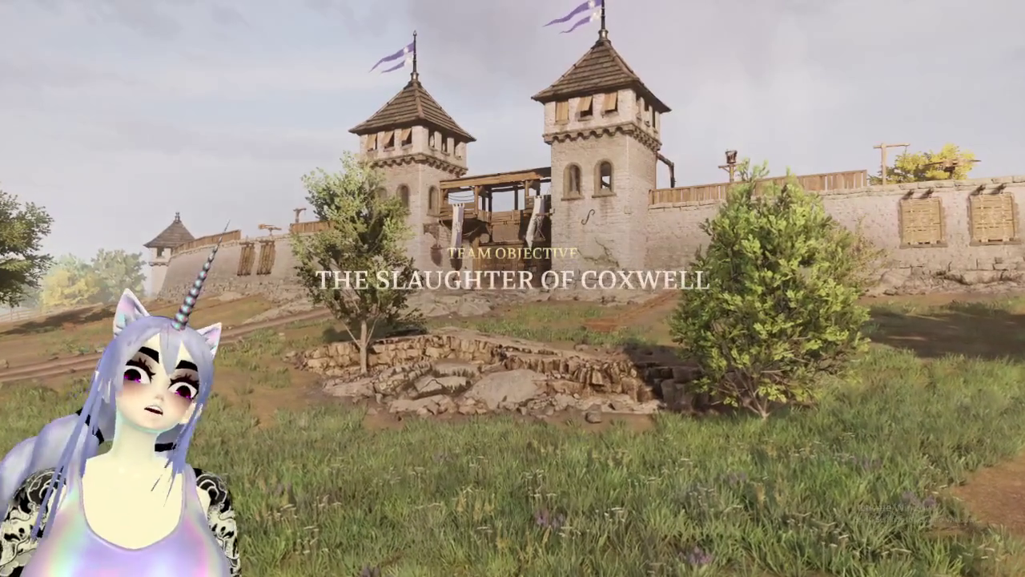
Look at the Blender file window, return to the warmup, then bring Unity forward.
key(super)
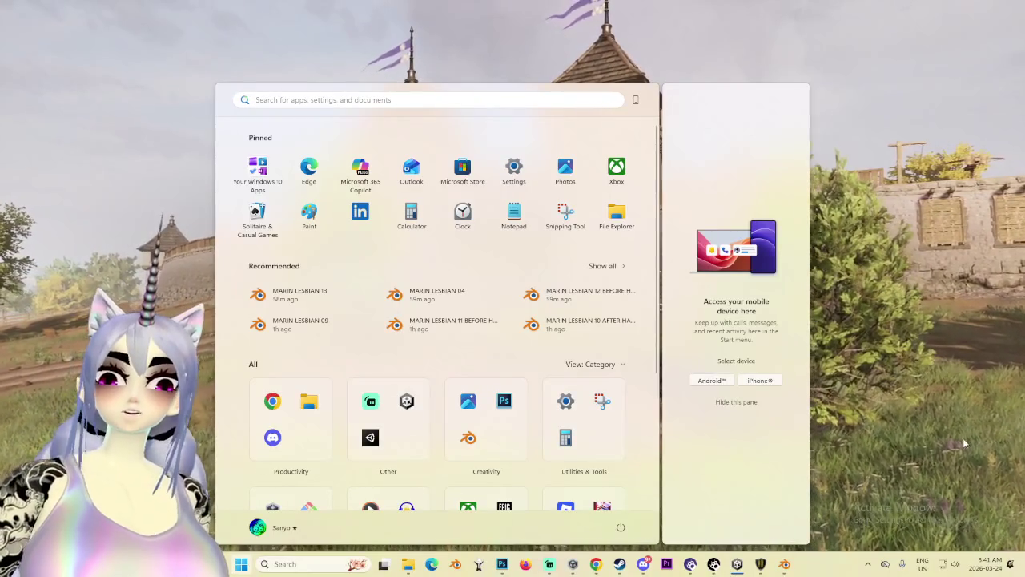
click(784, 564)
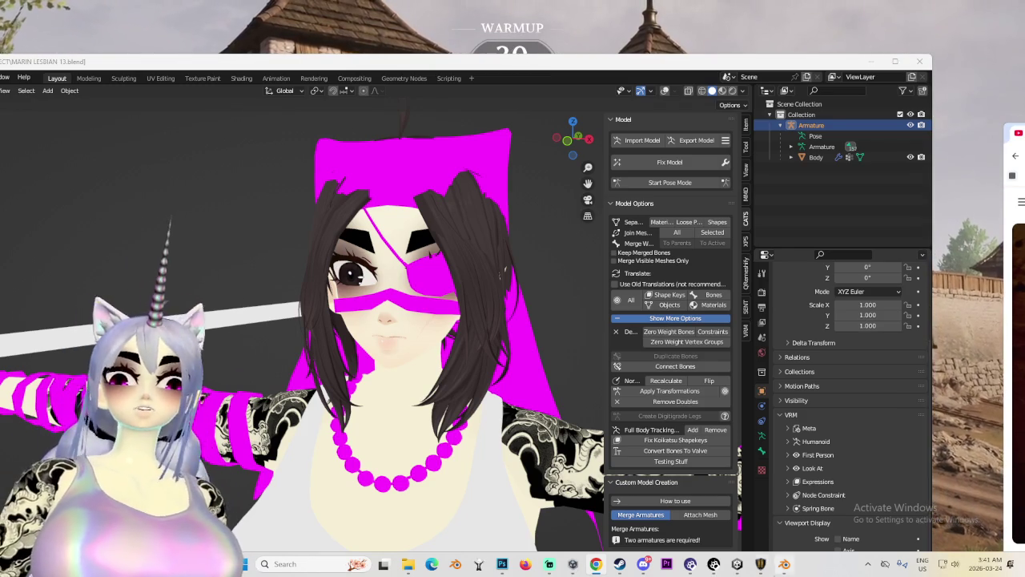
click(757, 563)
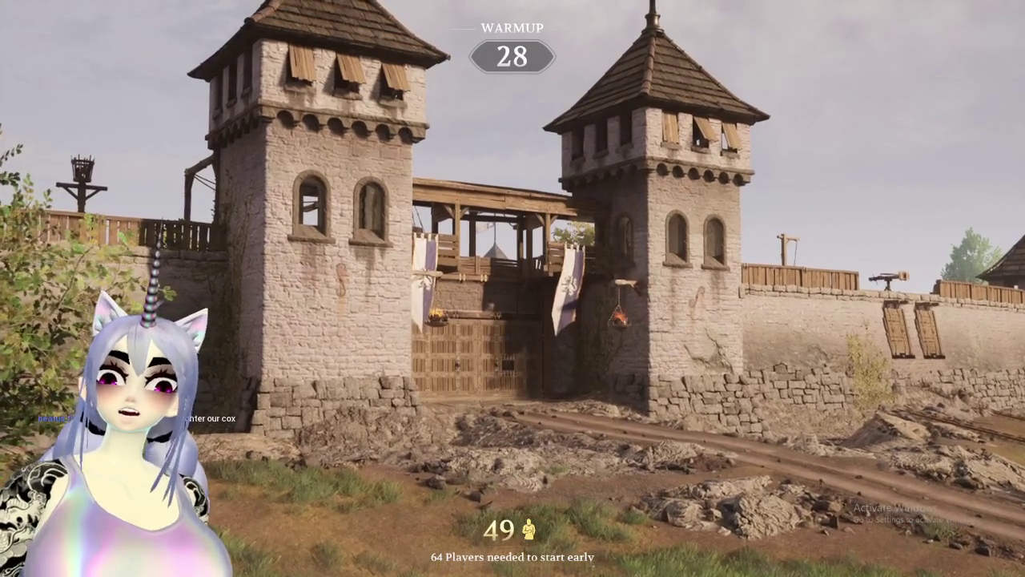
key(super)
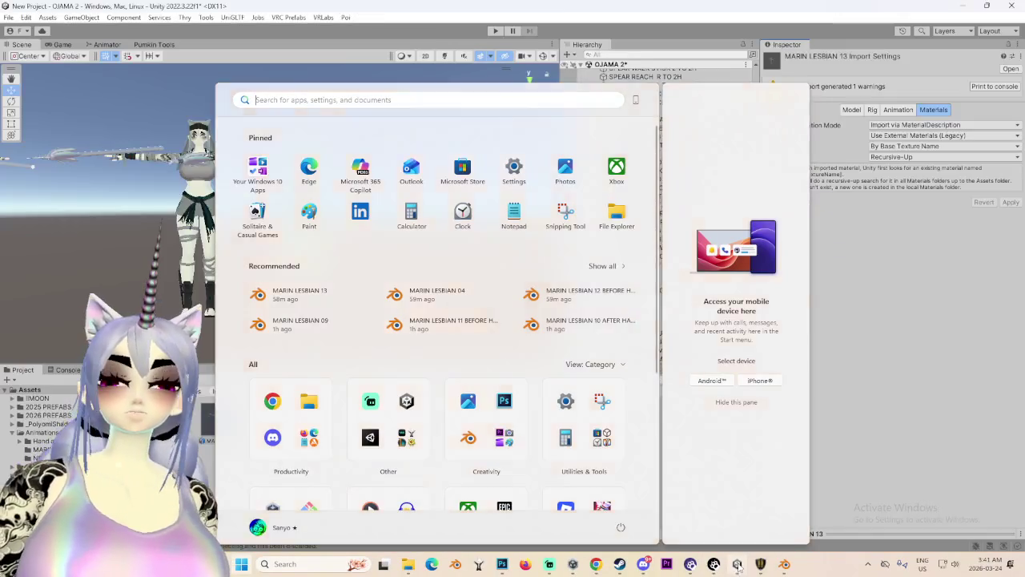
click(738, 564)
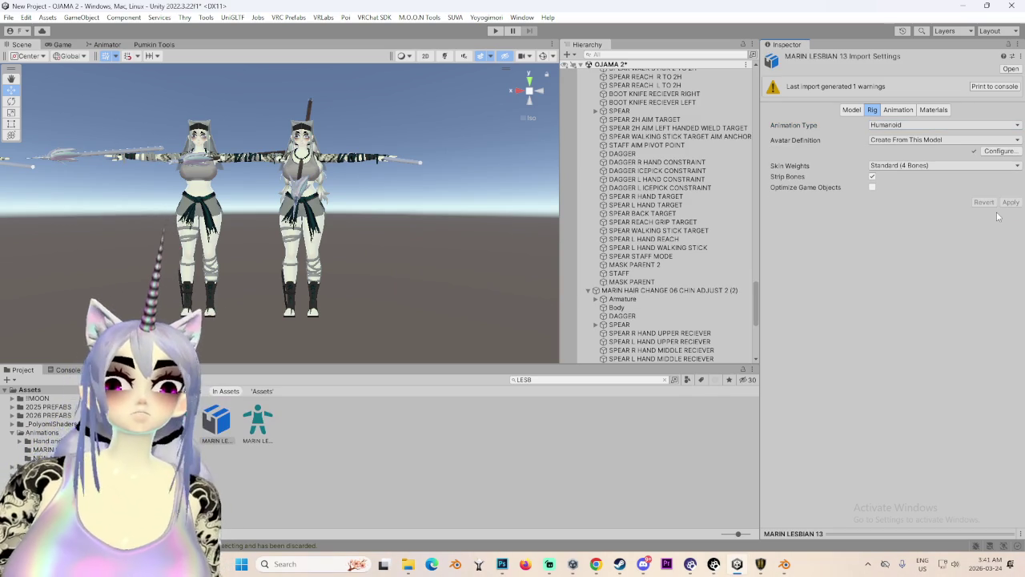
Open the humanoid rig's Configure view and orbit around the avatar to check bone mapping.
click(999, 150)
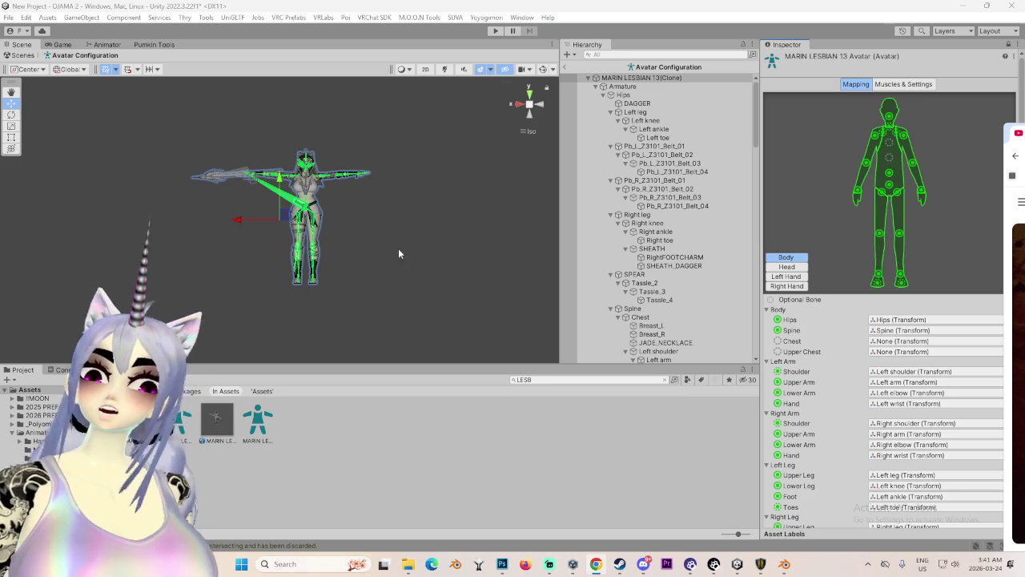
mouse_move(320, 264)
mouse_down()
mouse_move(333, 253)
mouse_move(324, 273)
mouse_up()
drag(255, 224, 271, 281)
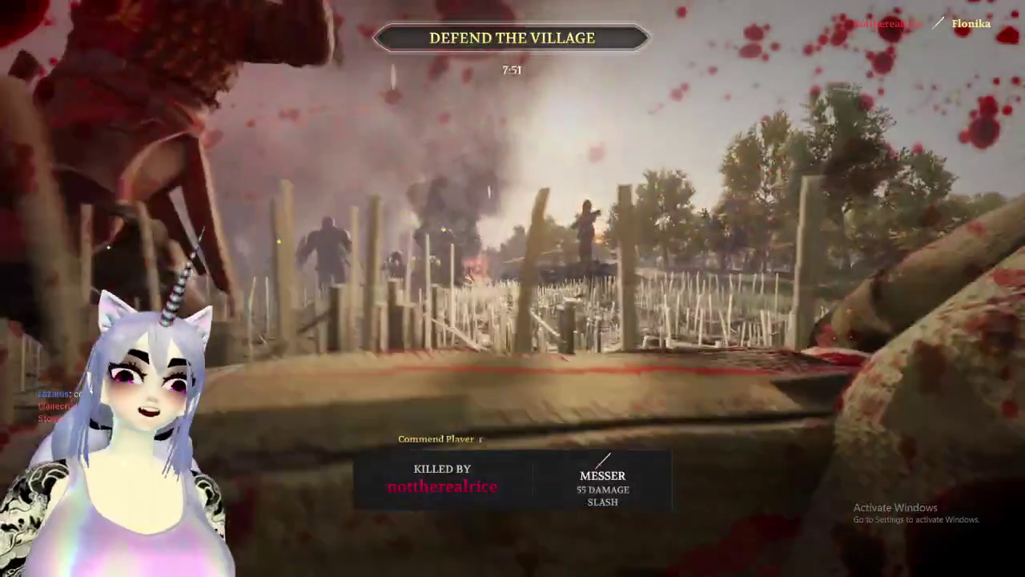
Change the footman subclass to Poleman and wait to respawn.
key(Escape)
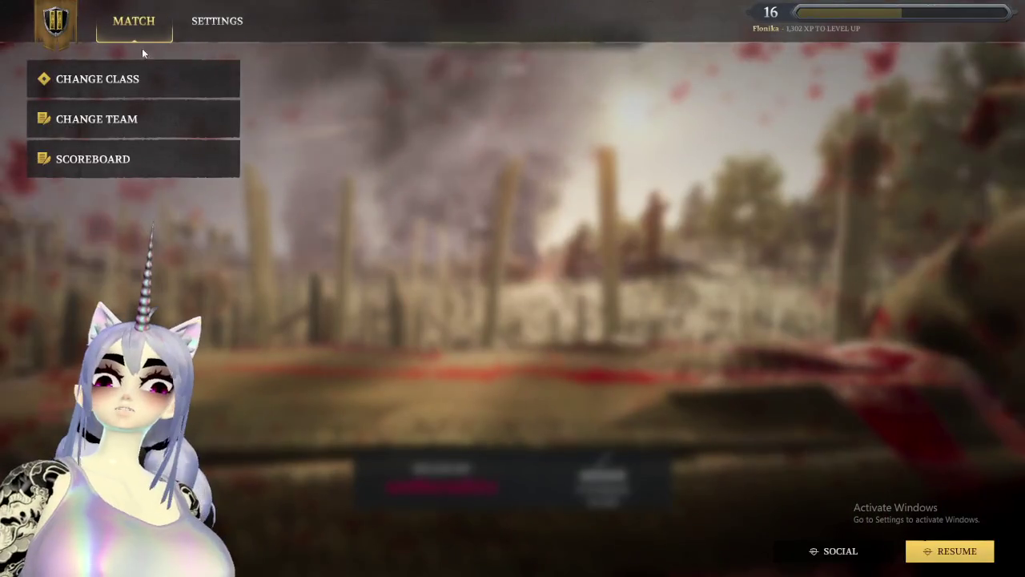
click(138, 78)
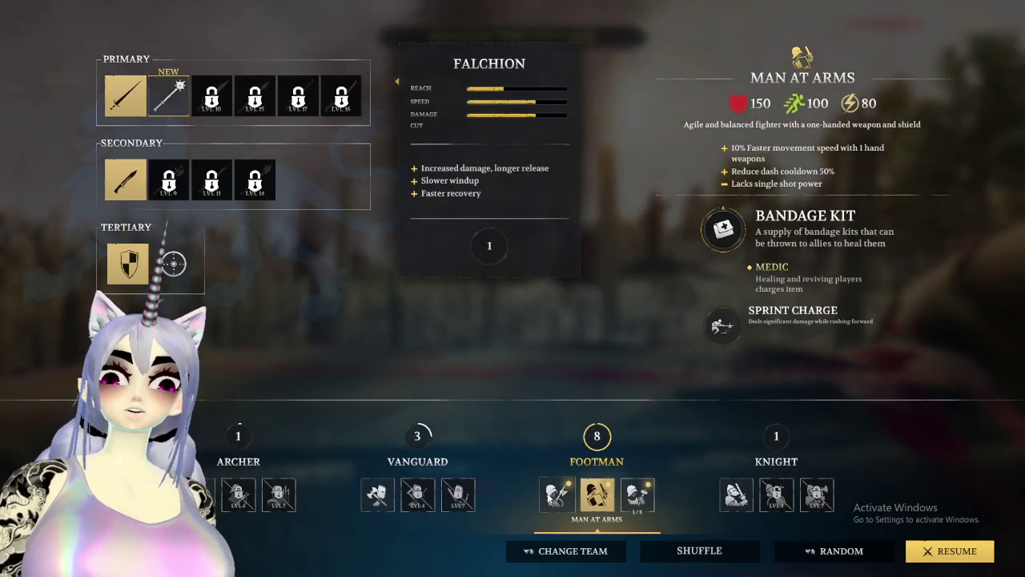
click(557, 494)
key(Escape)
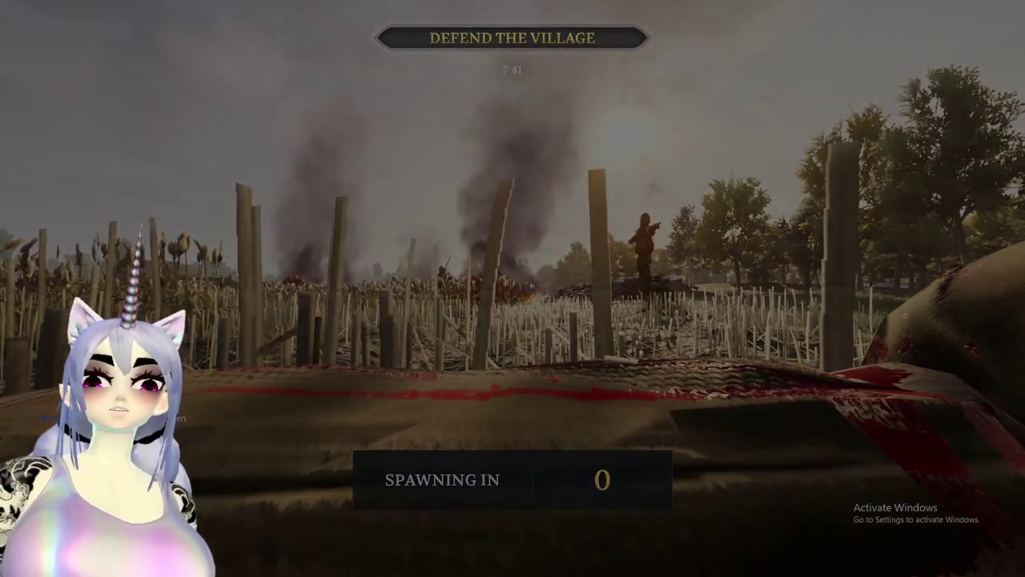
Advance down the village road into the field, striking enemy soldiers with the spear.
key(w)
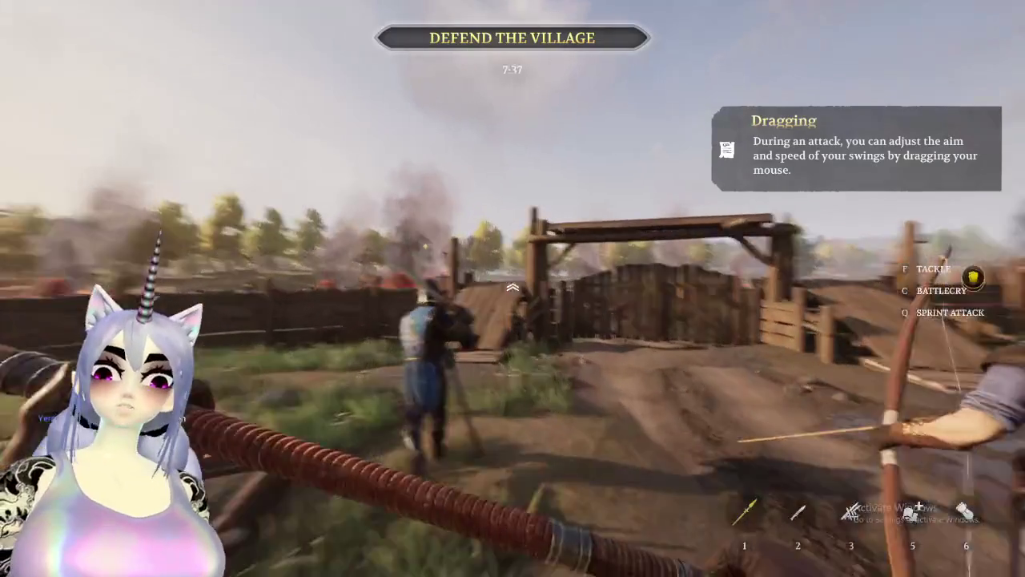
click(513, 288)
key(w)
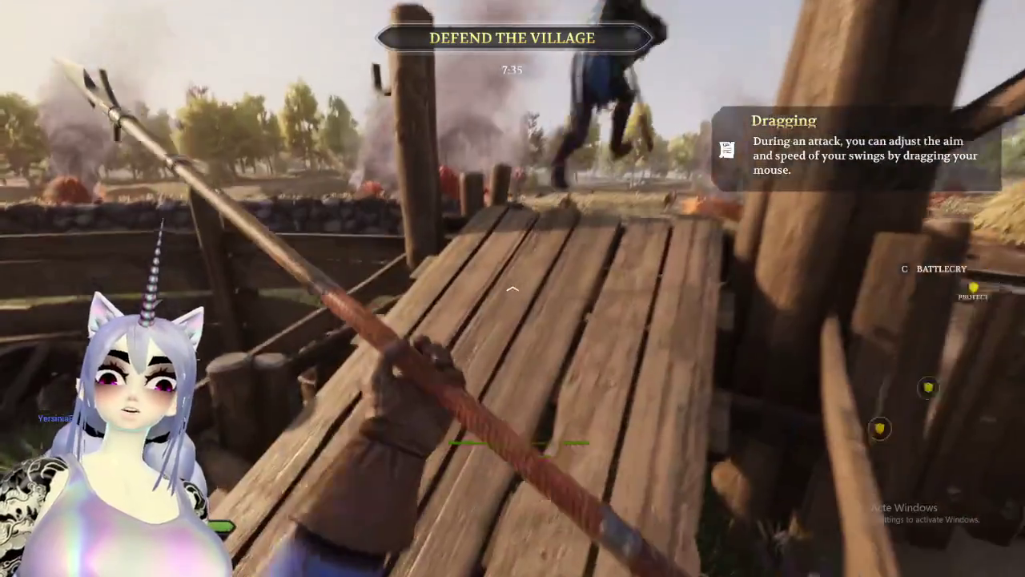
key(w)
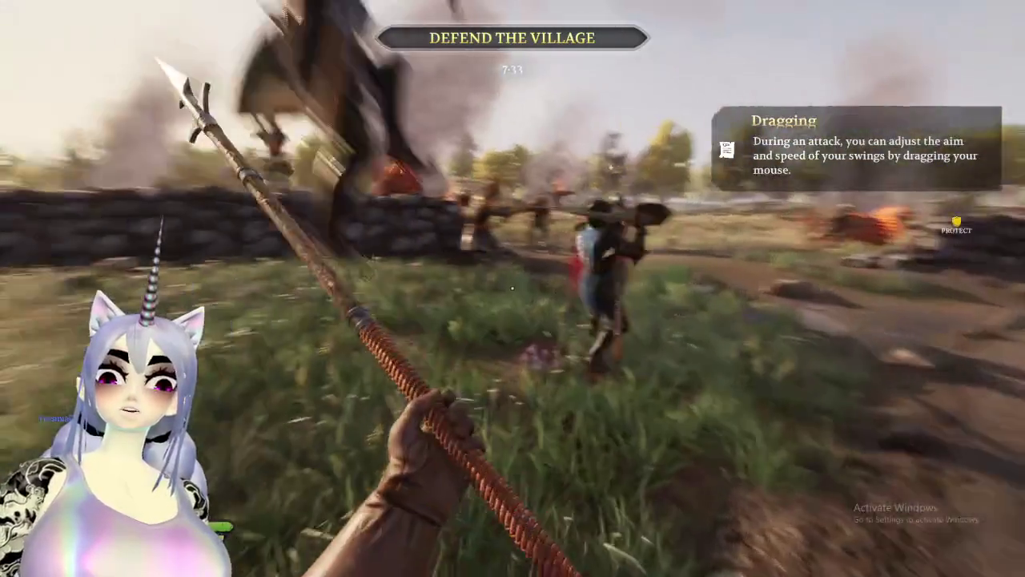
key(w)
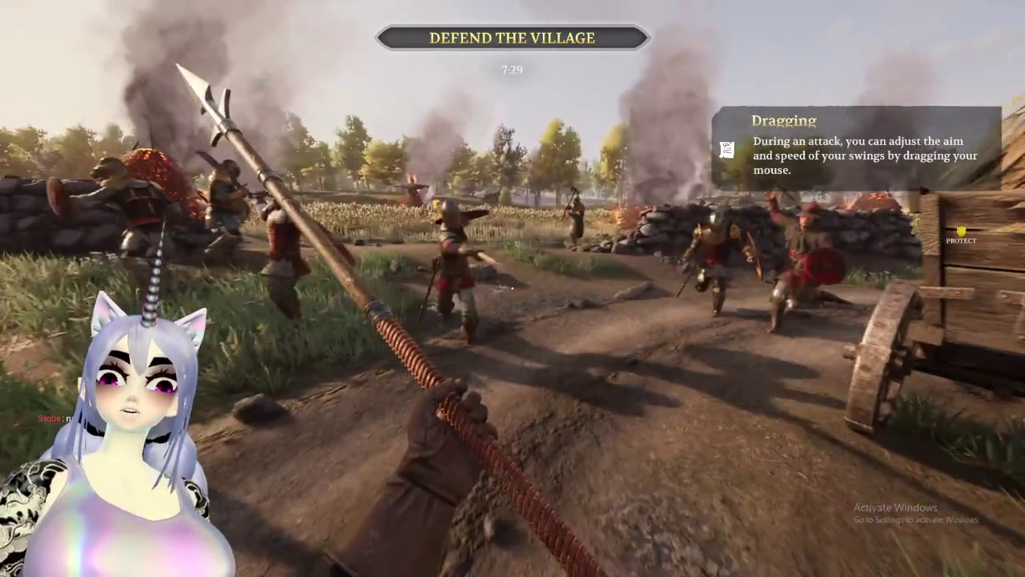
click(513, 288)
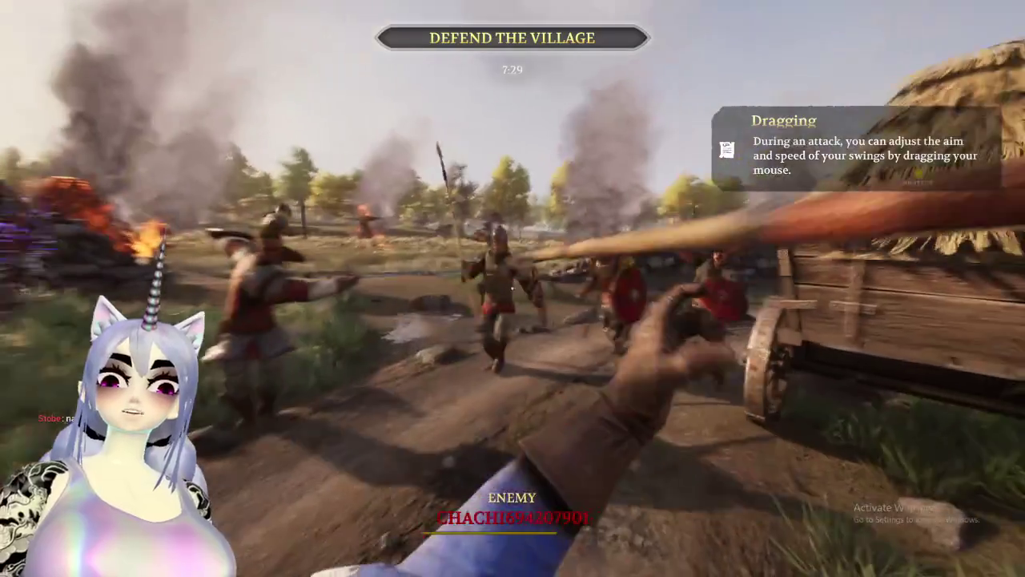
key(w)
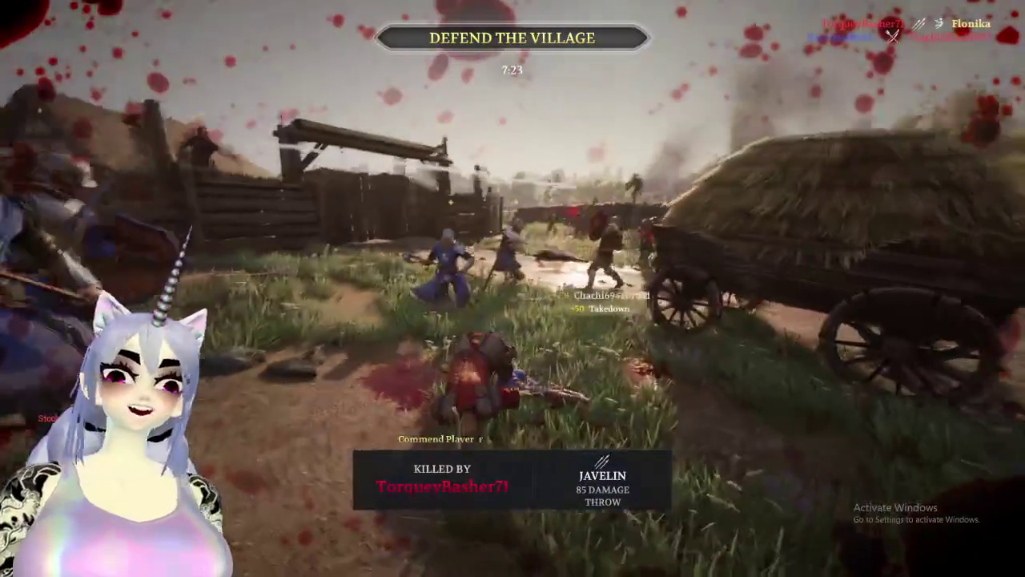
key(super)
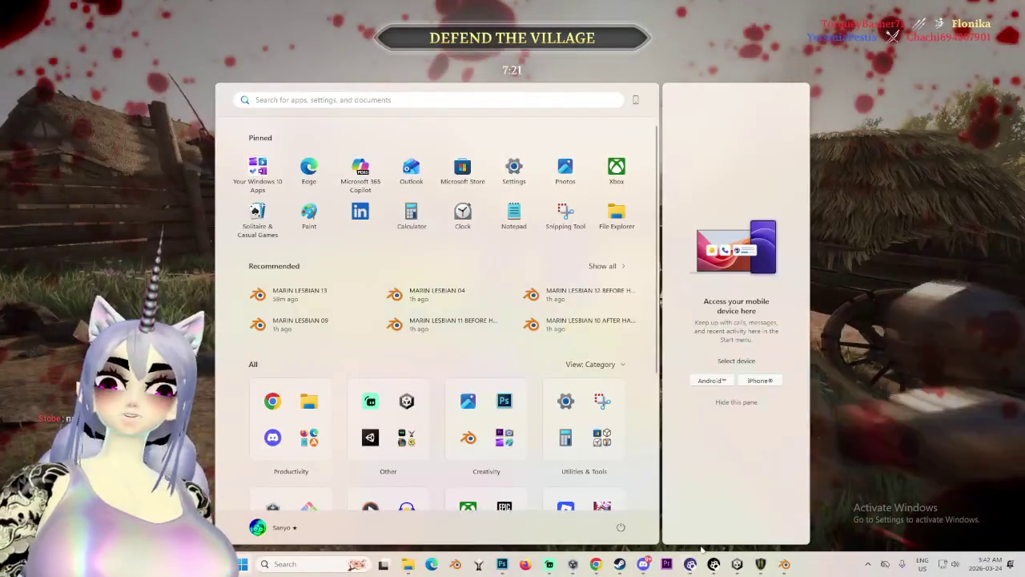
Assign the Chest transform to the avatar's Chest bone slot in Unity.
click(738, 564)
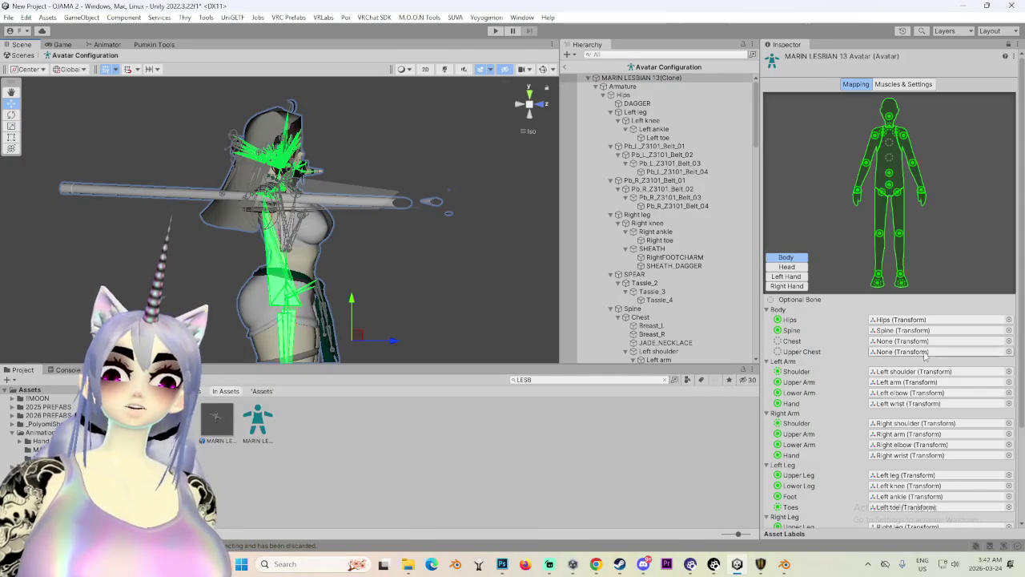
click(1007, 343)
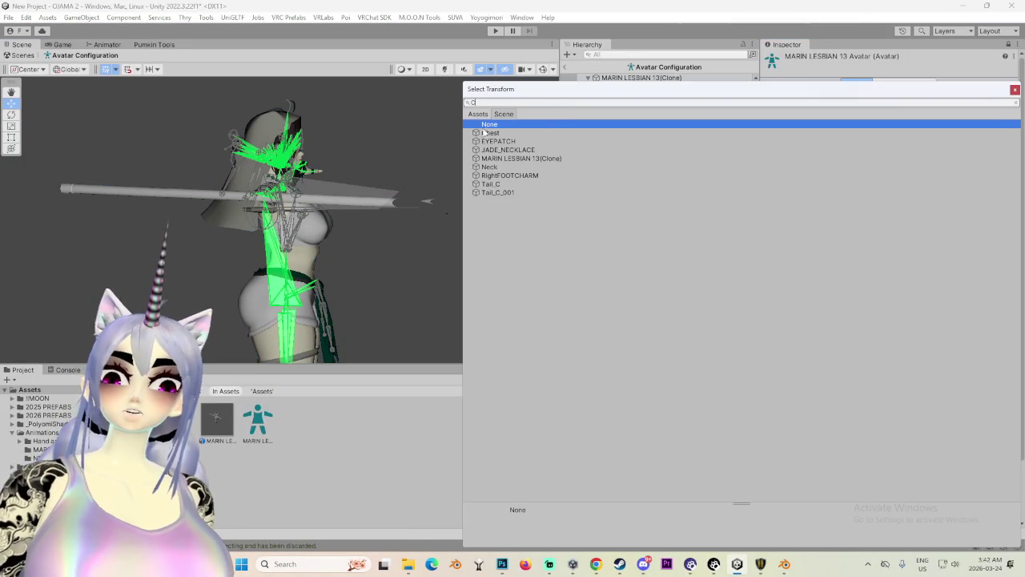
text(C)
double_click(486, 133)
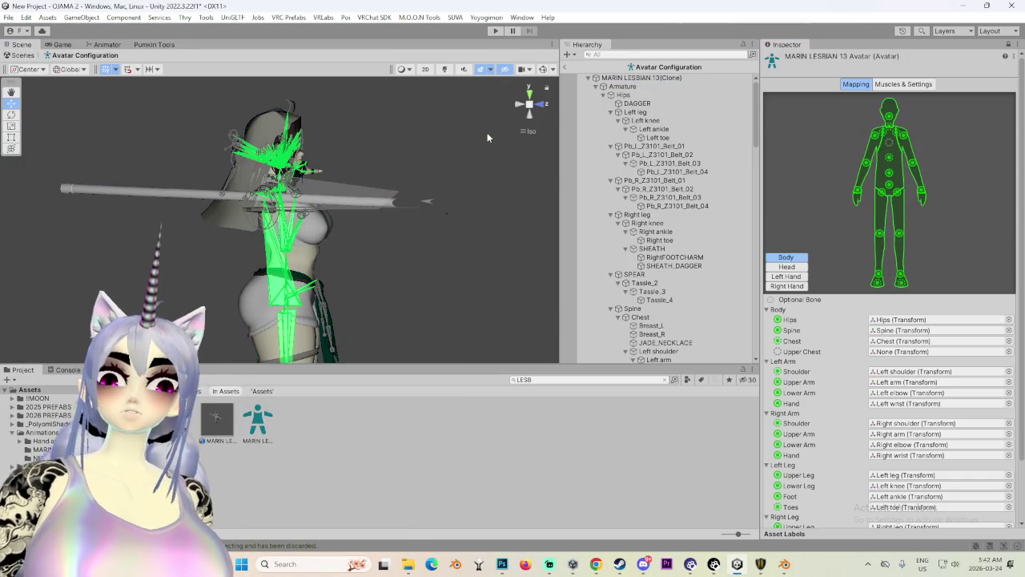
Glance at Blender, return to Unity, and clear the Jaw bone assignment.
click(784, 563)
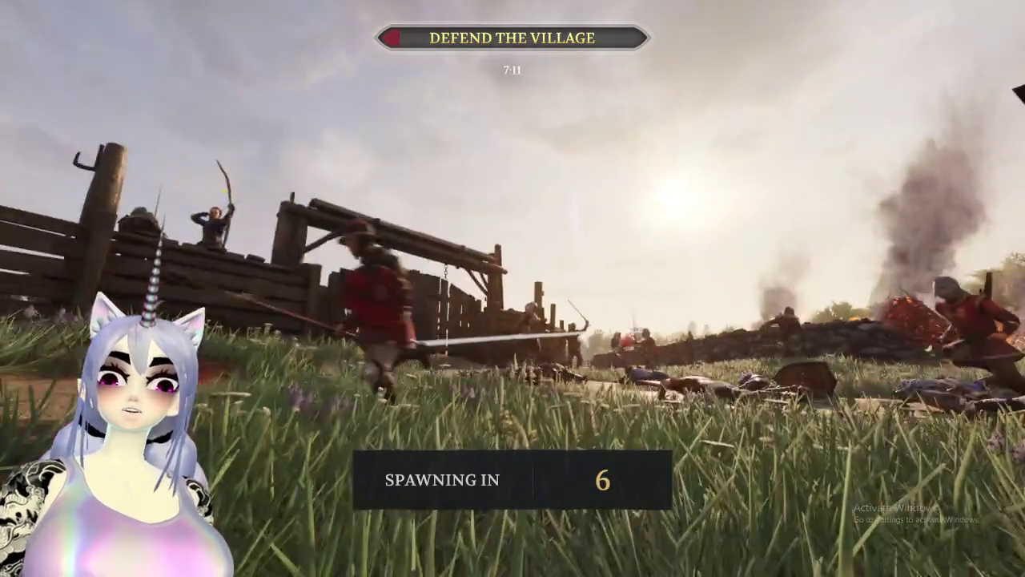
key(super)
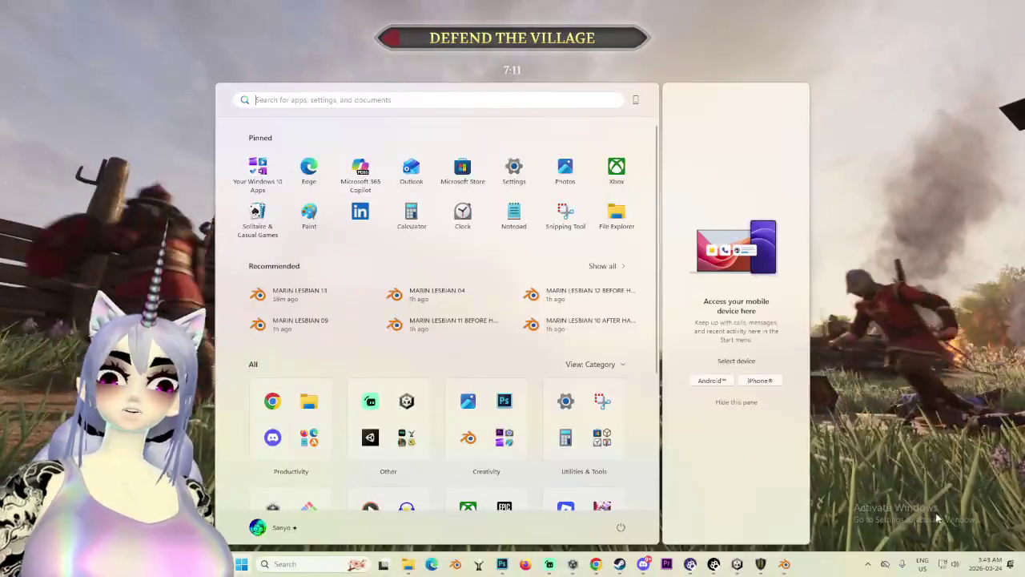
click(737, 563)
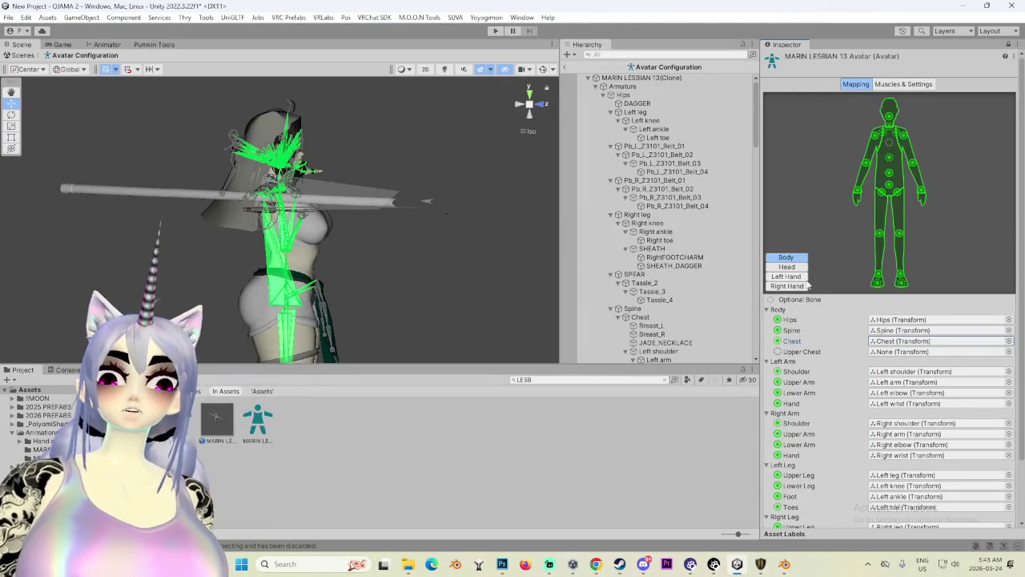
click(901, 361)
key(Delete)
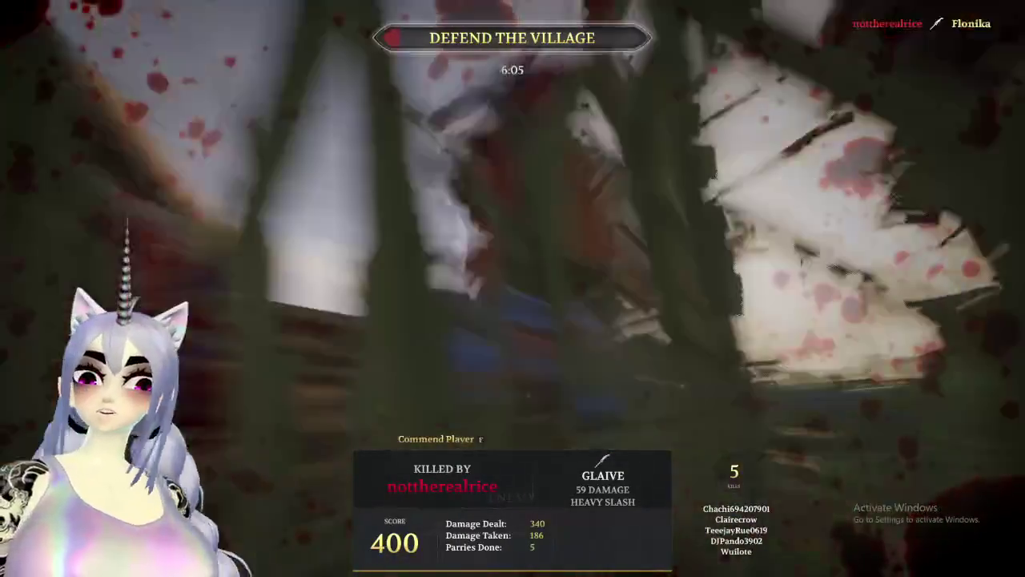
Return to the match menu and open the class selection screen.
key(super)
key(Escape)
key(Escape)
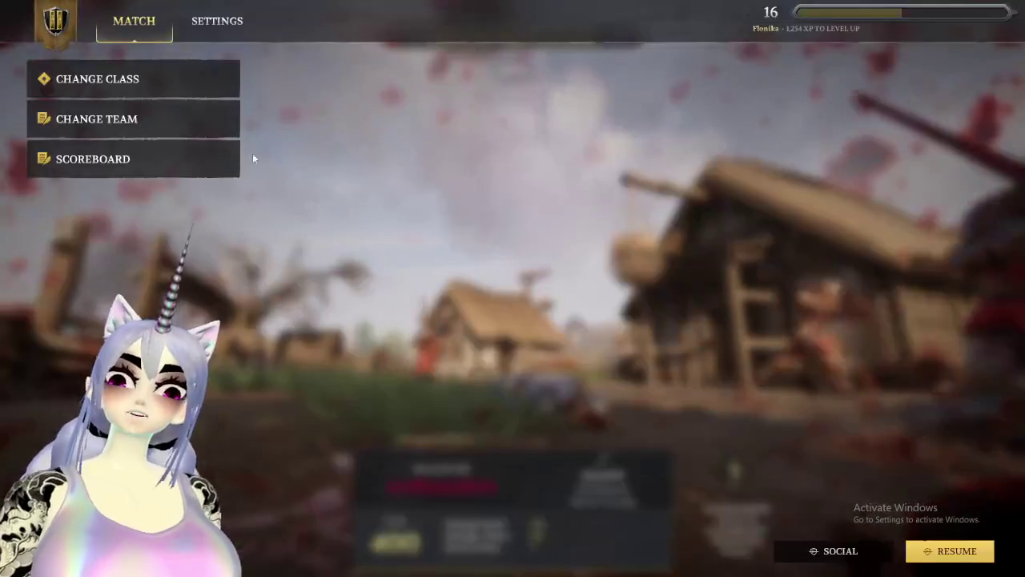
click(168, 91)
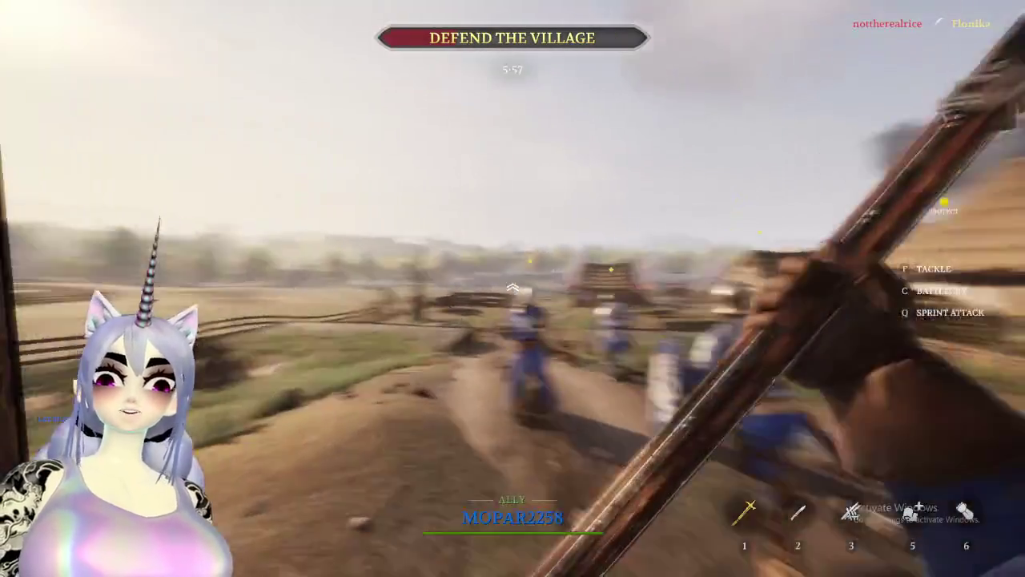
Advance through the village past the burning building toward the red-clad attackers.
key(w)
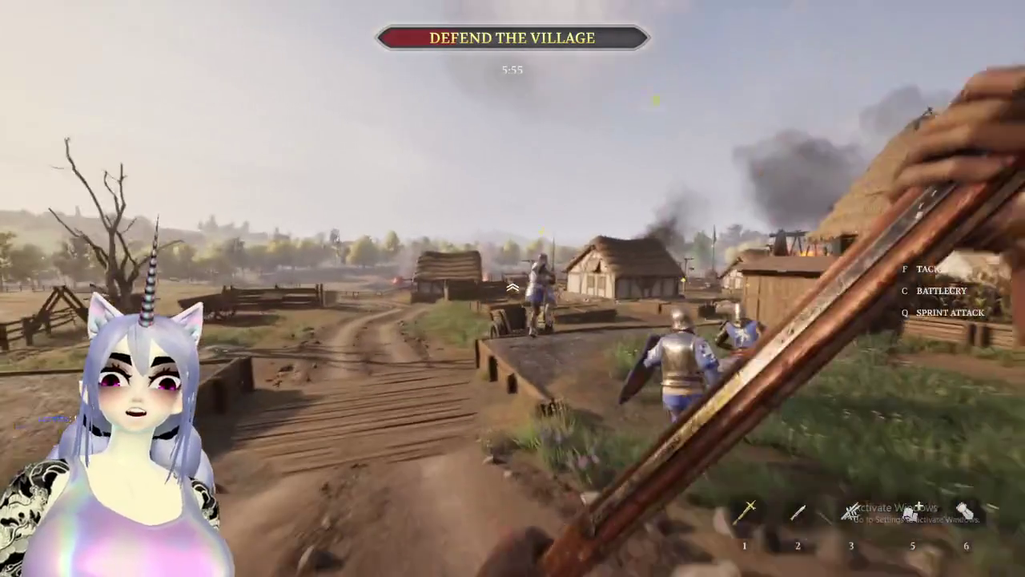
key(w)
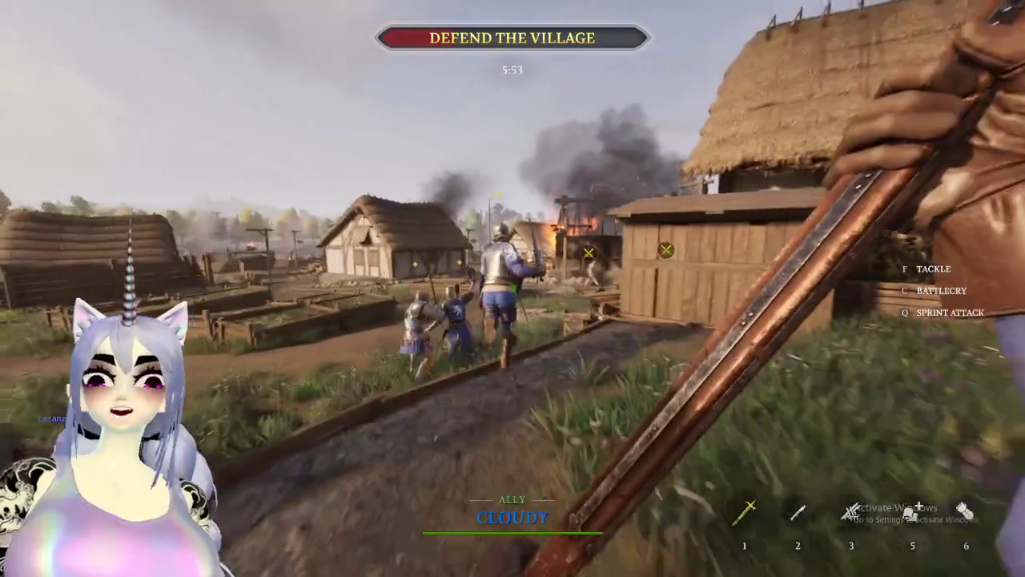
key(w)
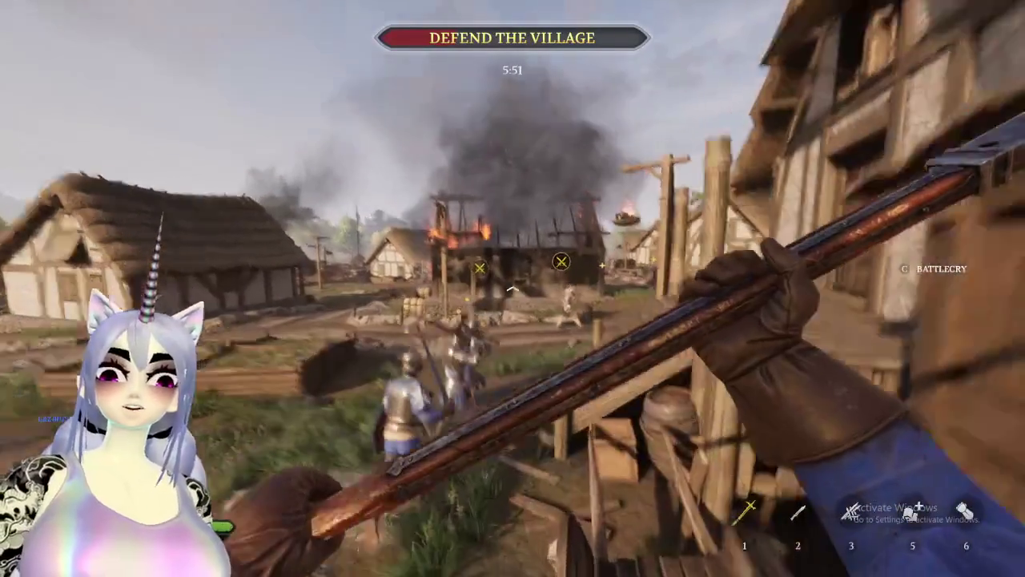
key(w)
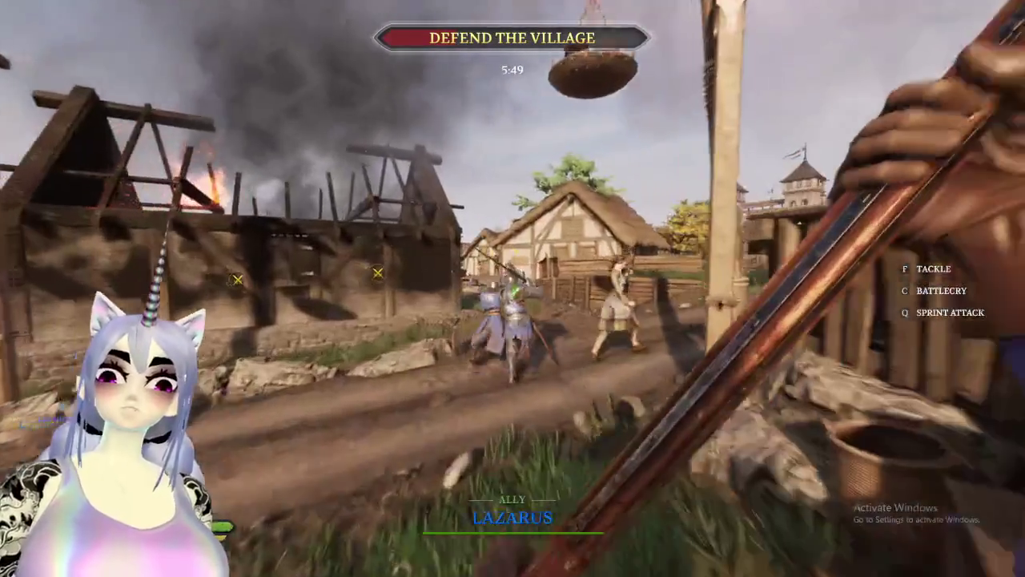
key(w)
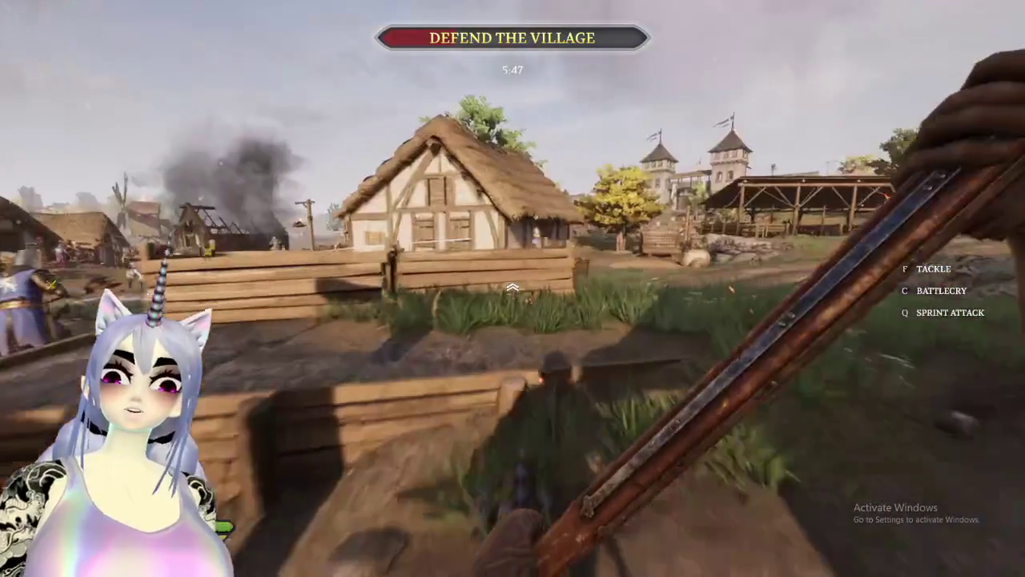
key(shift)
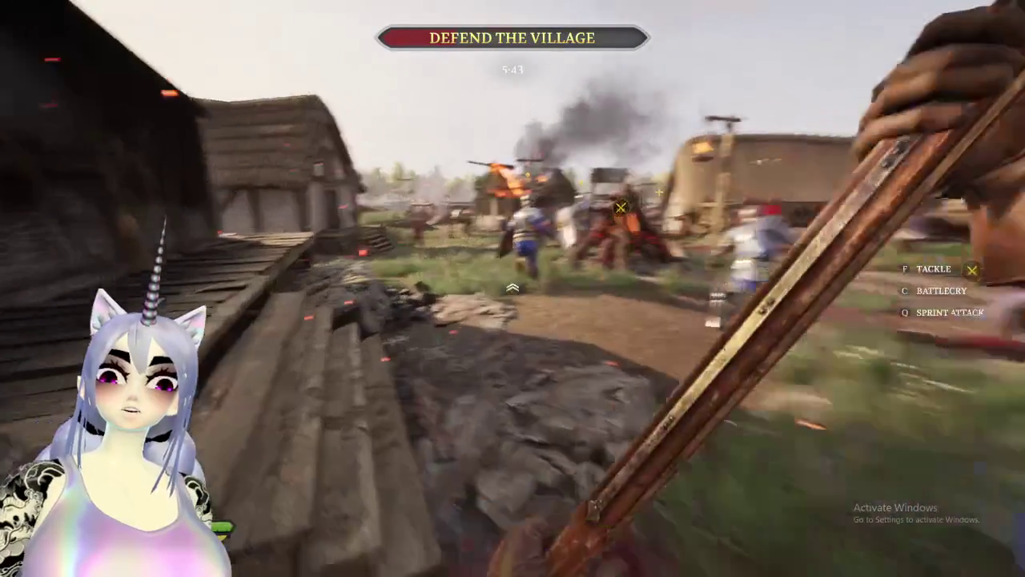
key(w)
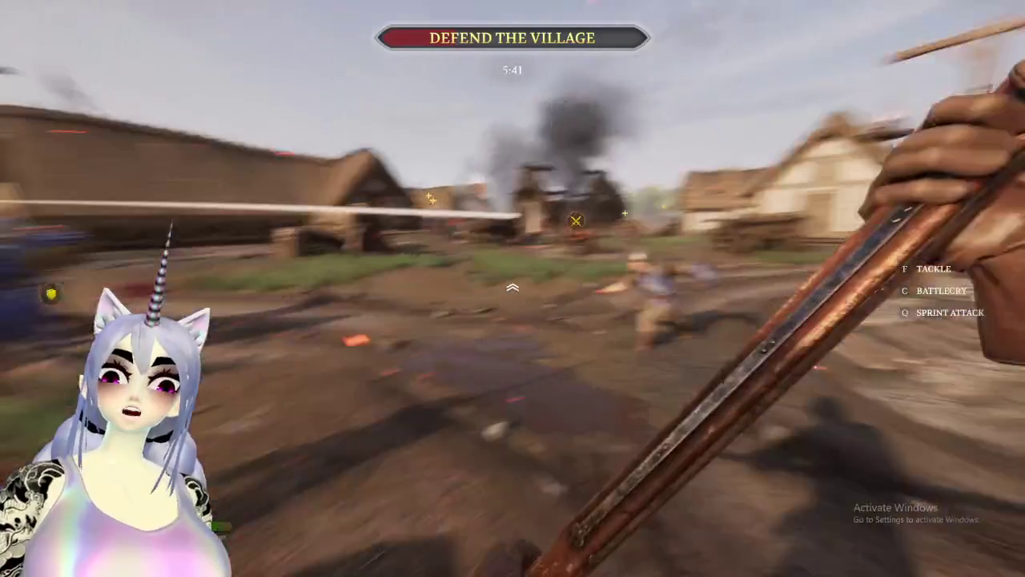
key(w)
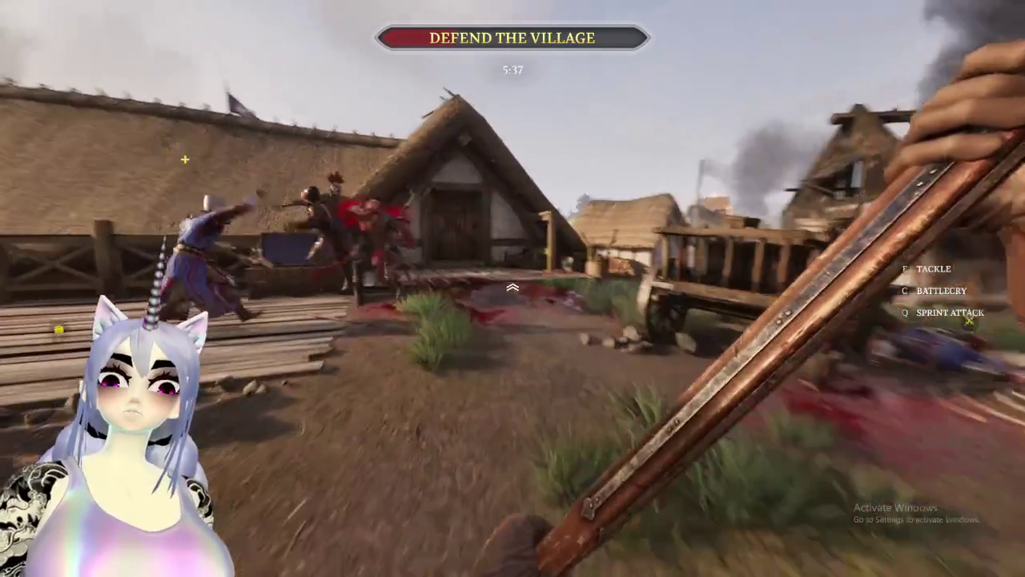
key(w)
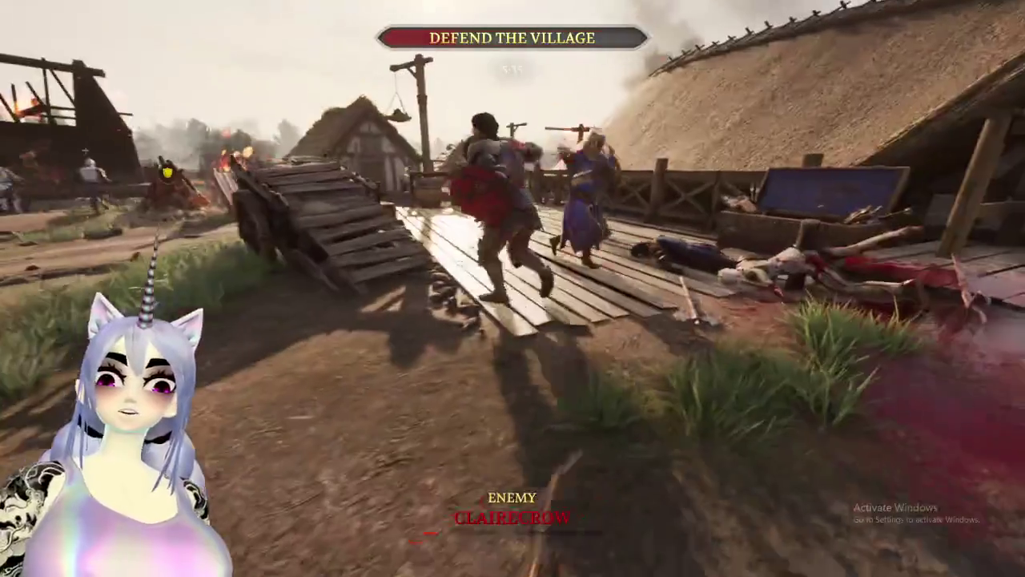
key(w)
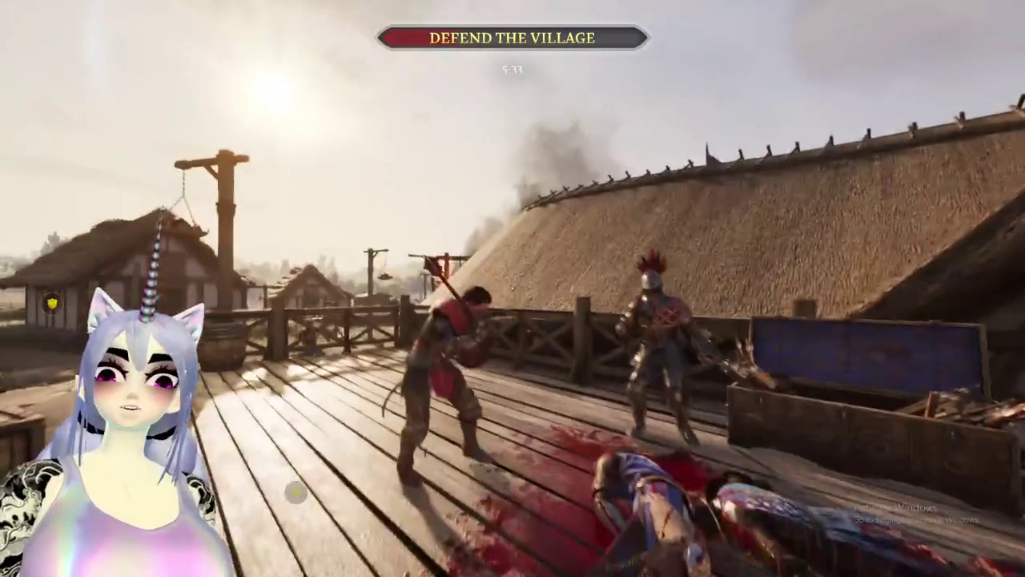
key(w)
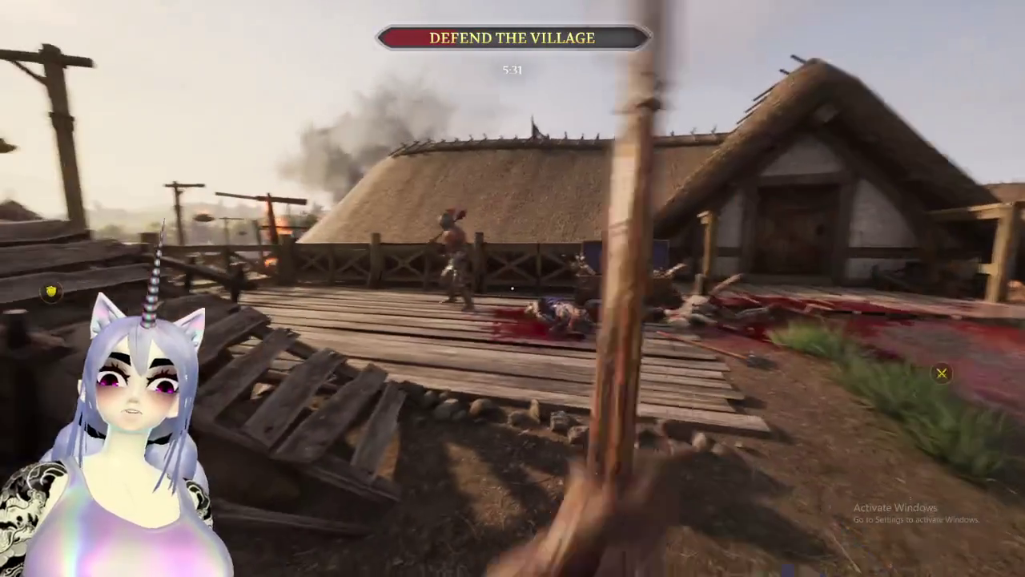
key(w)
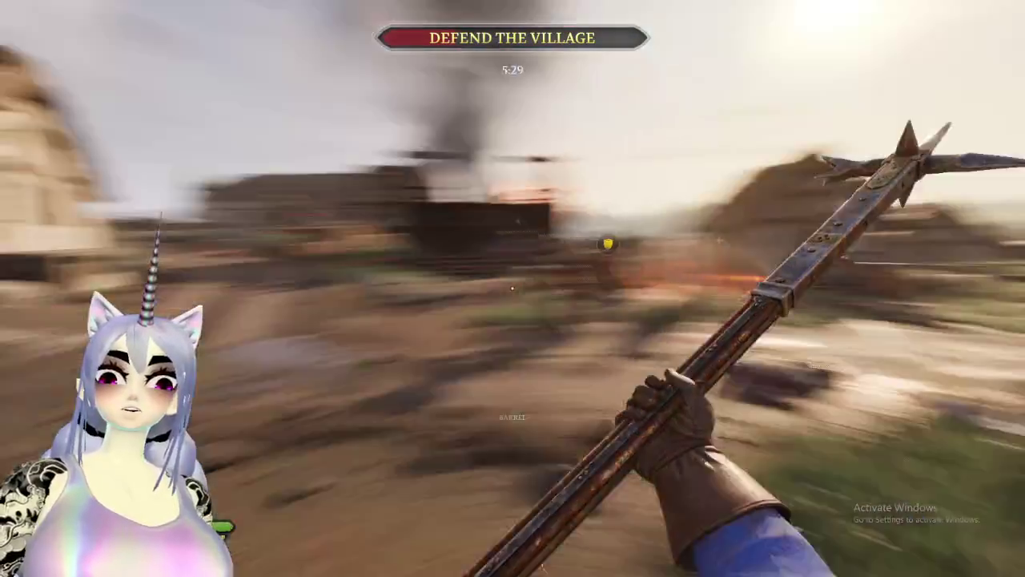
key(w)
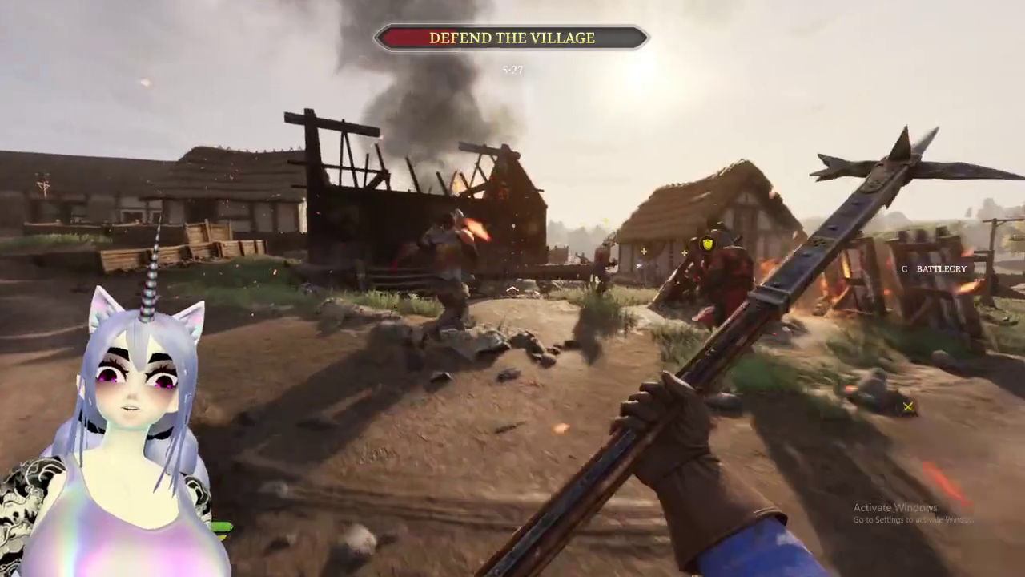
key(w)
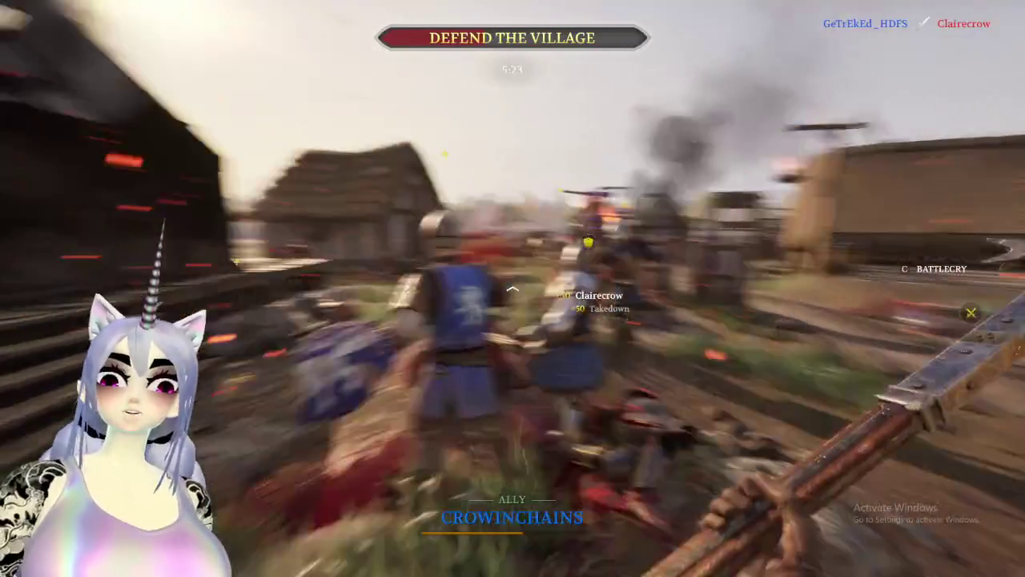
Swing at enemies by the bonfire and burning house, blocking then countering the red knight.
click(513, 288)
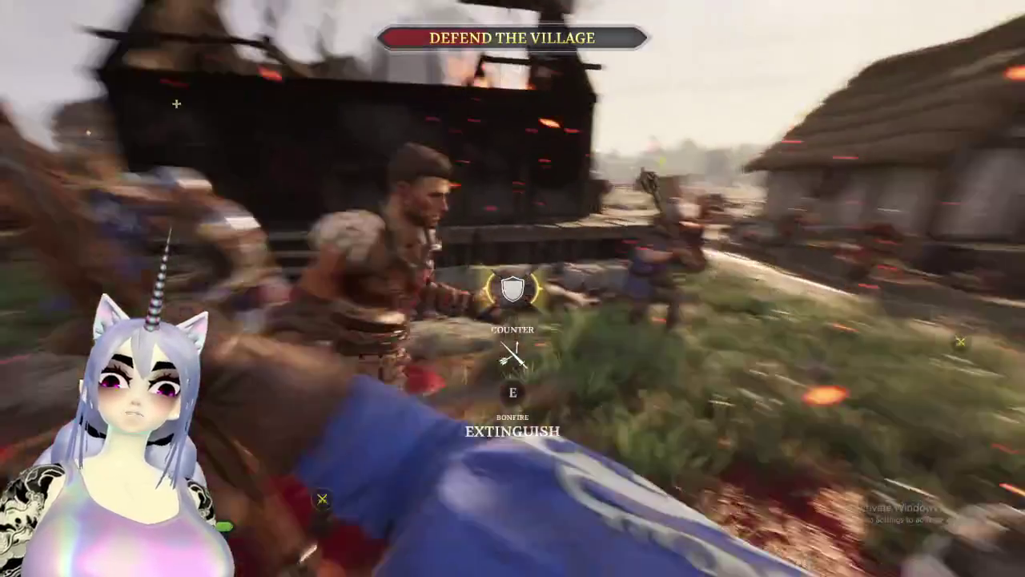
click(512, 288)
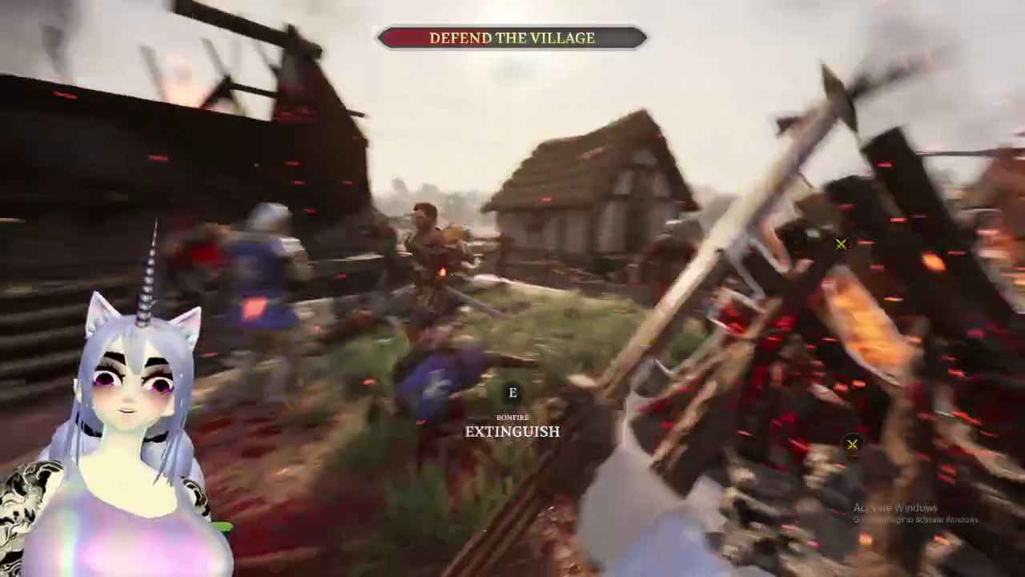
click(513, 288)
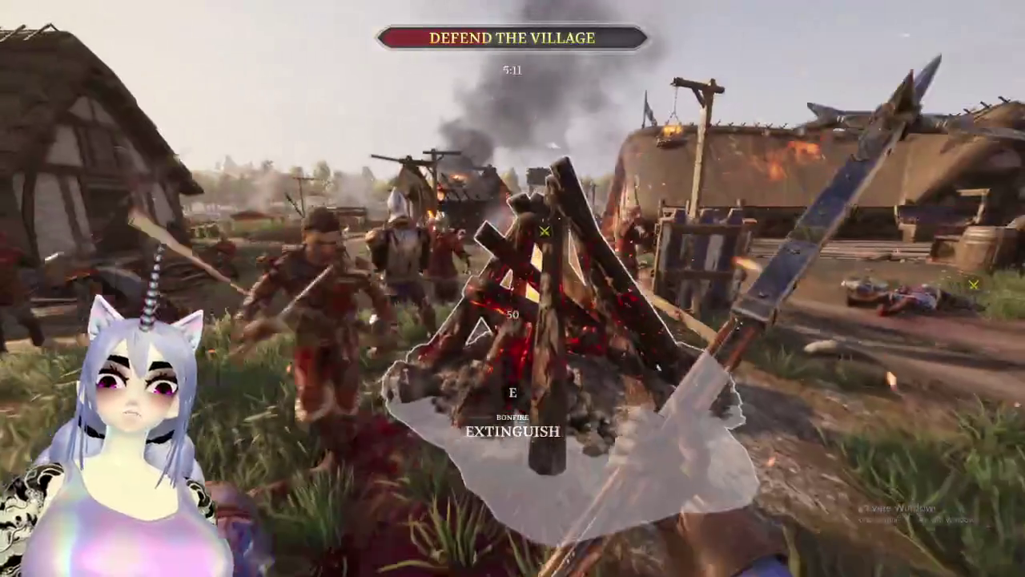
click(512, 288)
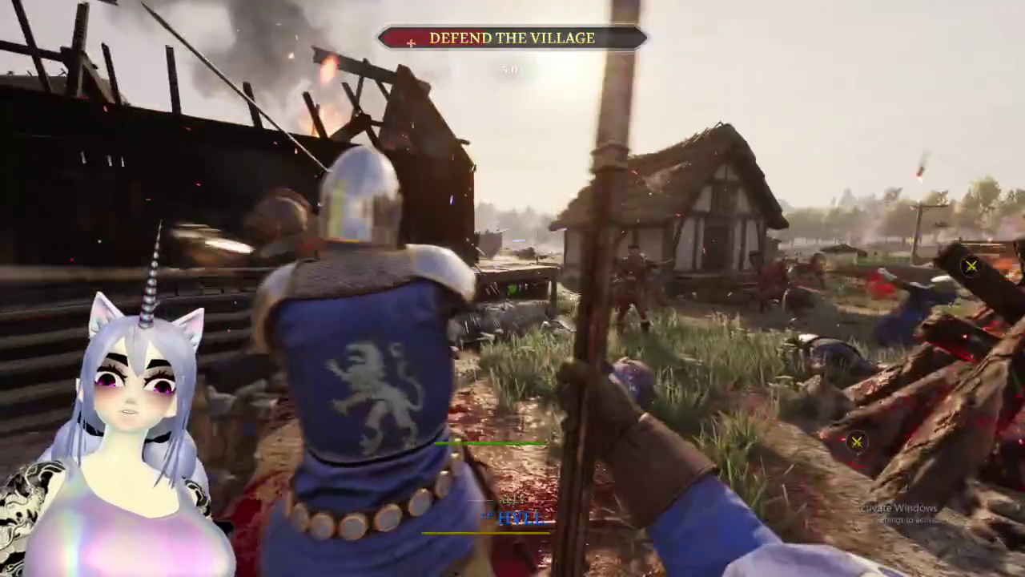
click(512, 288)
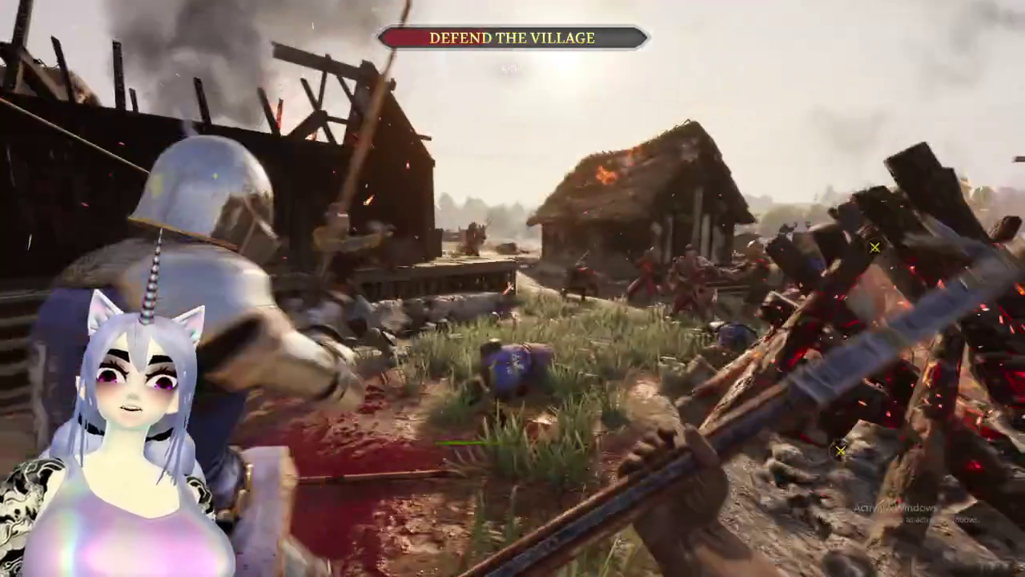
click(512, 288)
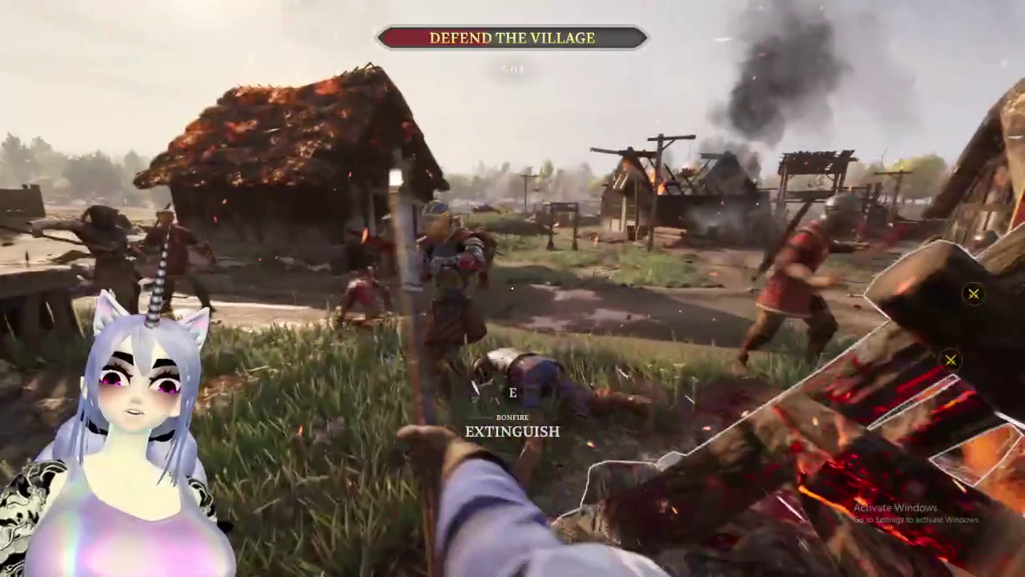
click(513, 288)
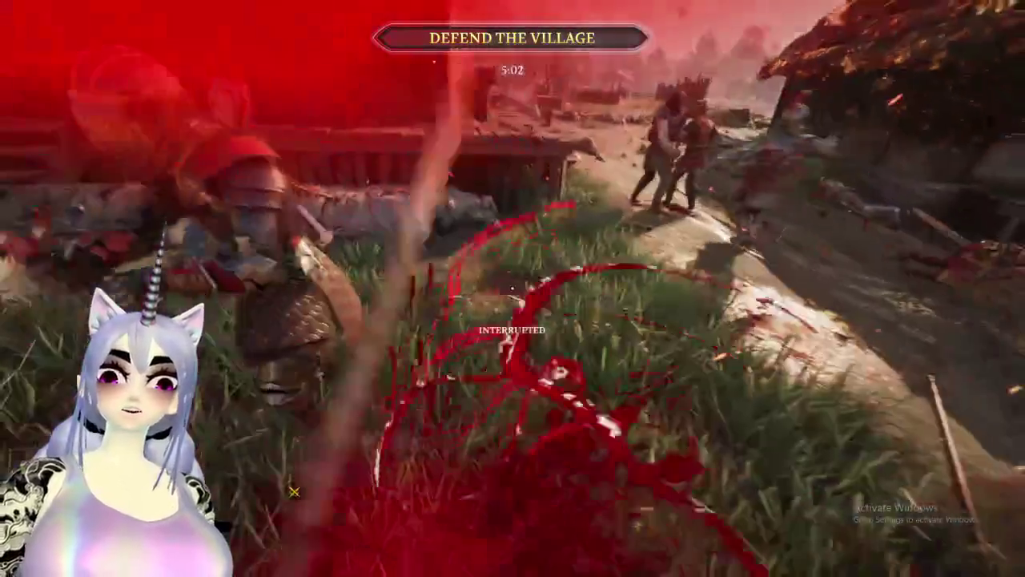
right_click(512, 289)
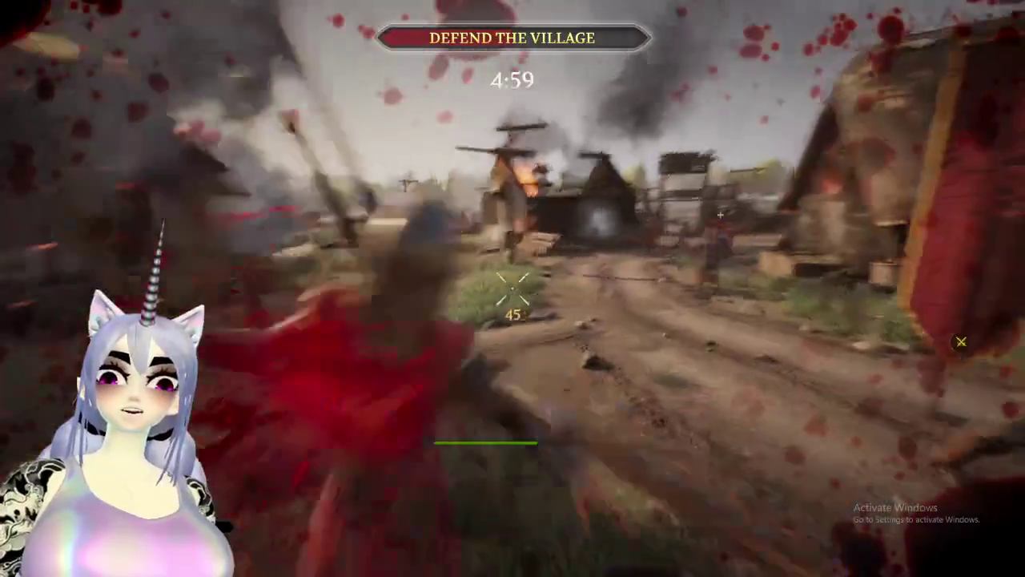
right_click(512, 288)
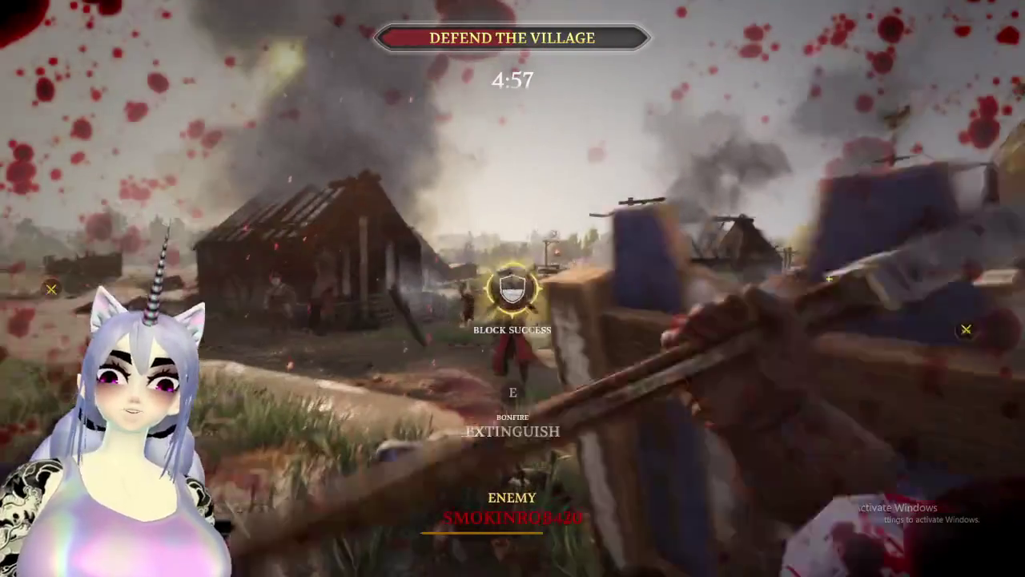
click(512, 288)
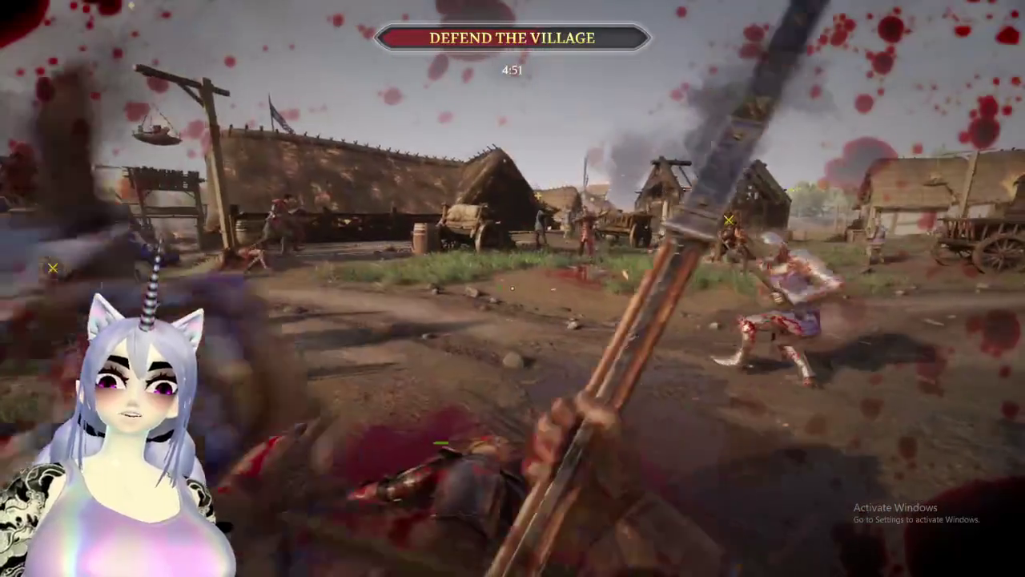
Keep attacking near the bonfire and burning hall, landing a killing overhead strike.
click(513, 289)
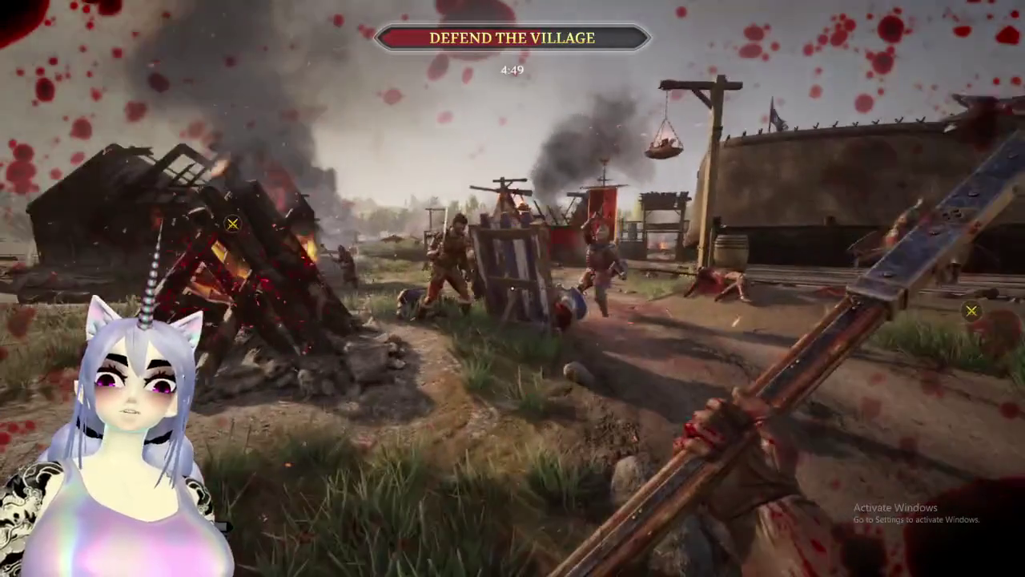
click(512, 288)
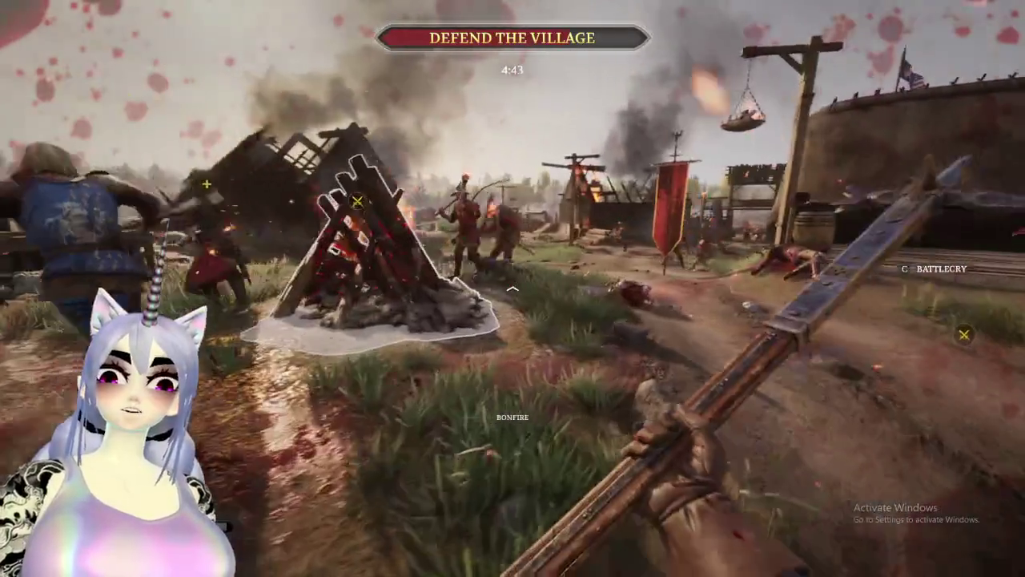
click(513, 289)
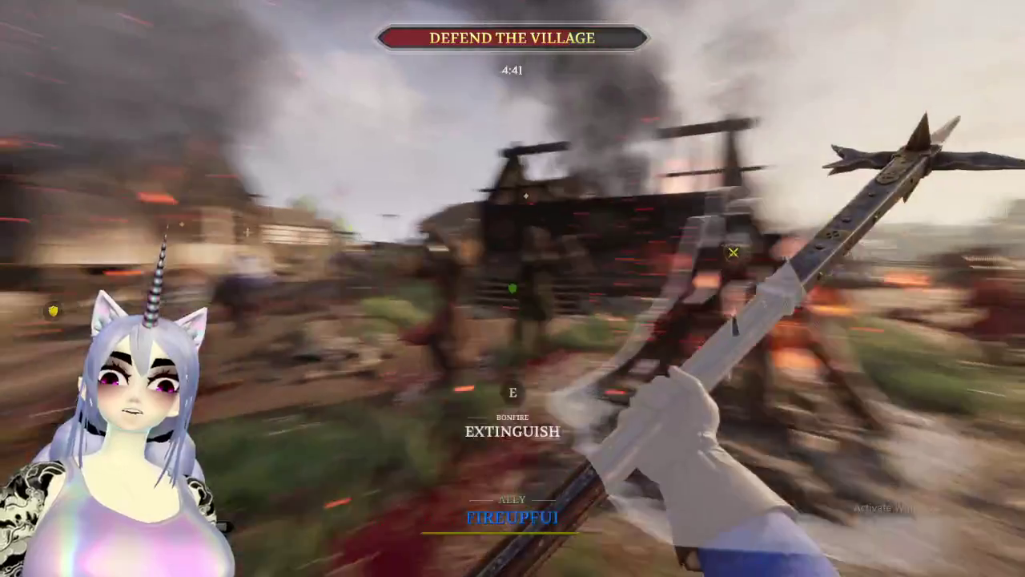
click(513, 288)
click(513, 288)
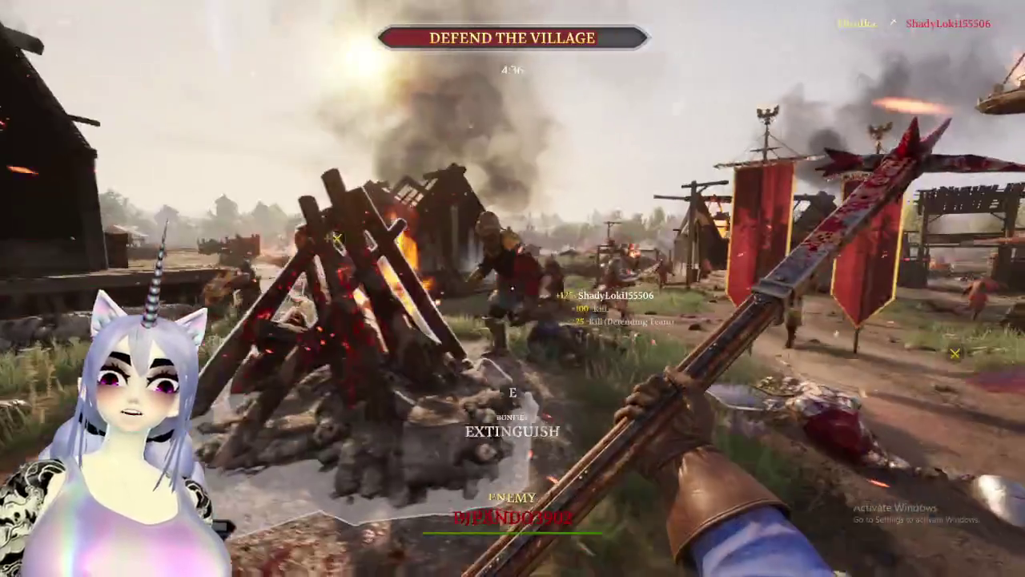
click(512, 288)
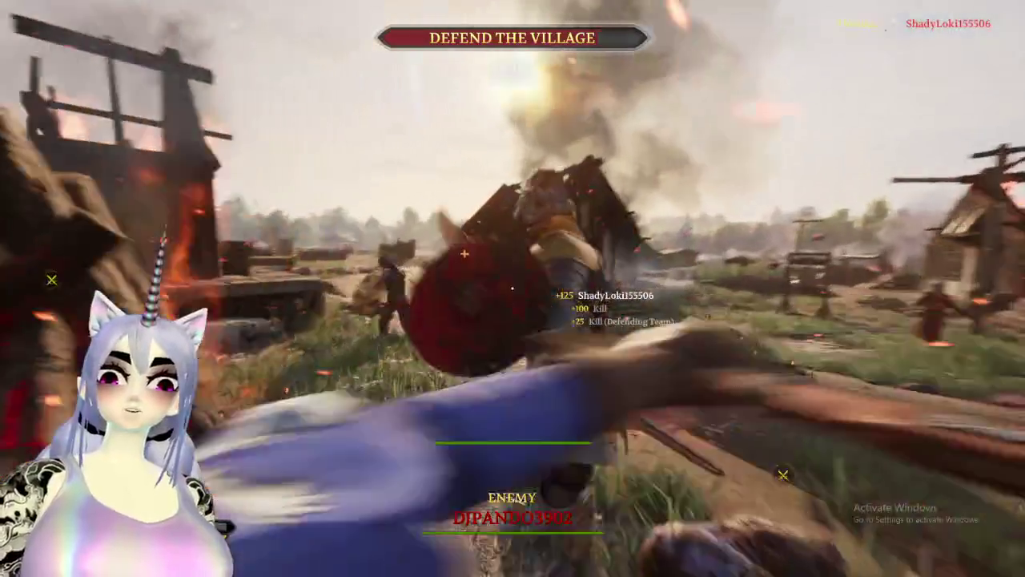
click(512, 288)
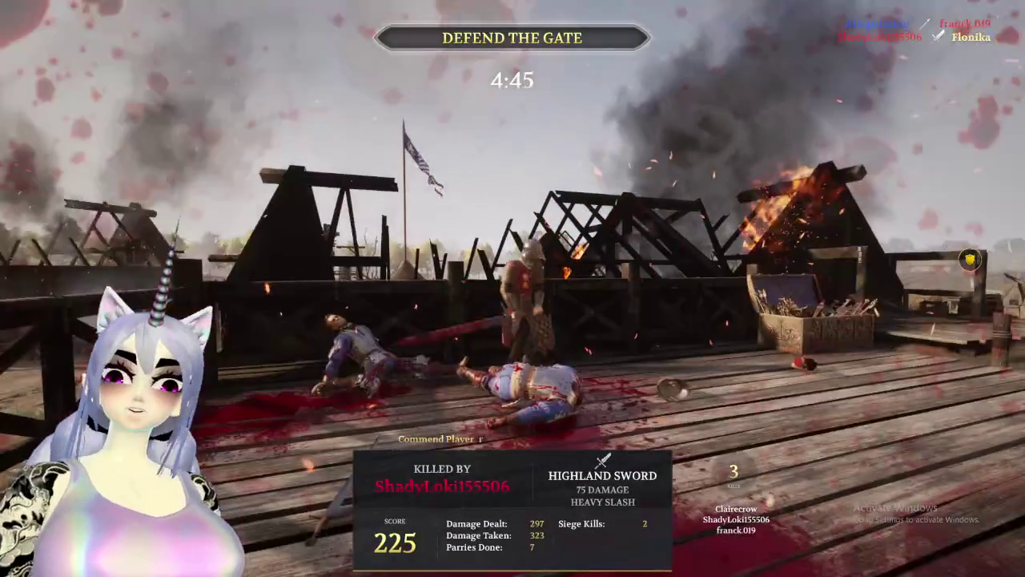
Pick the Vanguard Devastator class from the match menu and return to respawn.
key(Escape)
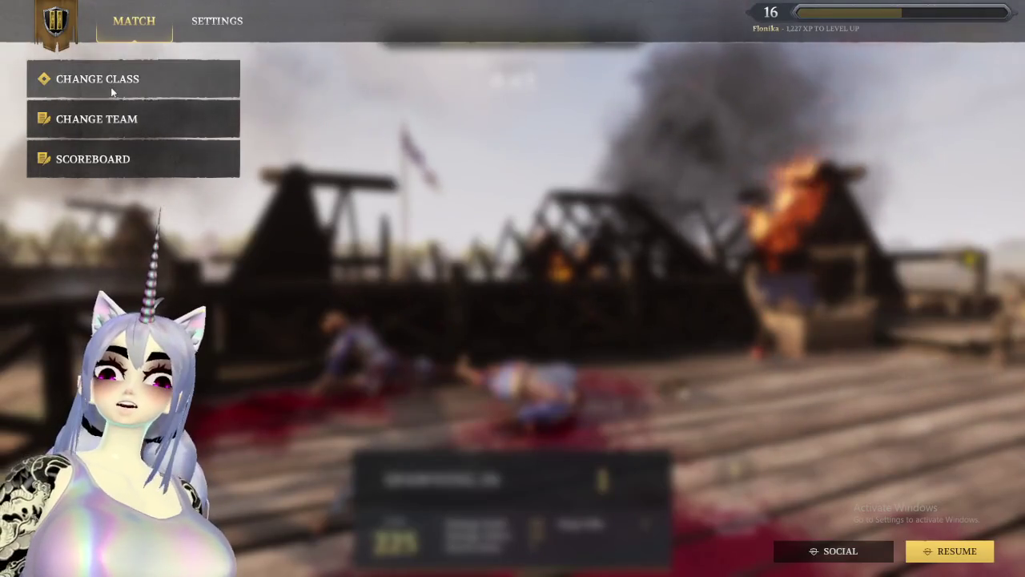
click(113, 88)
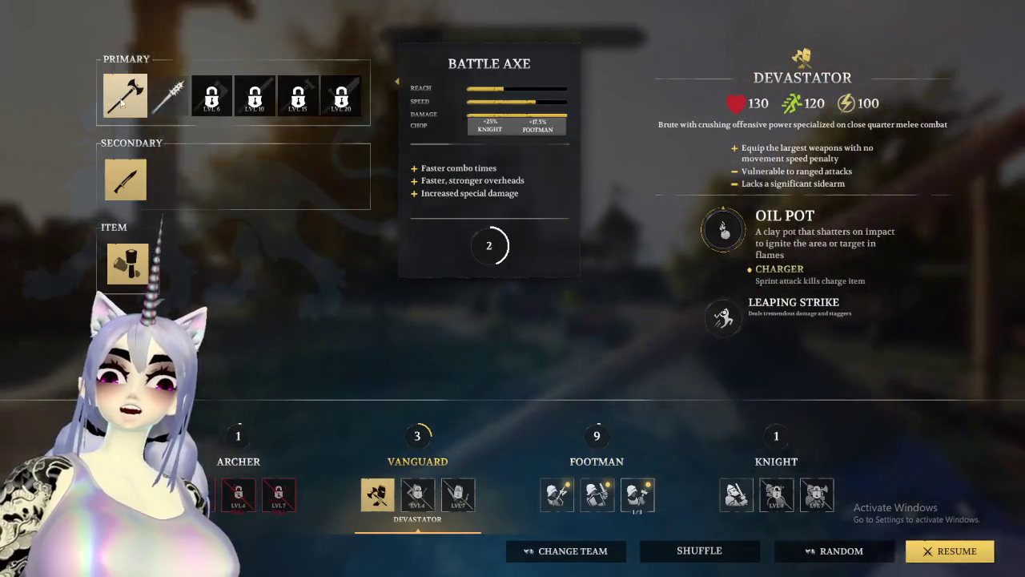
key(Escape)
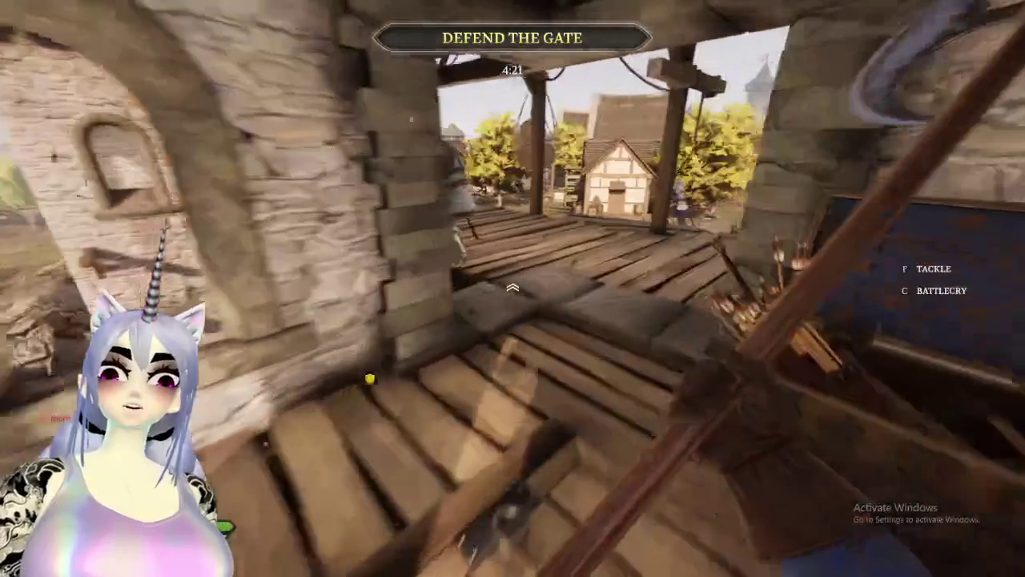
key(super)
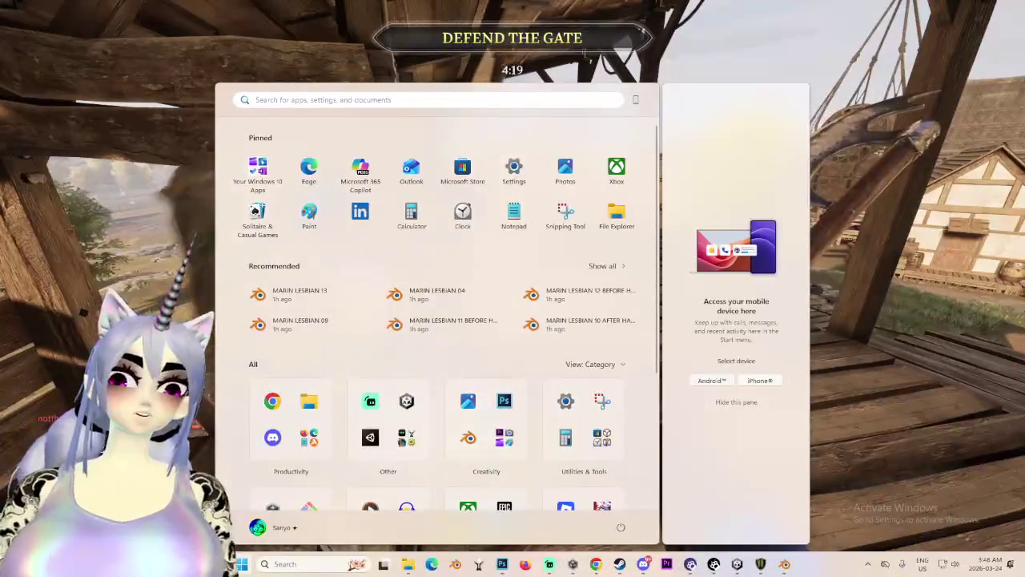
key(super)
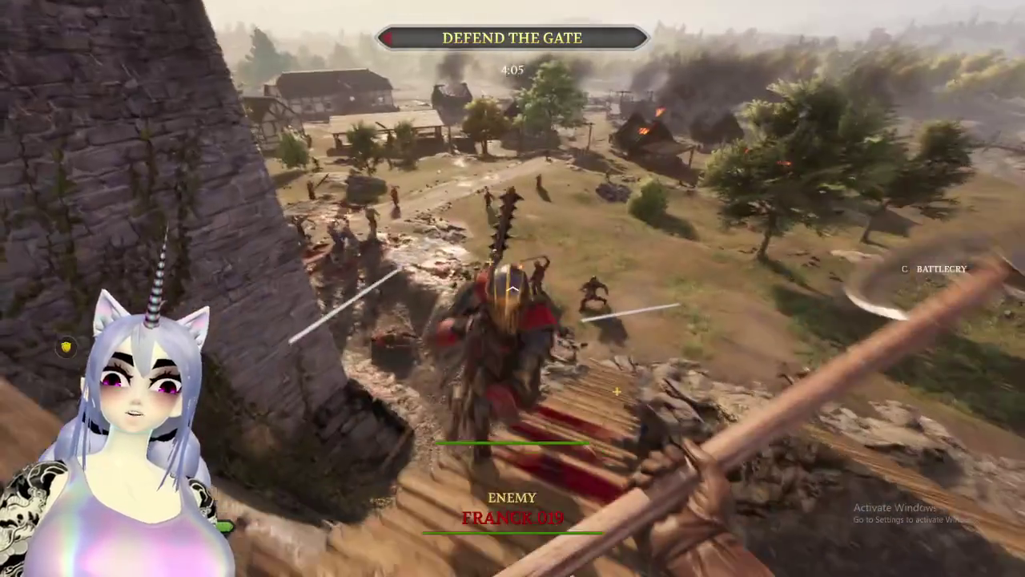
Strike the ladder climber and the attackers below the wall, including the red-hatted enemy.
click(513, 288)
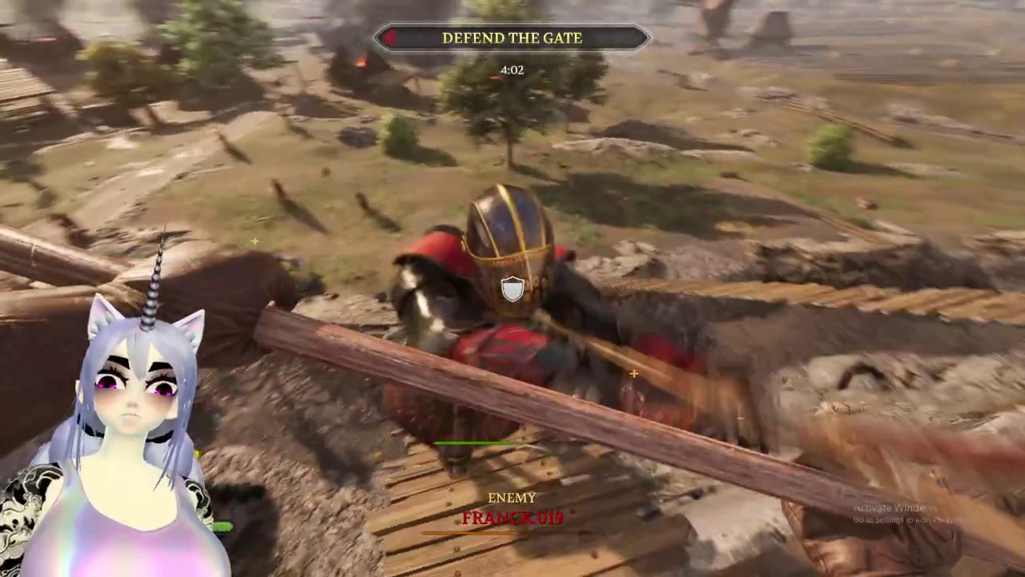
click(513, 288)
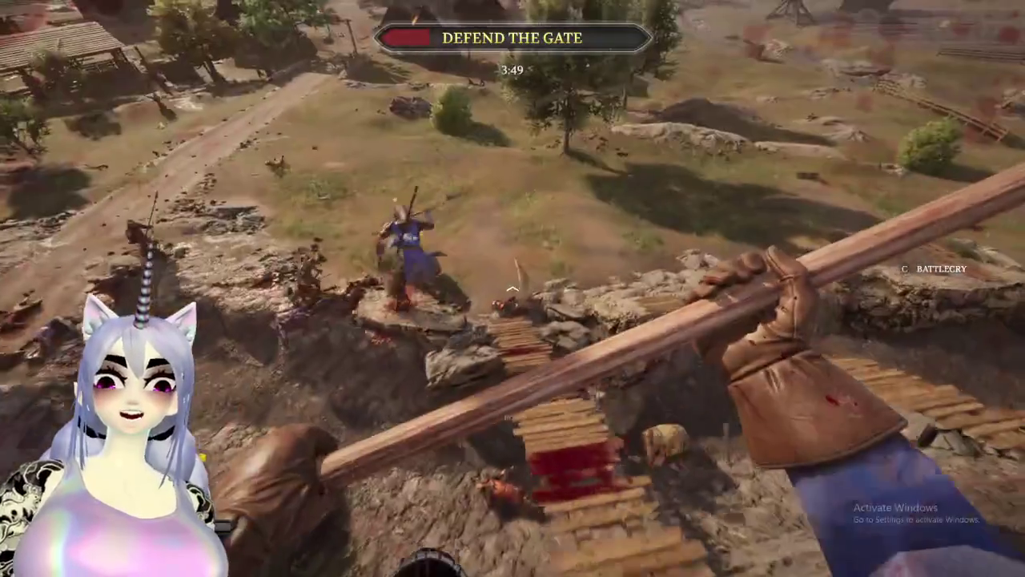
click(513, 289)
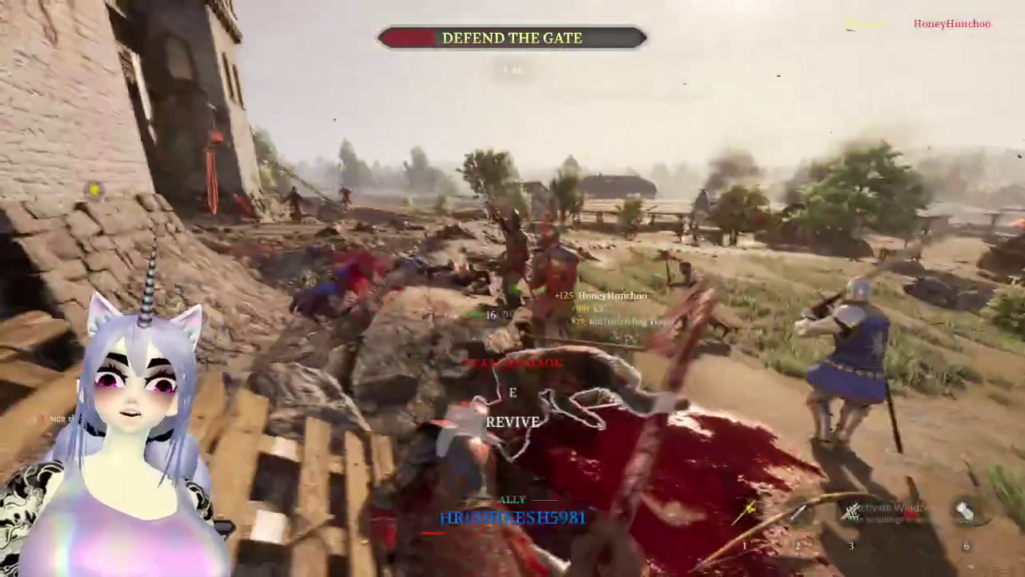
click(513, 288)
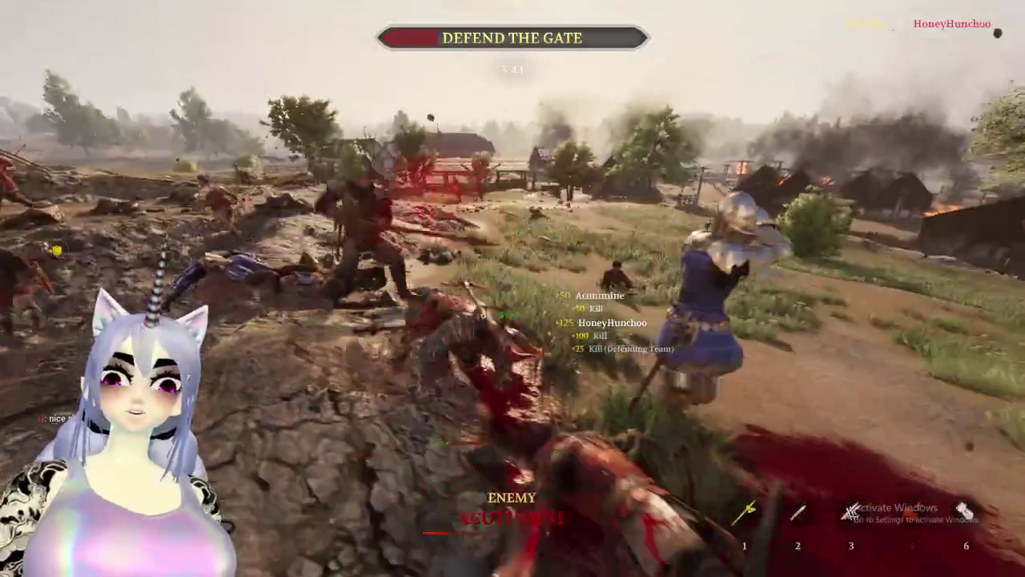
click(513, 288)
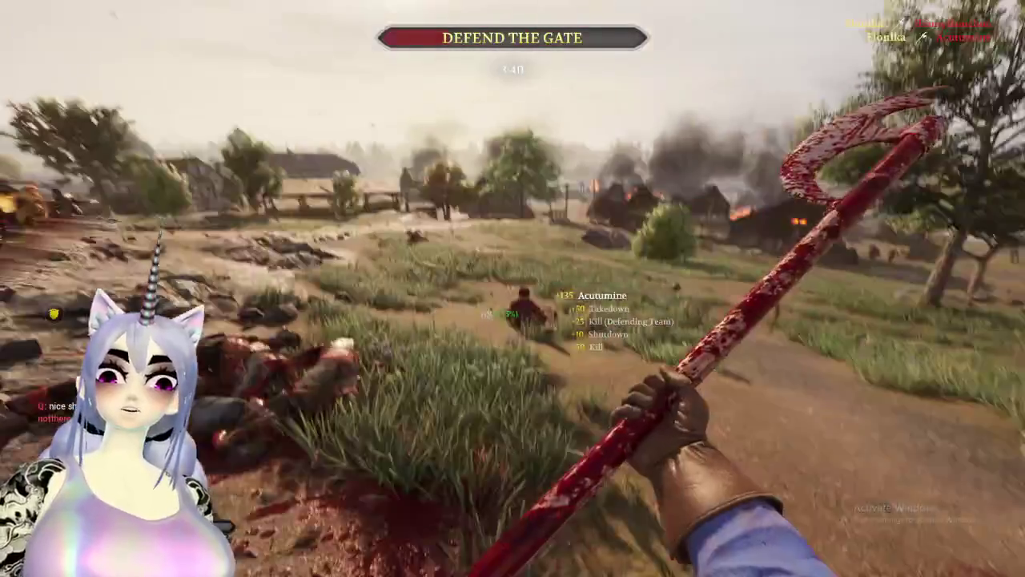
click(512, 288)
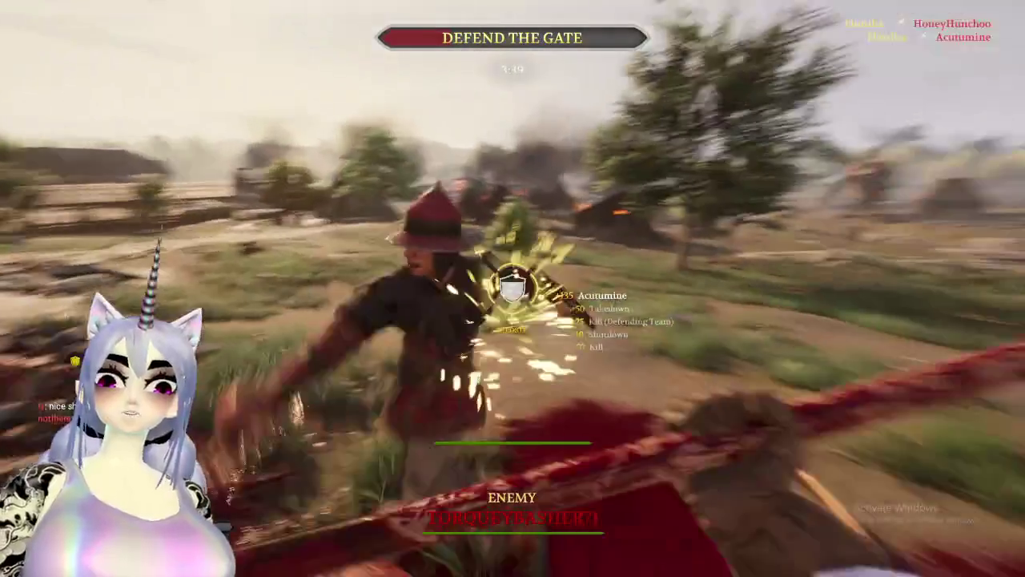
click(513, 288)
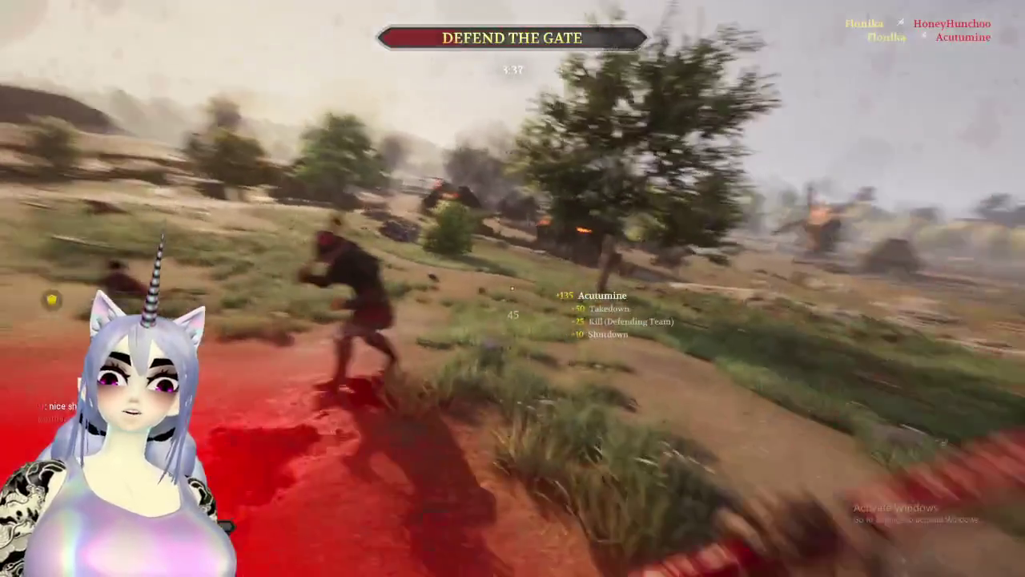
Parry and kill the nearby attacker, then move onto the wall walkway.
right_click(512, 288)
click(512, 288)
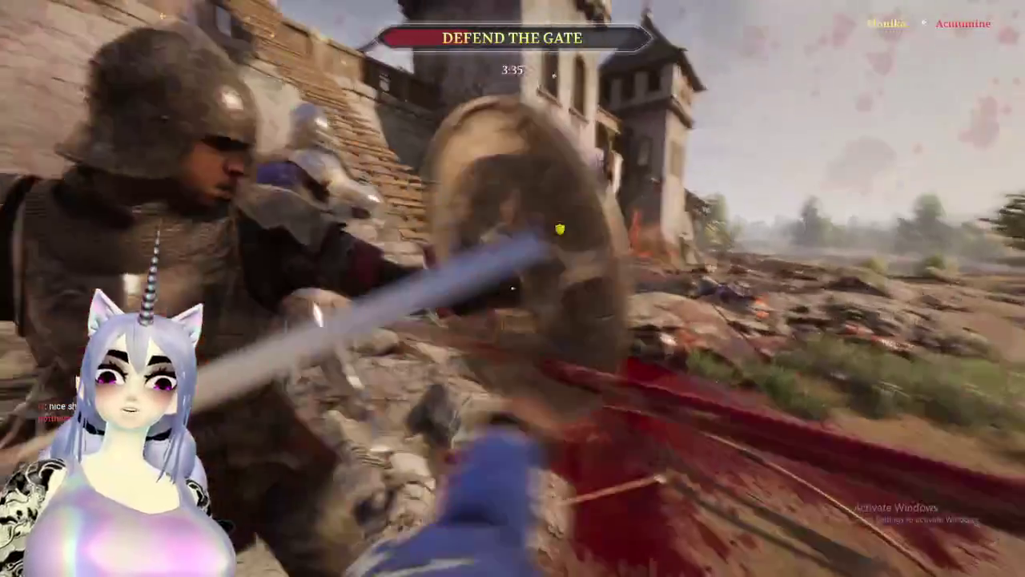
right_click(513, 288)
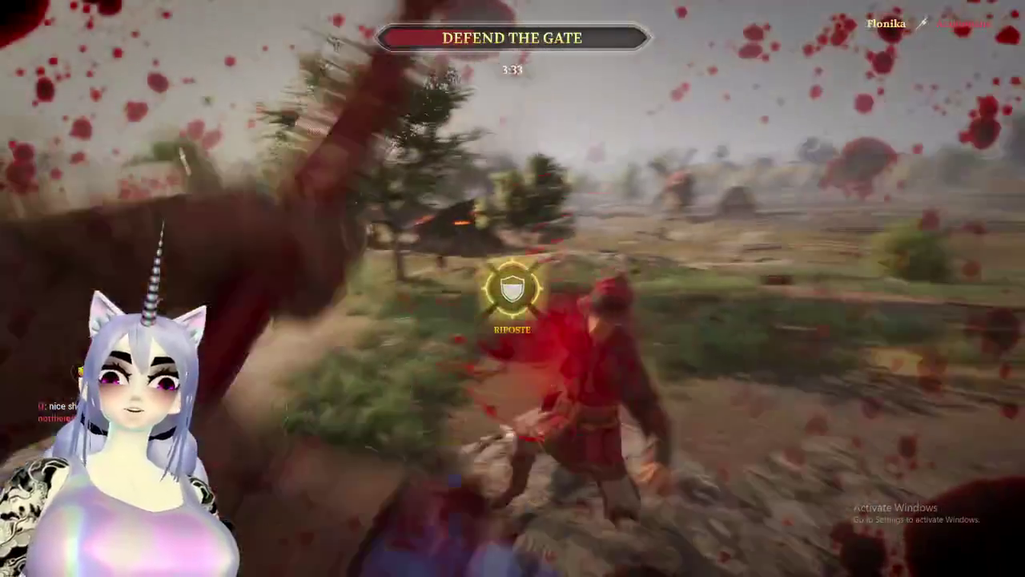
click(512, 289)
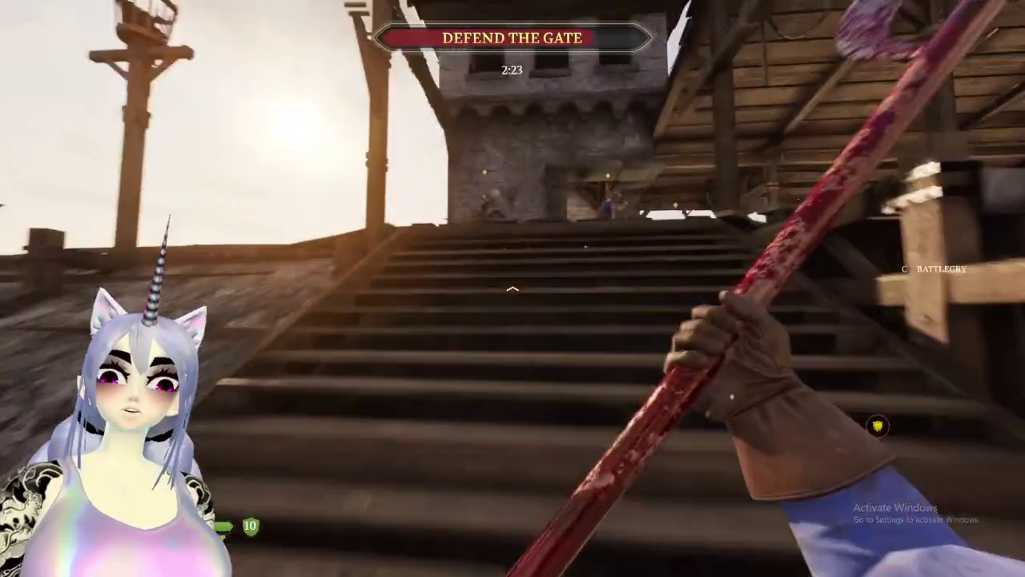
key(w)
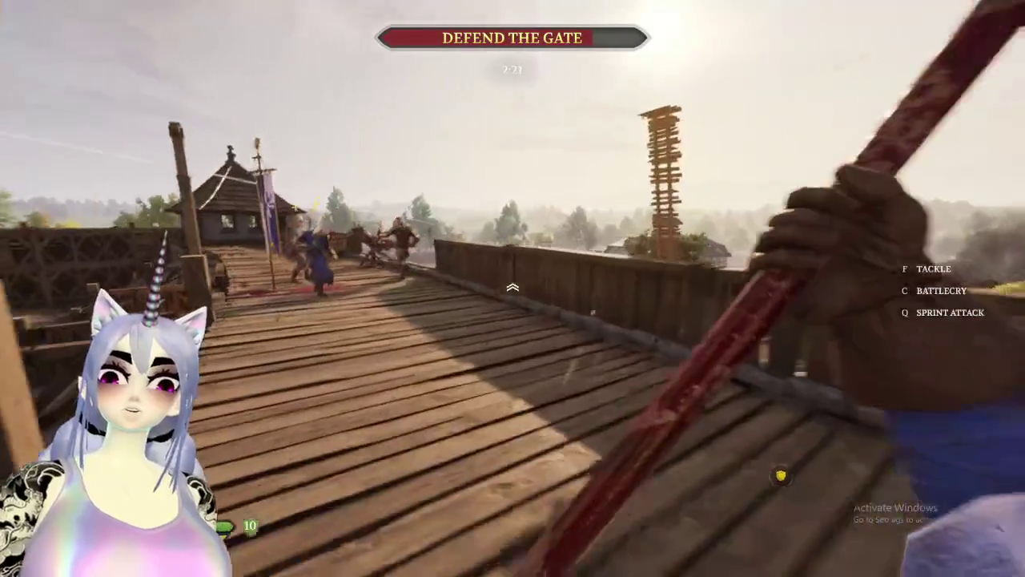
Advance along the wall walkway toward the ballista and strike its attackers.
key(w)
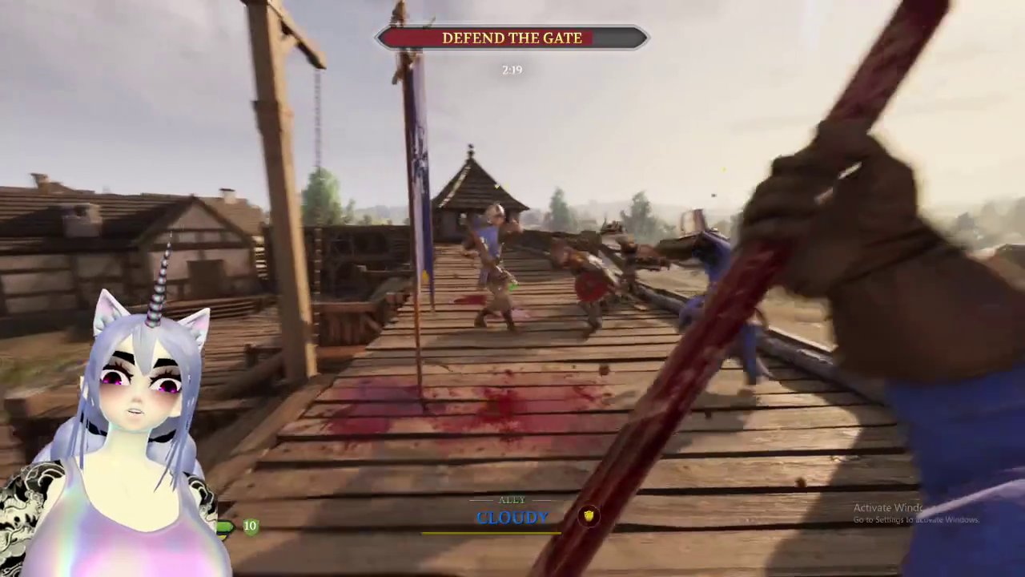
key(w)
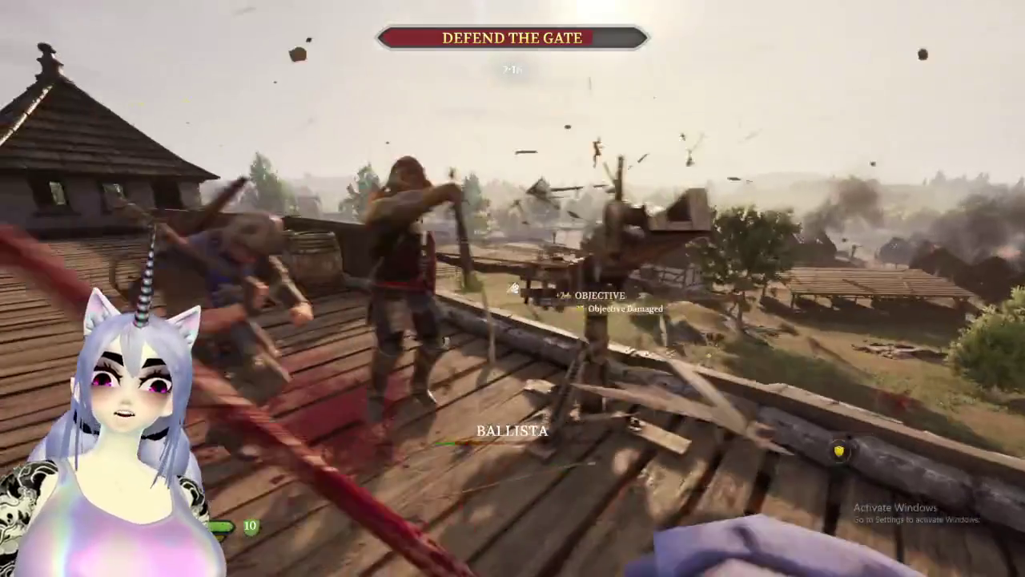
click(513, 289)
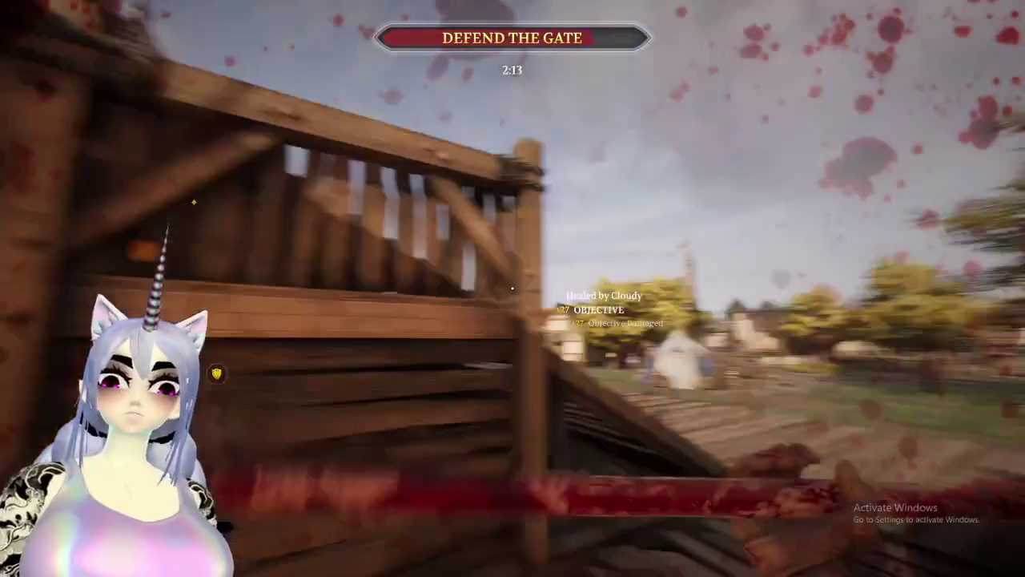
click(512, 288)
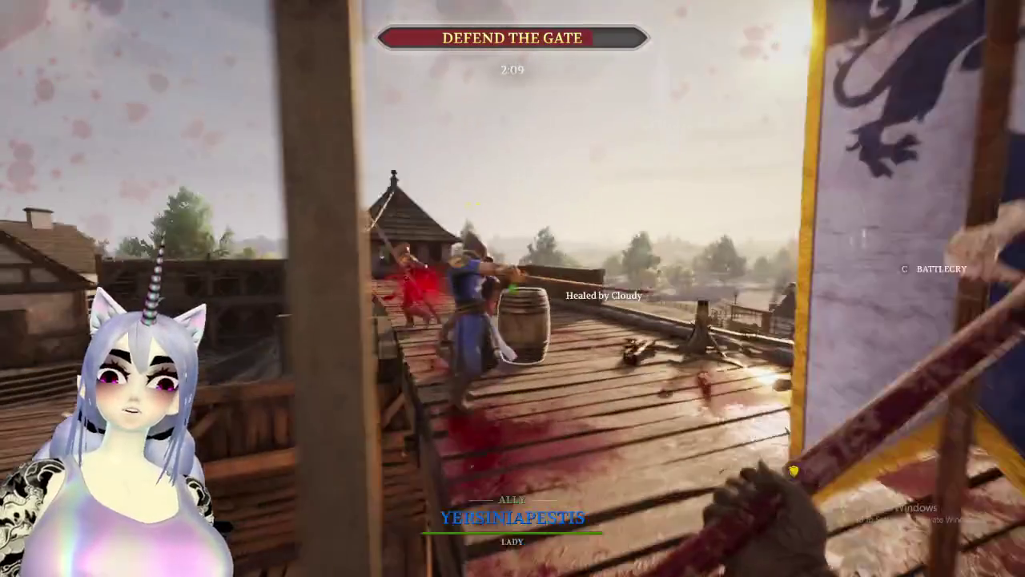
click(512, 288)
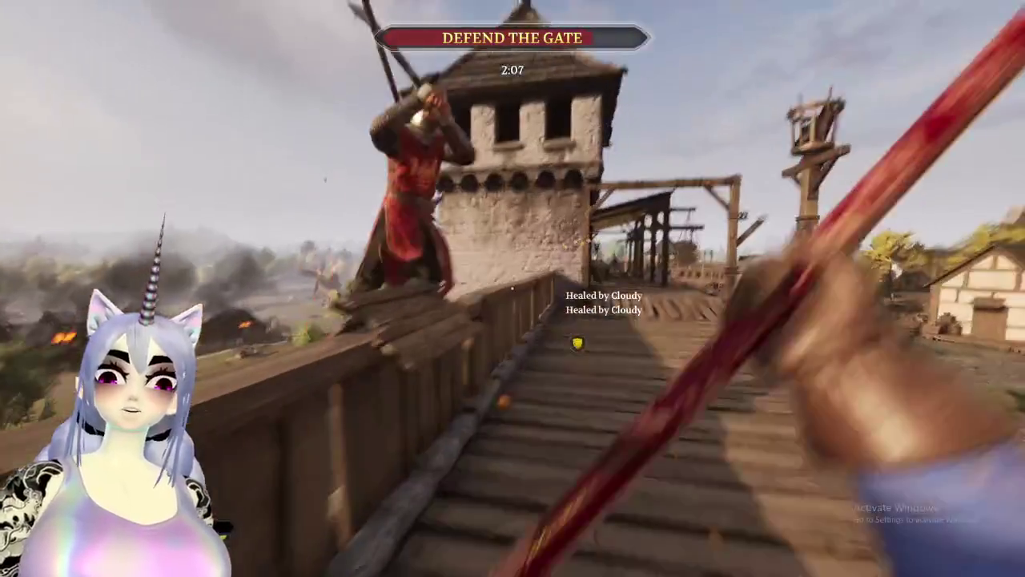
Keep swinging at and blocking the red knights until killed, then bring up the Start menu.
click(513, 288)
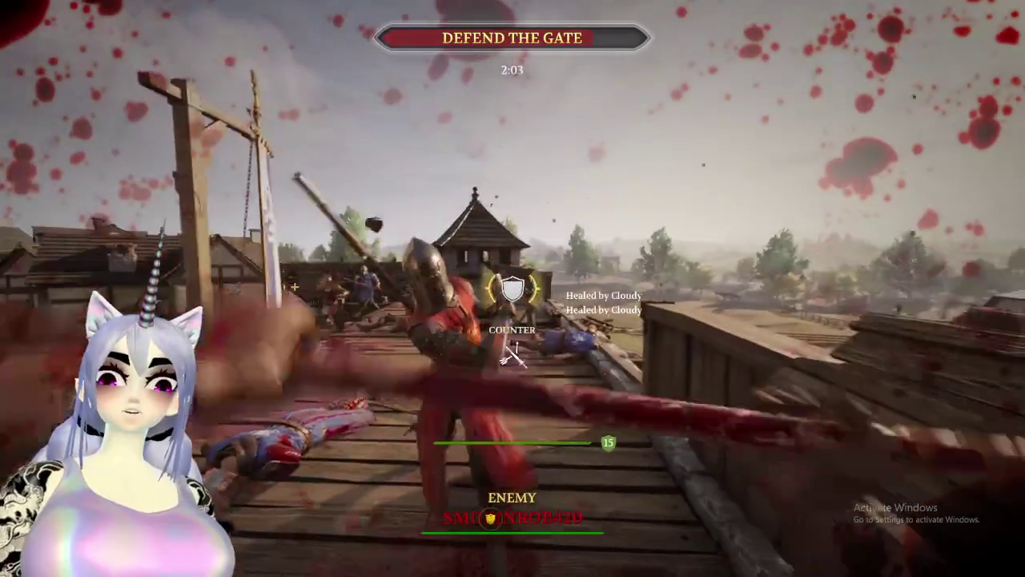
click(512, 288)
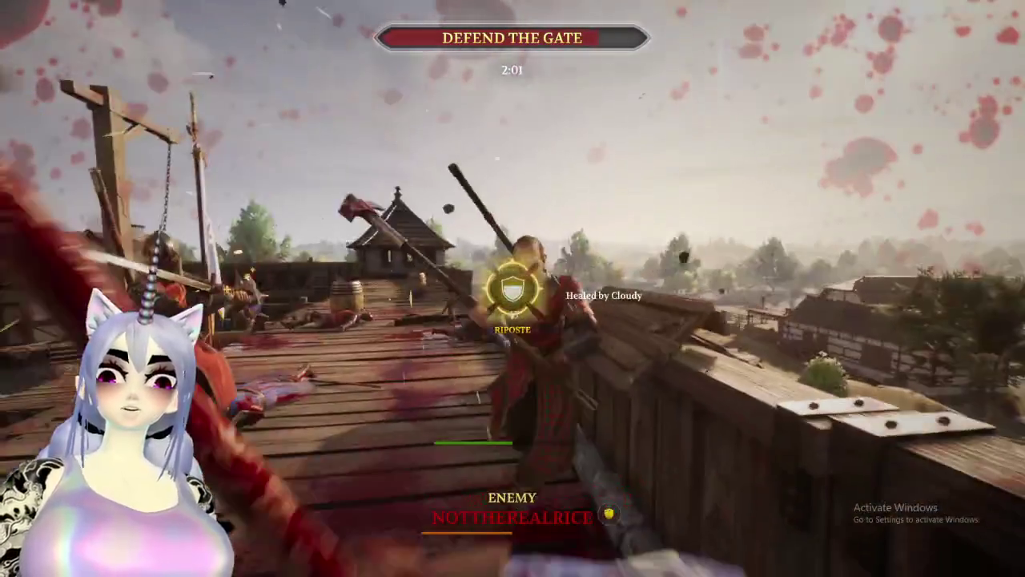
click(513, 289)
right_click(512, 288)
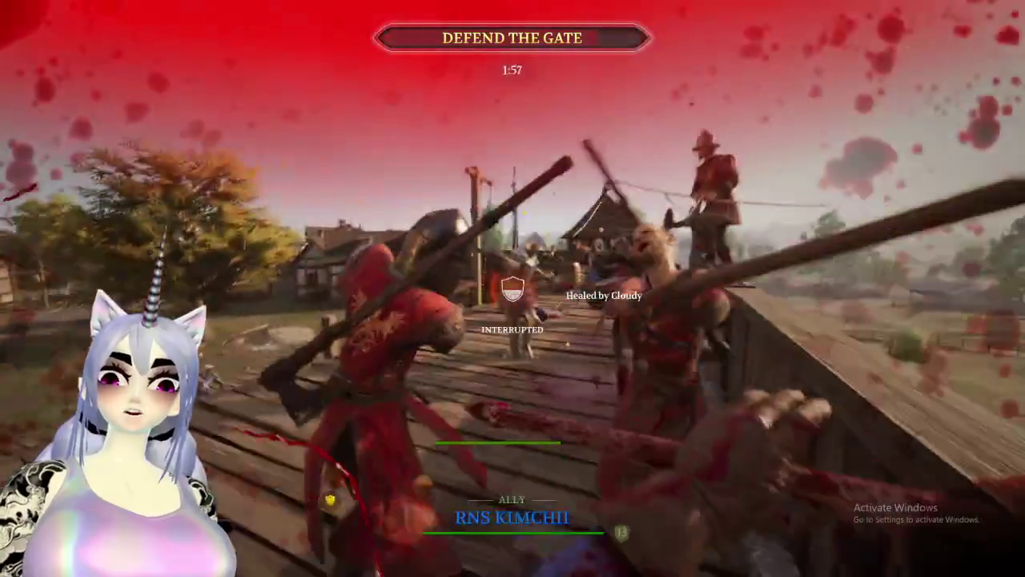
key(super)
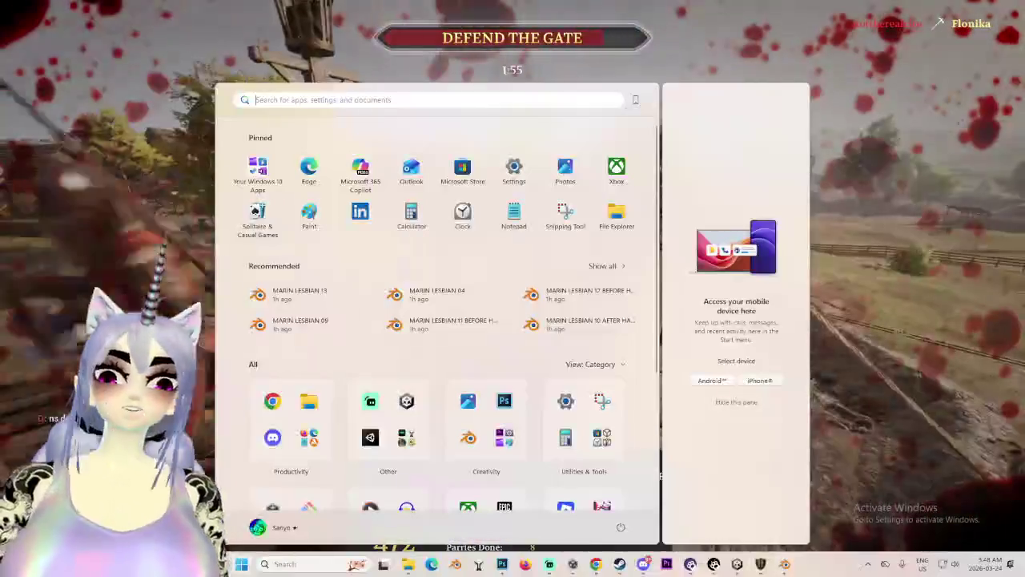
Briefly bring the Unity avatar configuration forward, then return to Chivalry 2.
key(Escape)
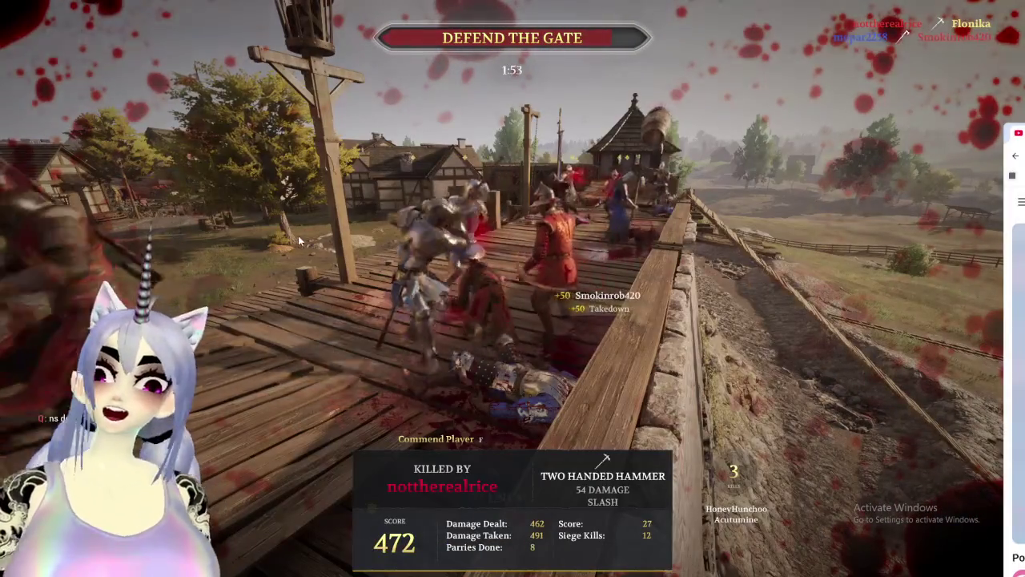
key(super)
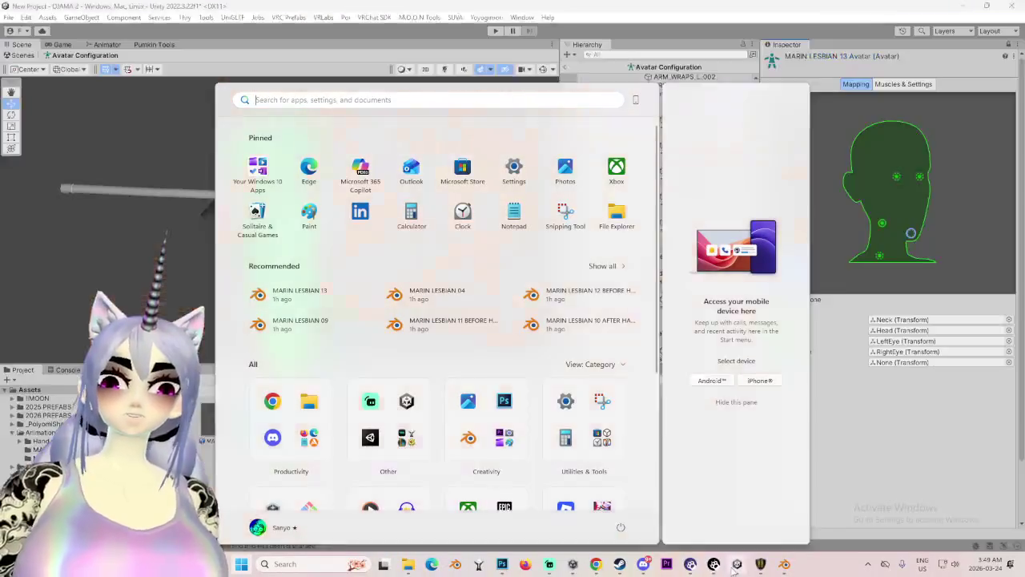
click(735, 565)
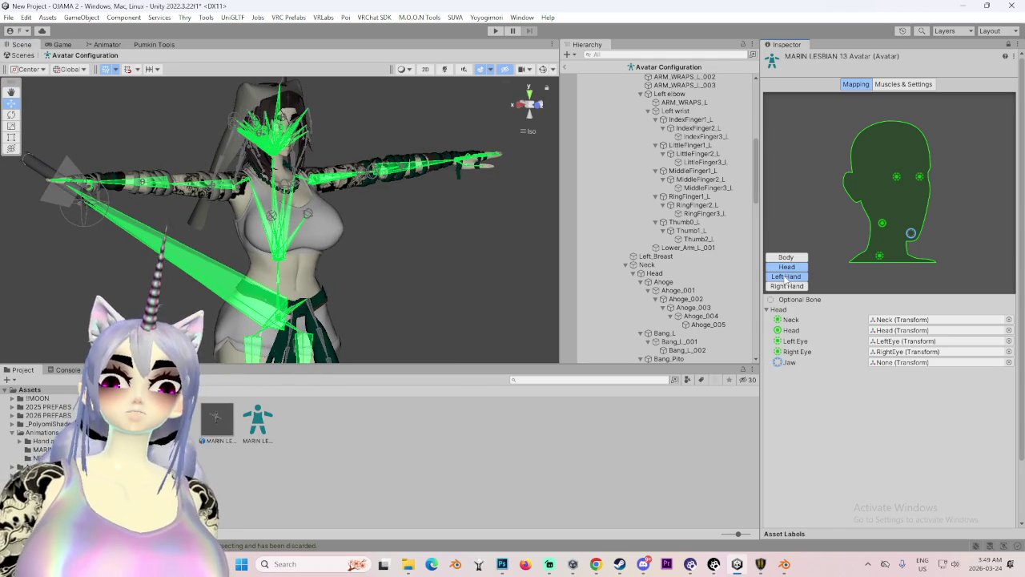
click(784, 563)
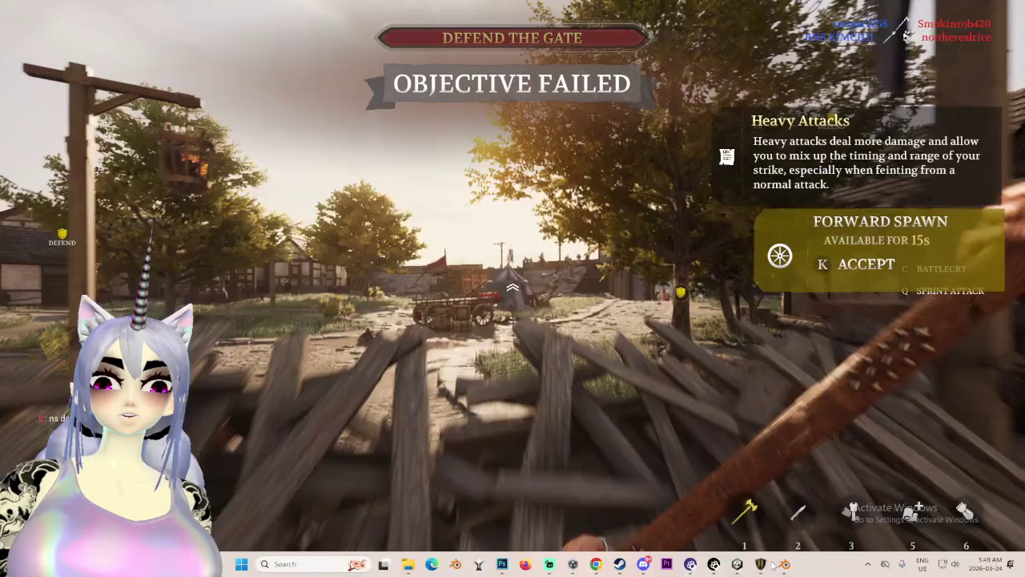
Move along the road through the gate area toward the fighting at the gatehouse.
key(w)
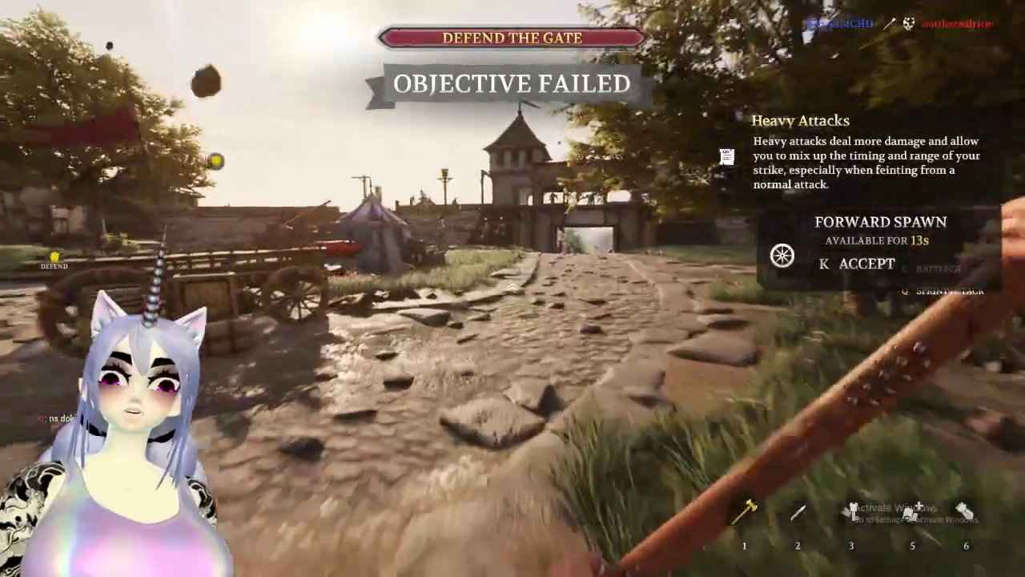
key(w)
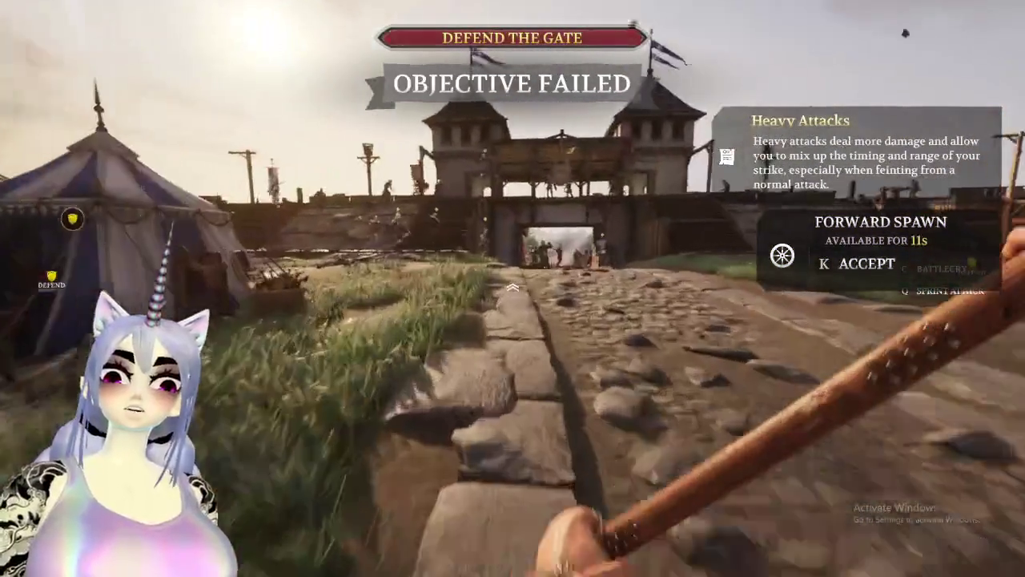
key(w)
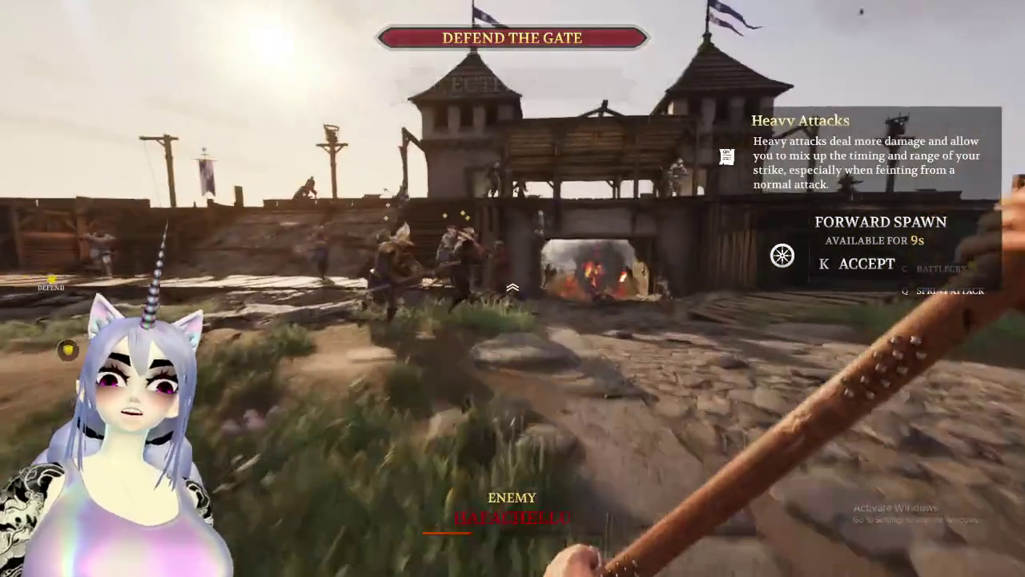
key(w)
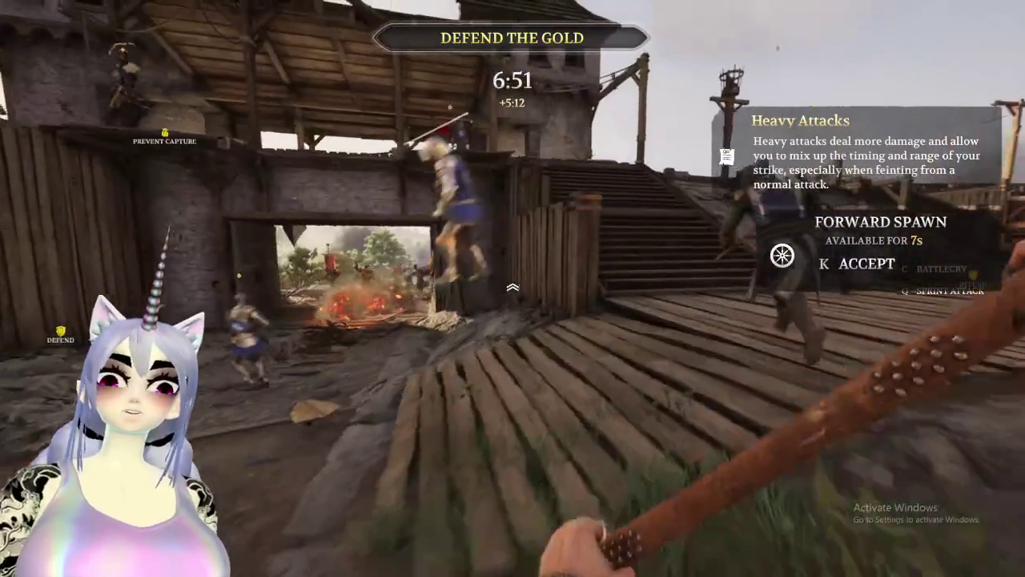
key(w)
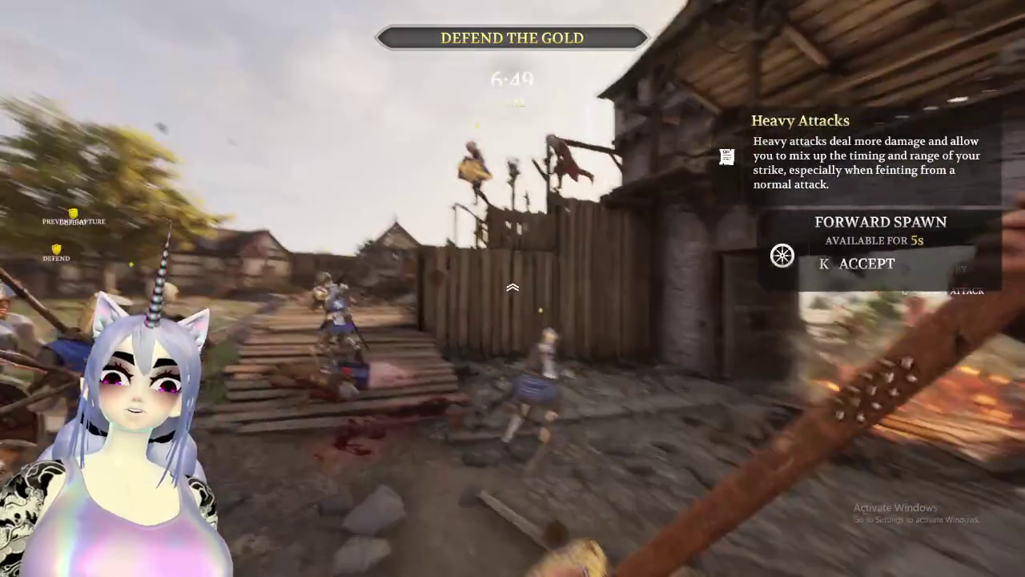
key(w)
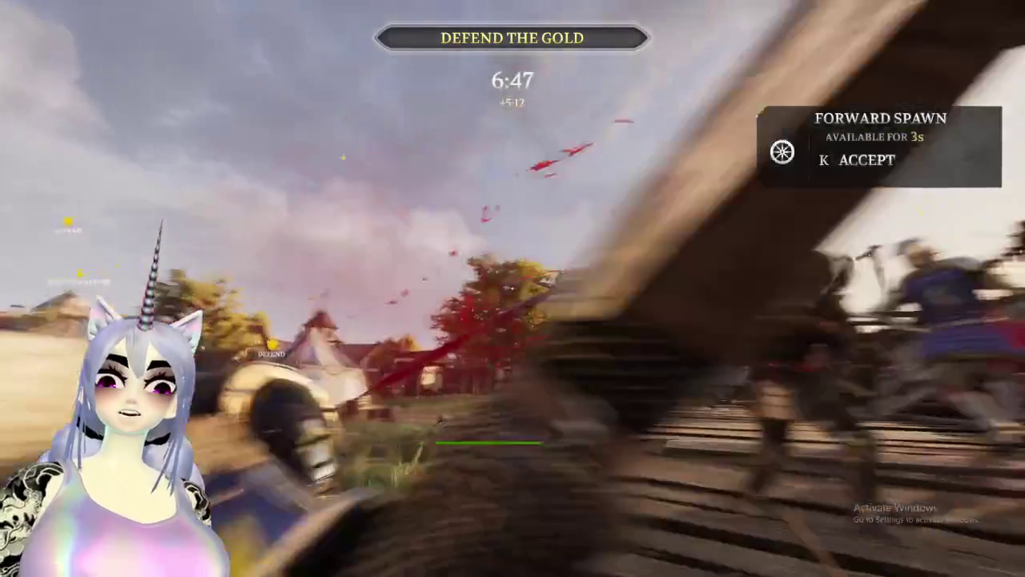
key(w)
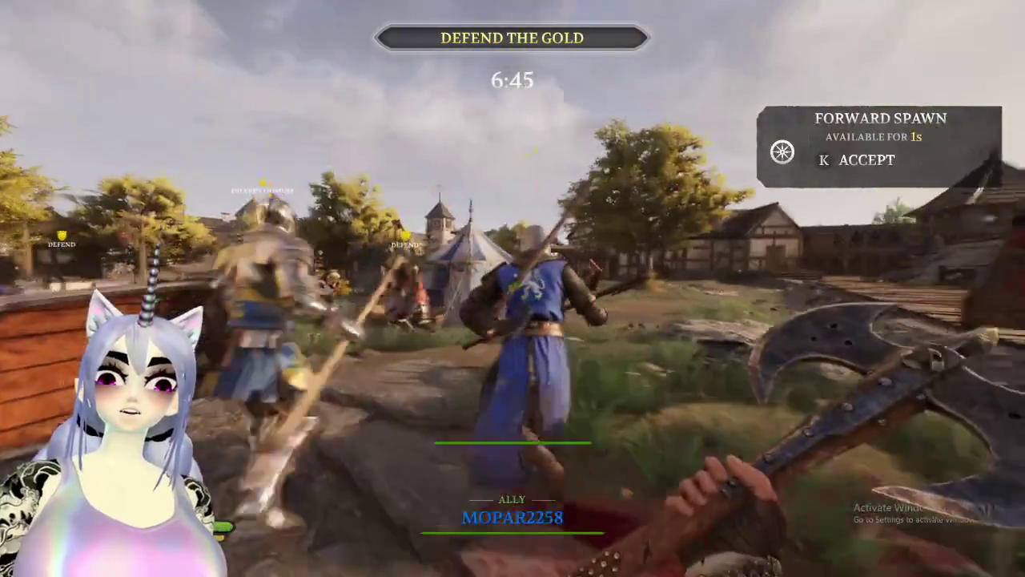
key(w)
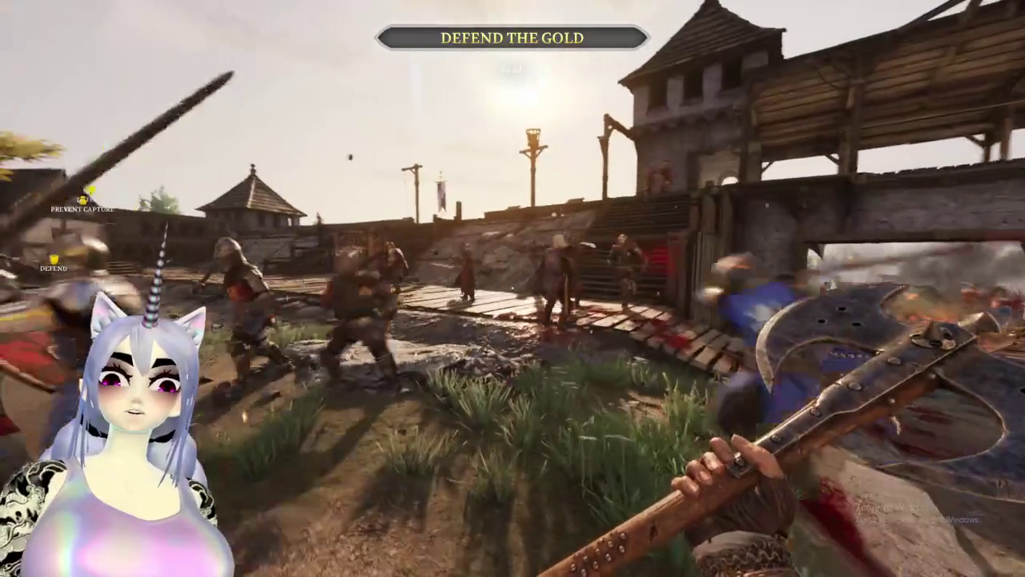
Switch to weapon slot 1 and attack enemies by the tent and gatehouse.
key(1)
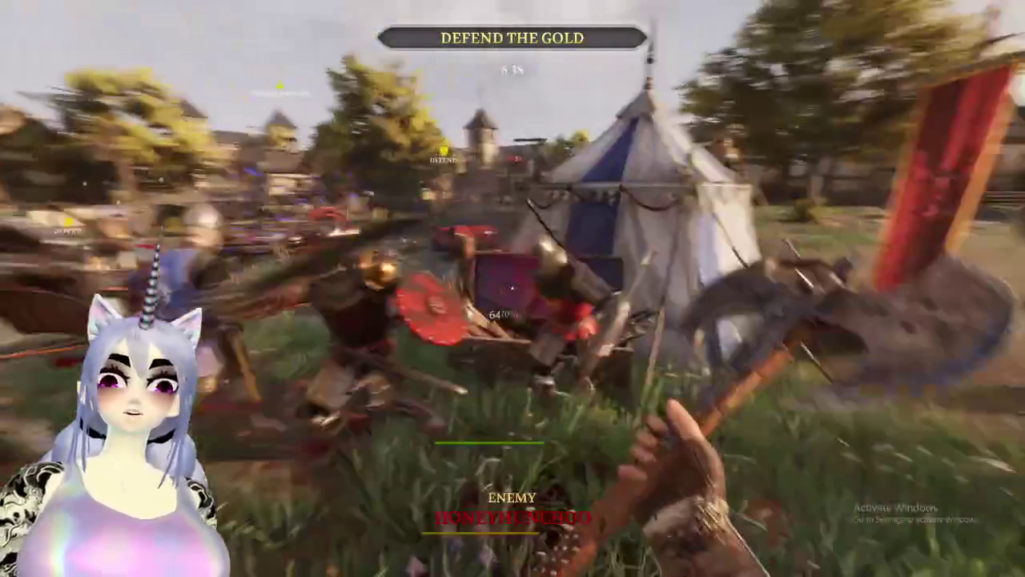
click(512, 289)
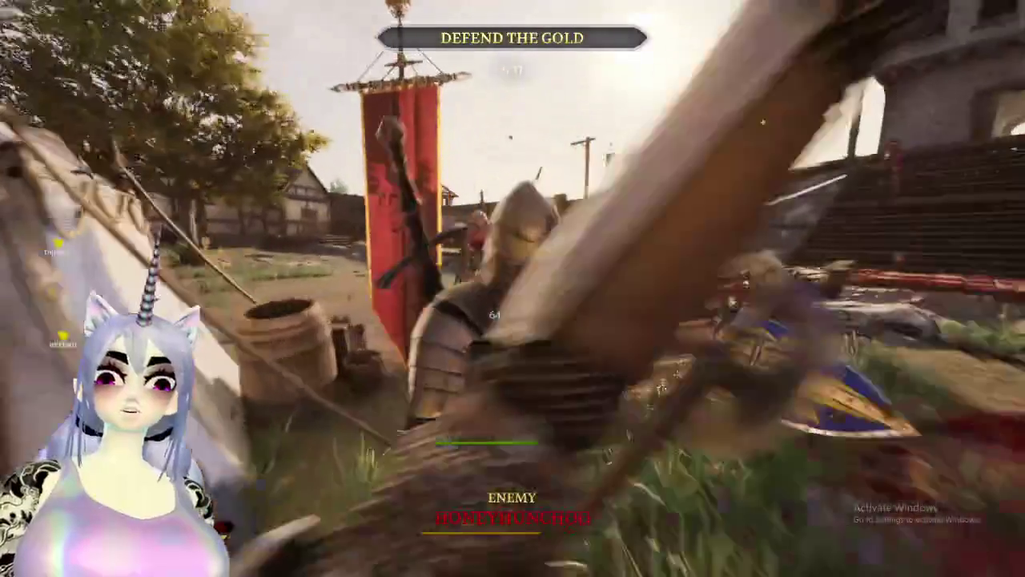
click(512, 288)
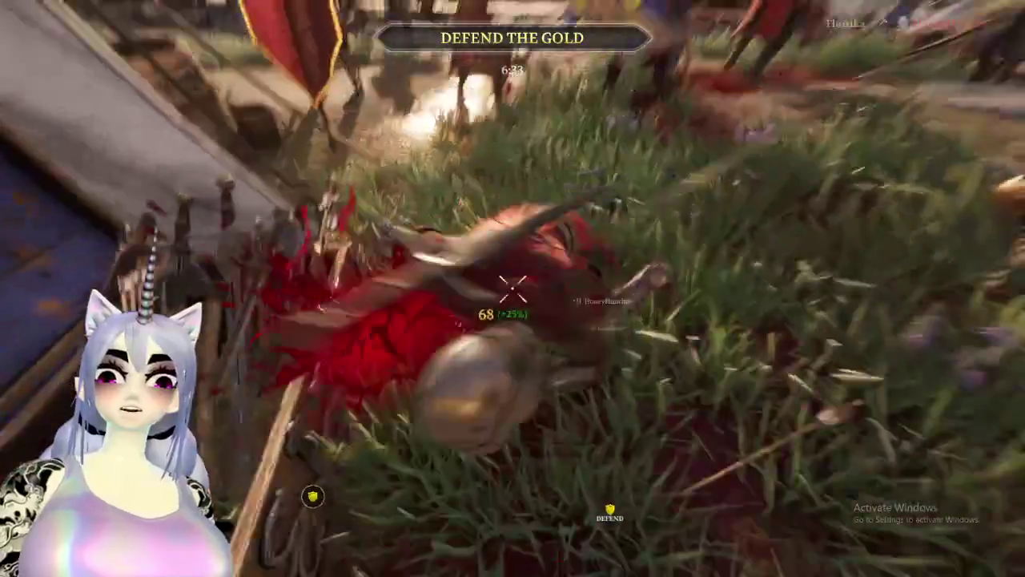
click(512, 289)
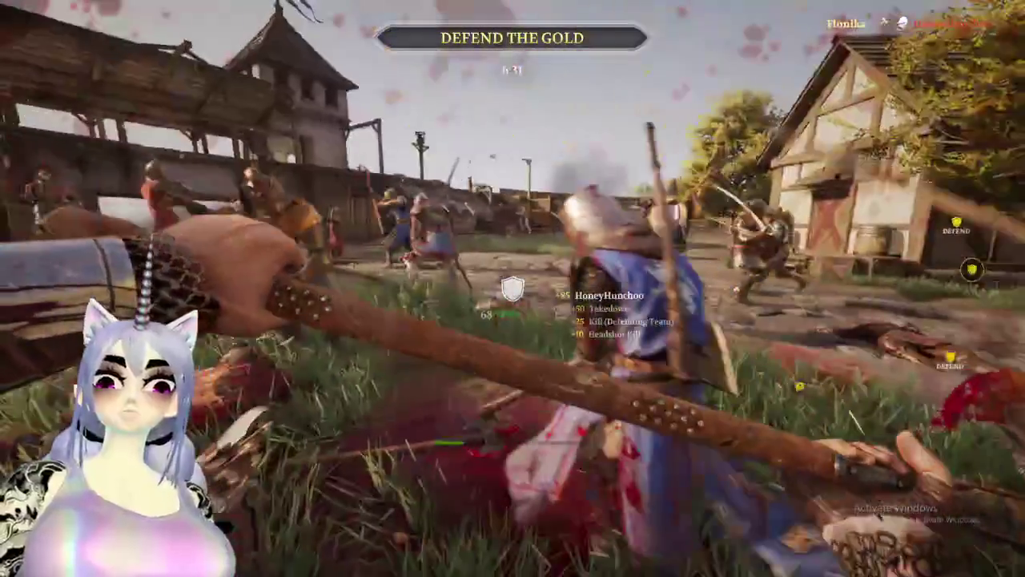
click(512, 288)
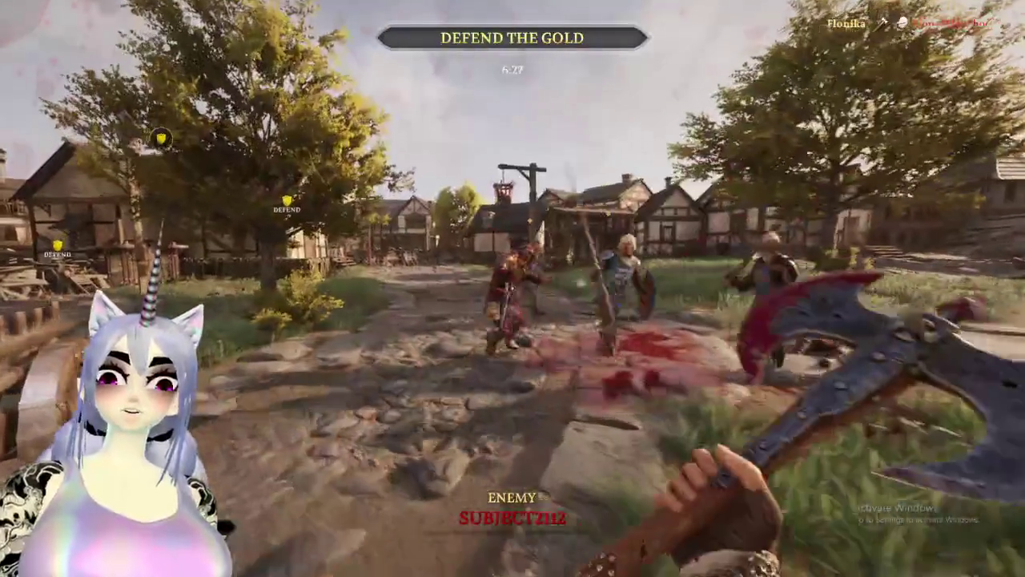
click(512, 288)
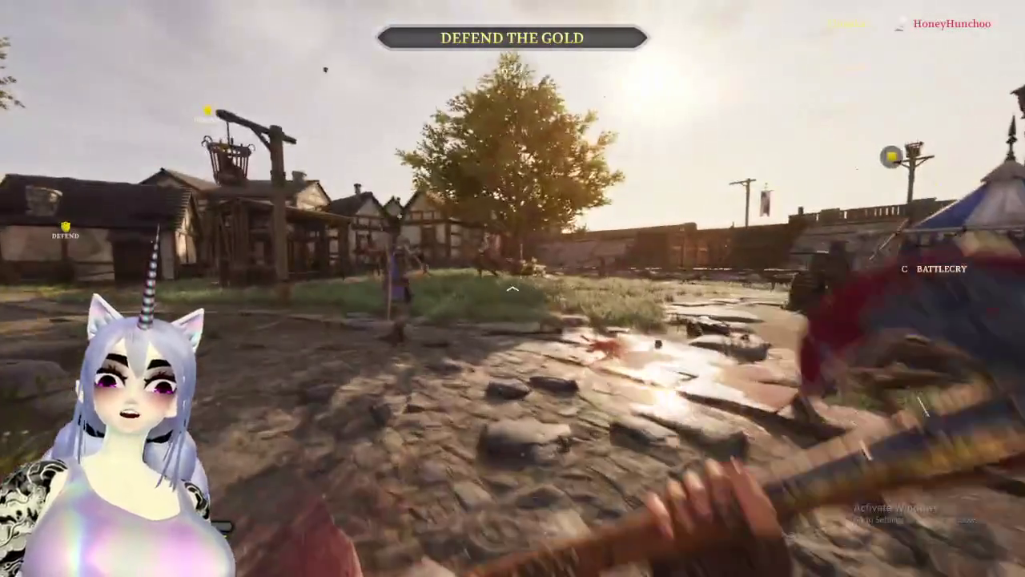
Keep swinging and blocking against the crowd near the fort until killed by a hammer overhead.
click(513, 288)
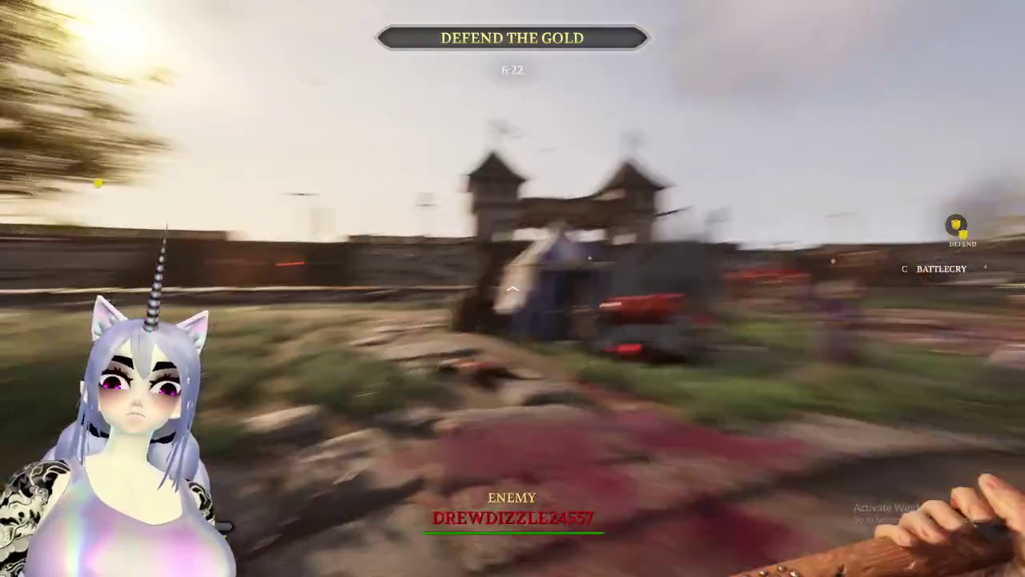
click(512, 289)
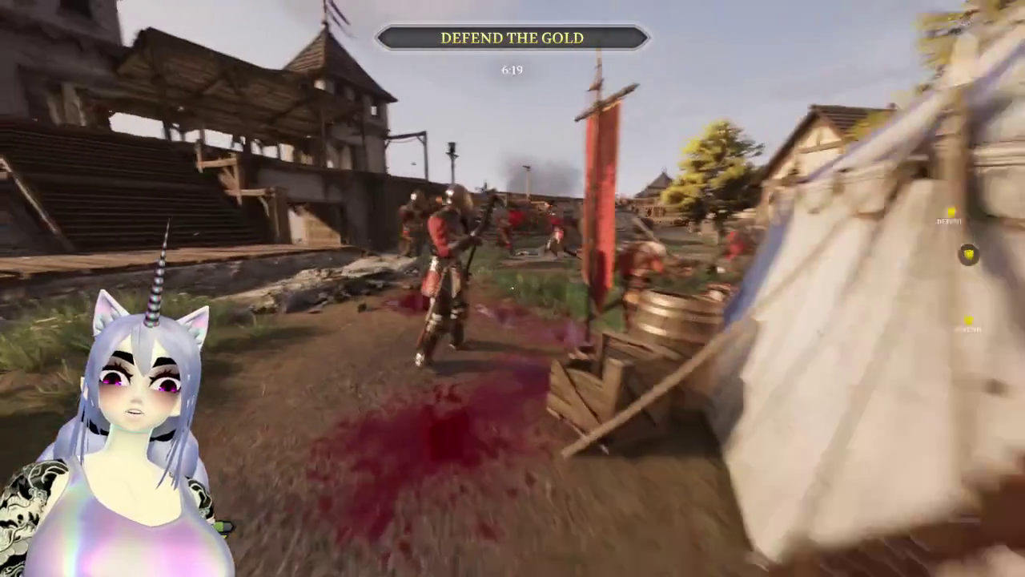
click(513, 289)
click(513, 288)
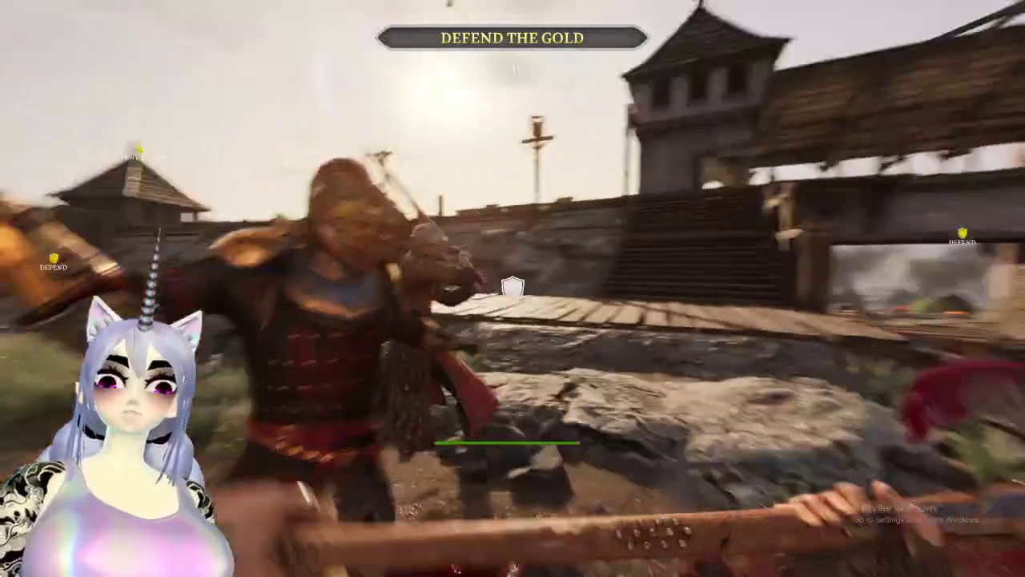
right_click(512, 288)
click(513, 289)
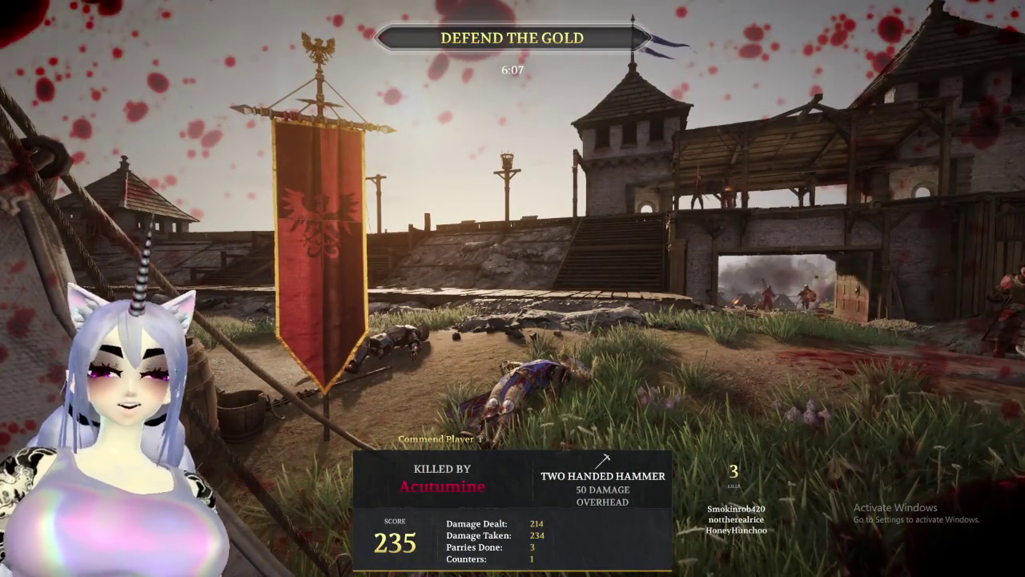
Open Change Class from the pause menu, close it to respawn, and dismiss the Start menu.
key(Escape)
click(130, 80)
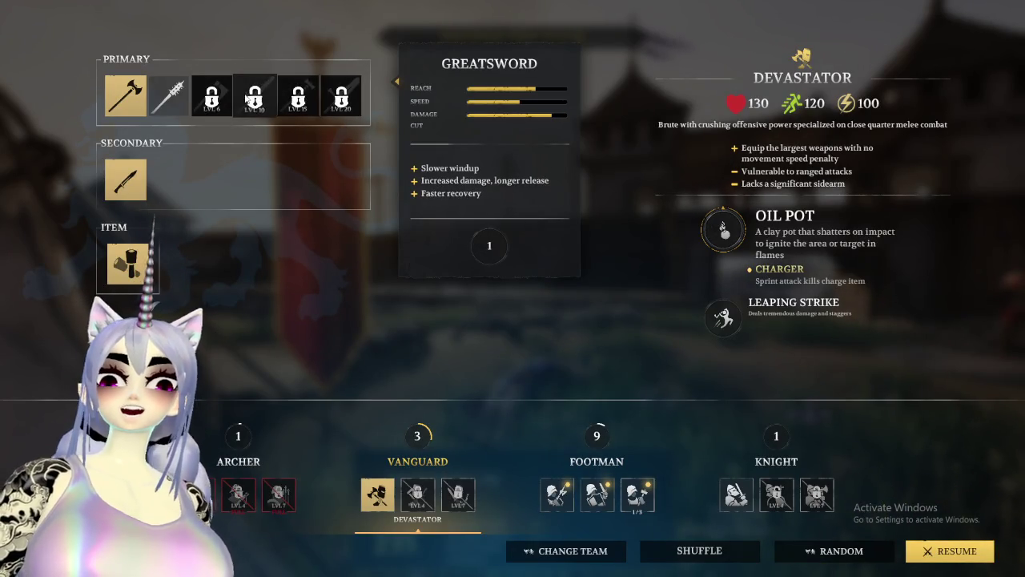
key(Escape)
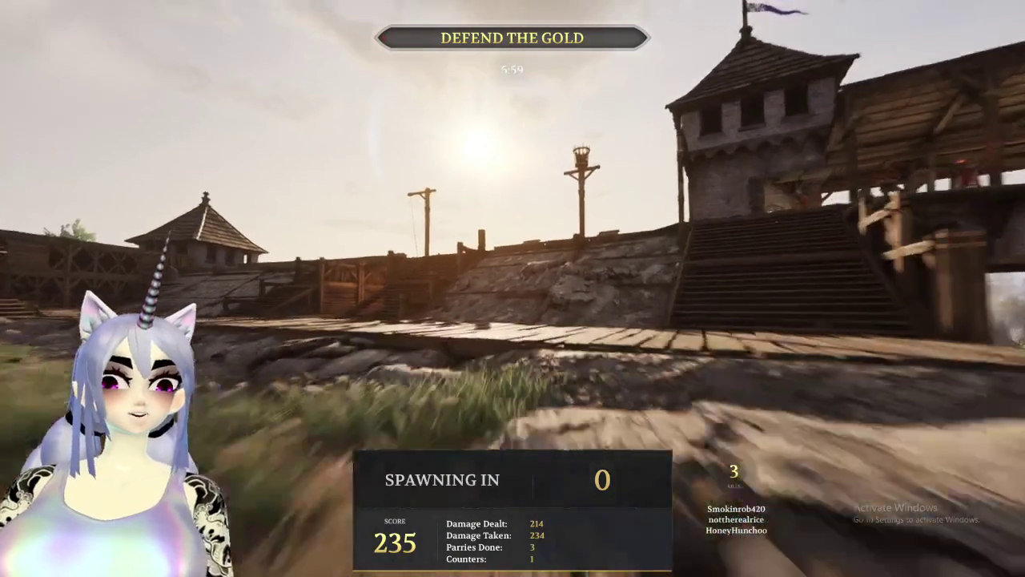
key(super)
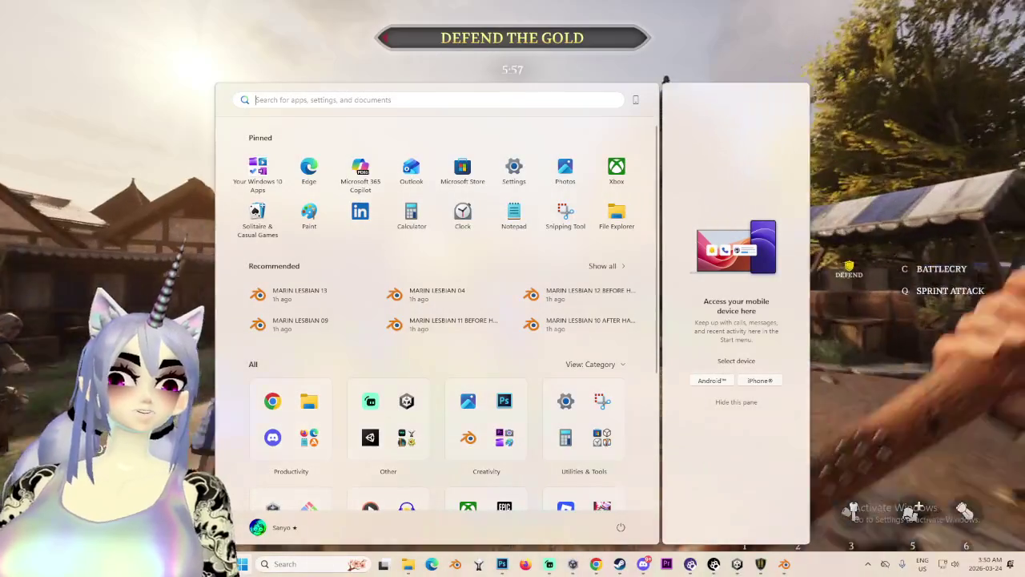
key(Escape)
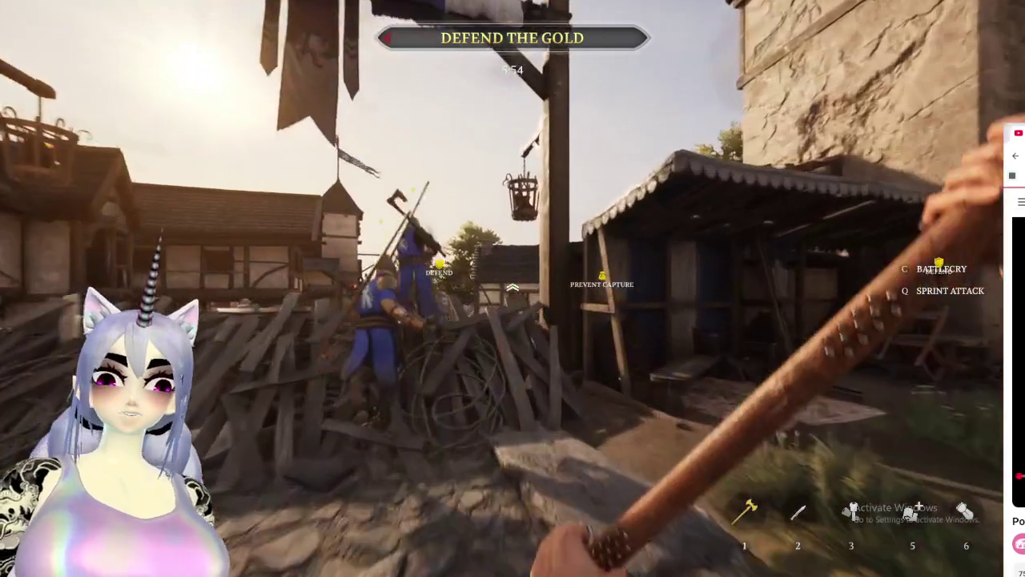
Advance through the village square toward and past the burning barricade.
key(w)
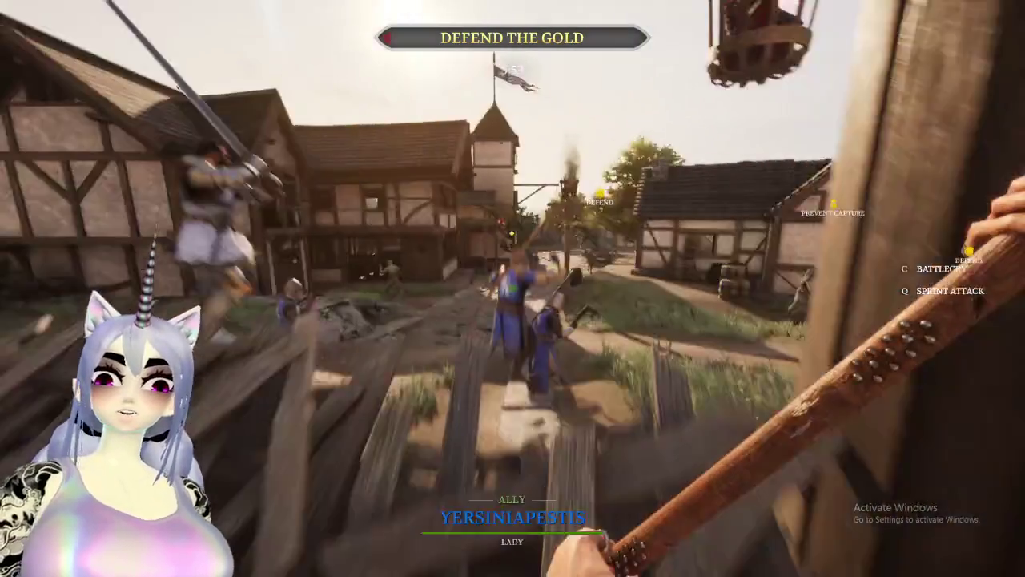
key(w)
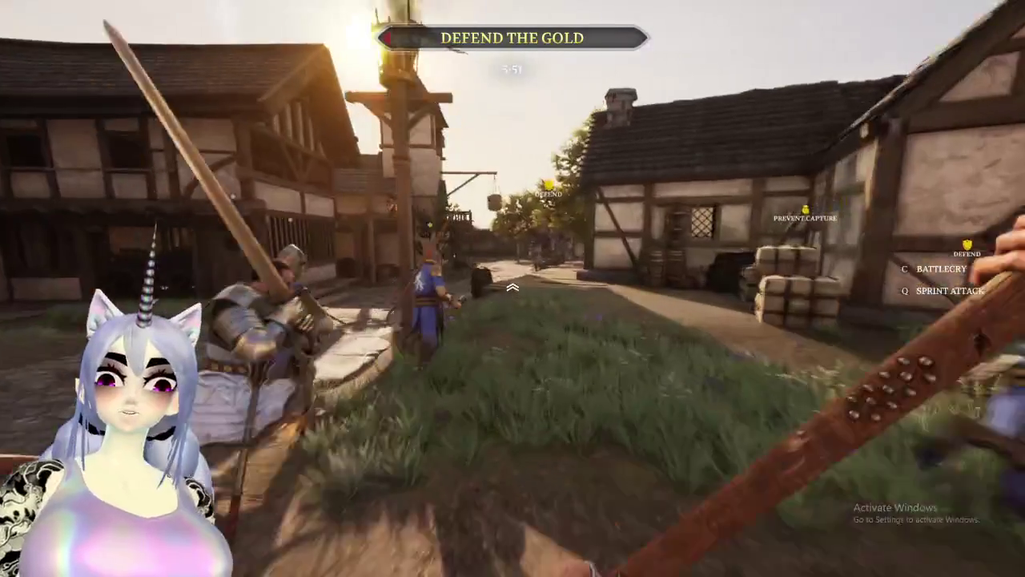
key(w)
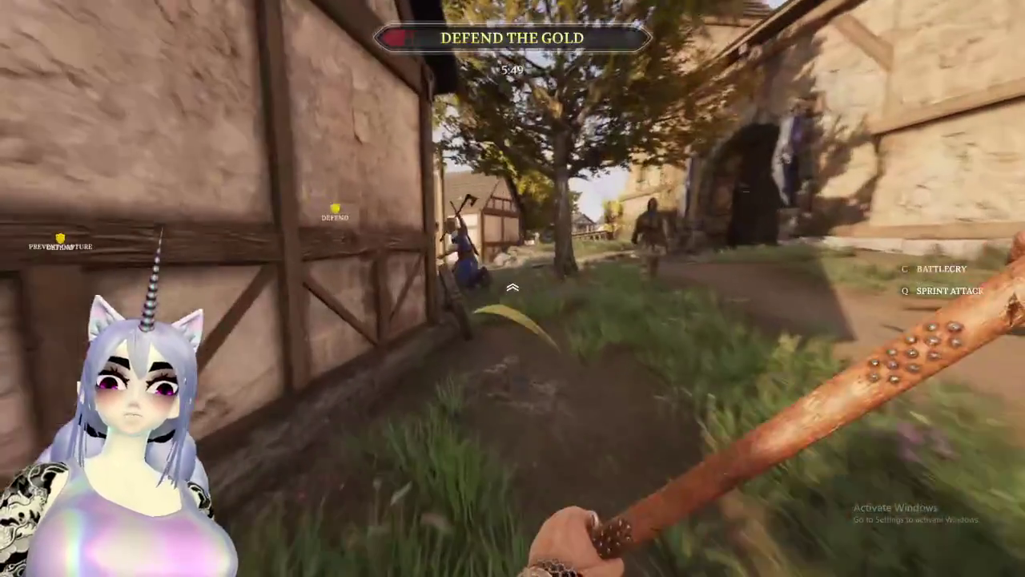
key(w)
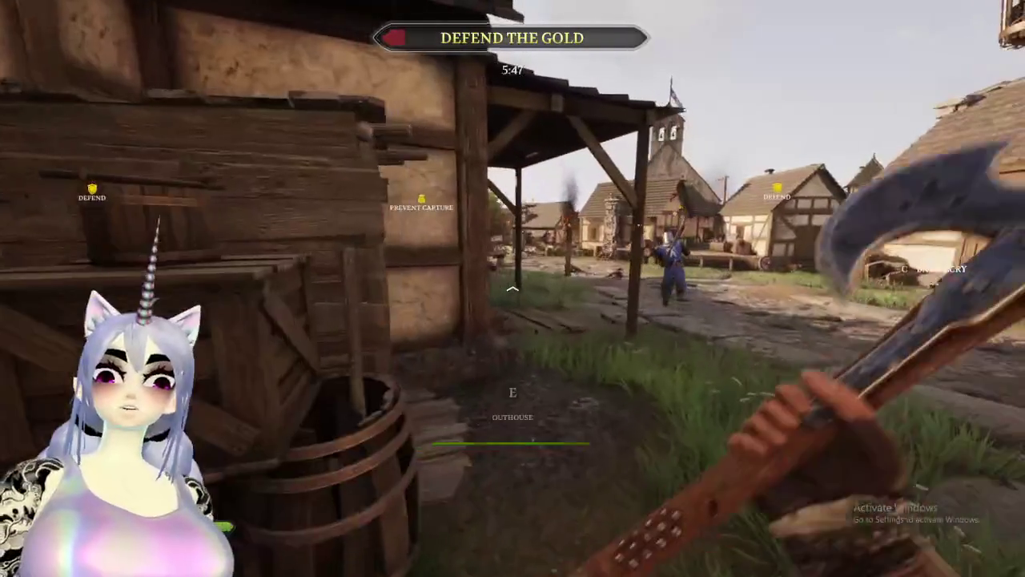
key(w)
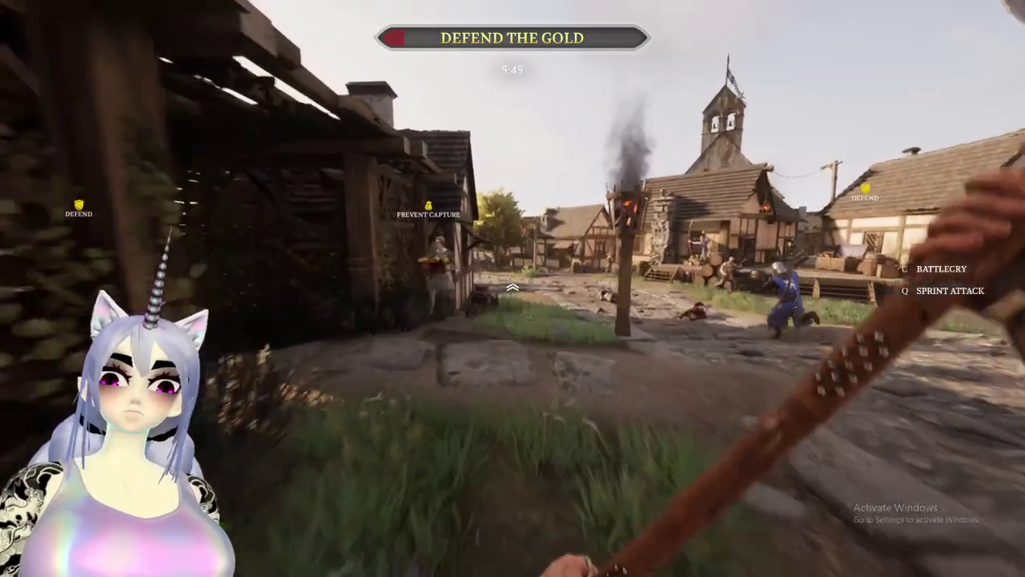
key(w)
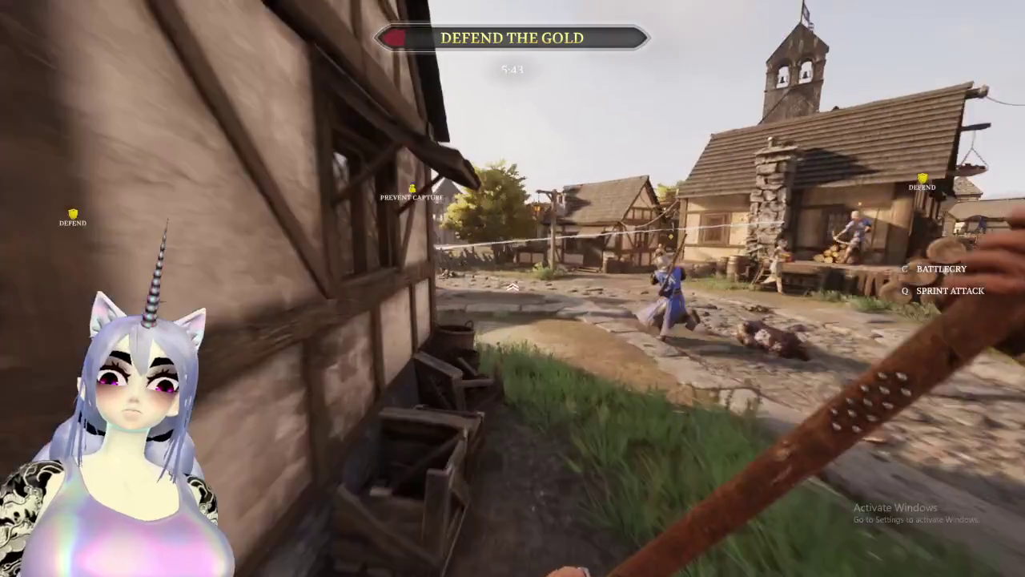
key(w)
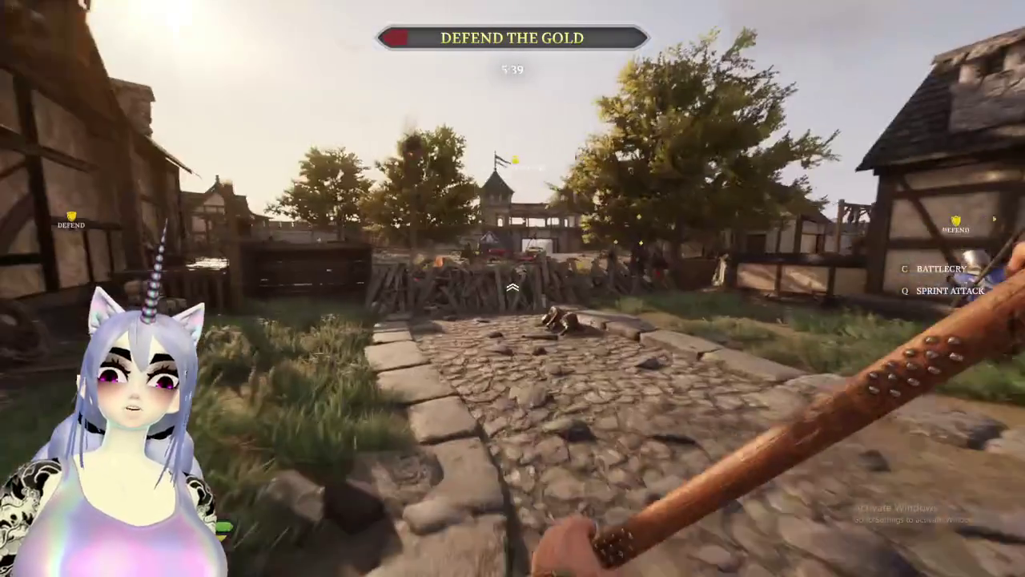
key(w)
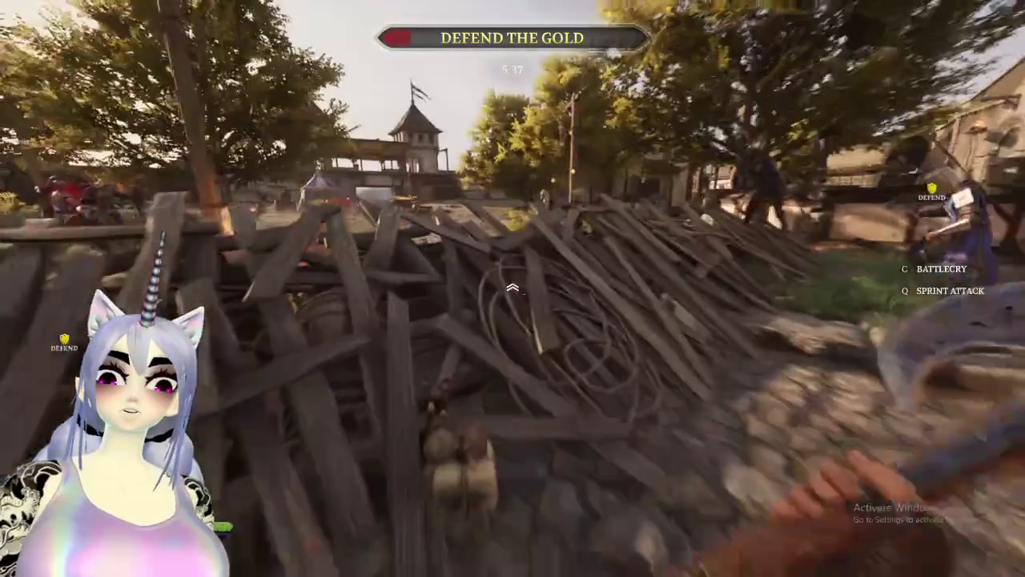
key(w)
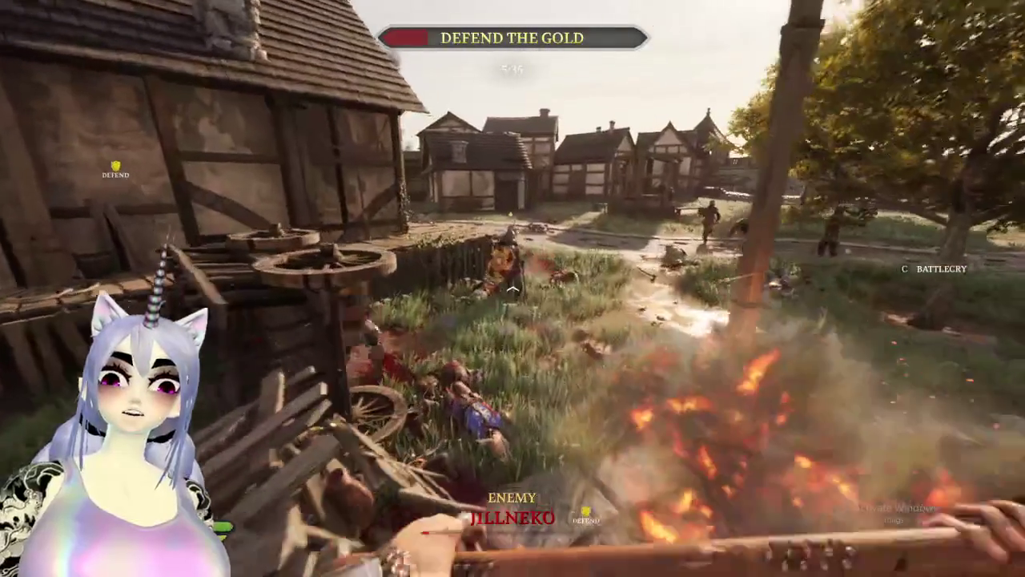
Fight enemies on the village street and courtyard, swapping to the double-bladed axe, until killed.
key(w)
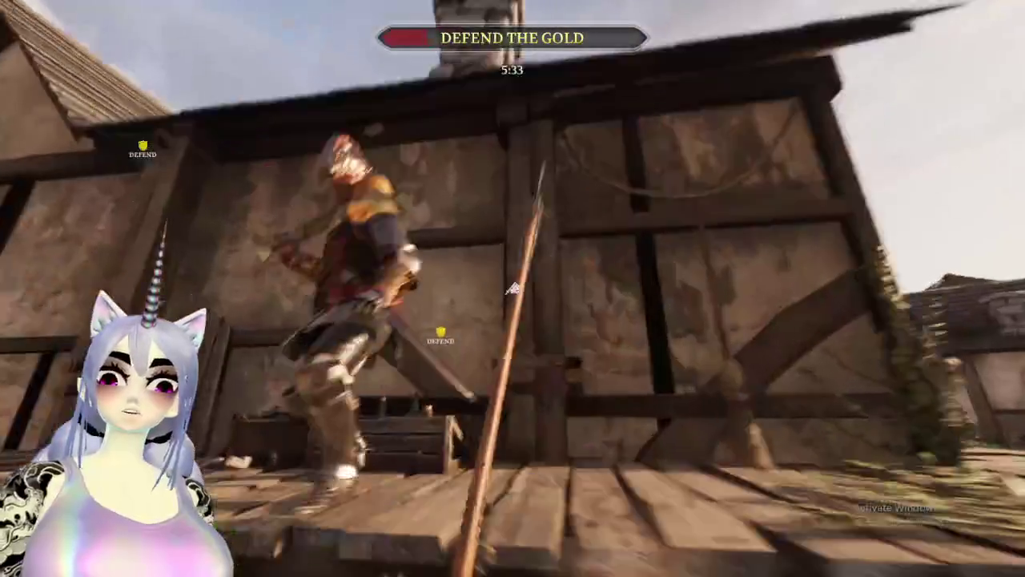
key(w)
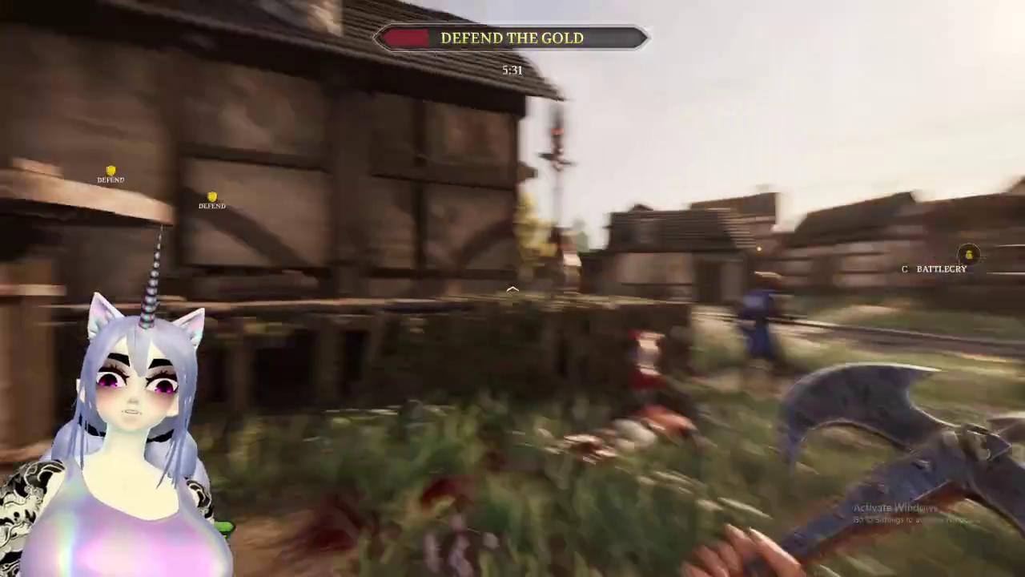
key(w)
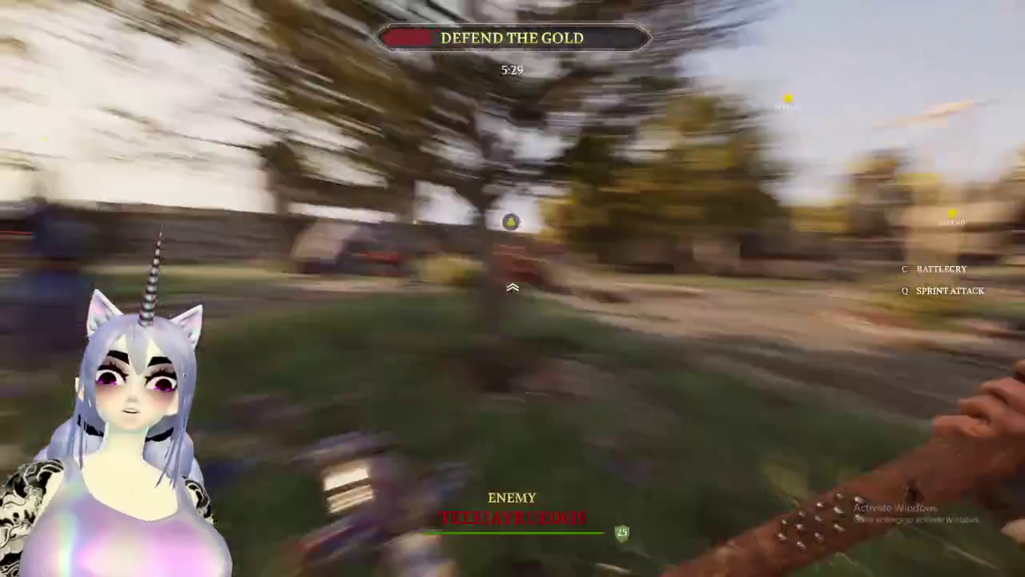
key(w)
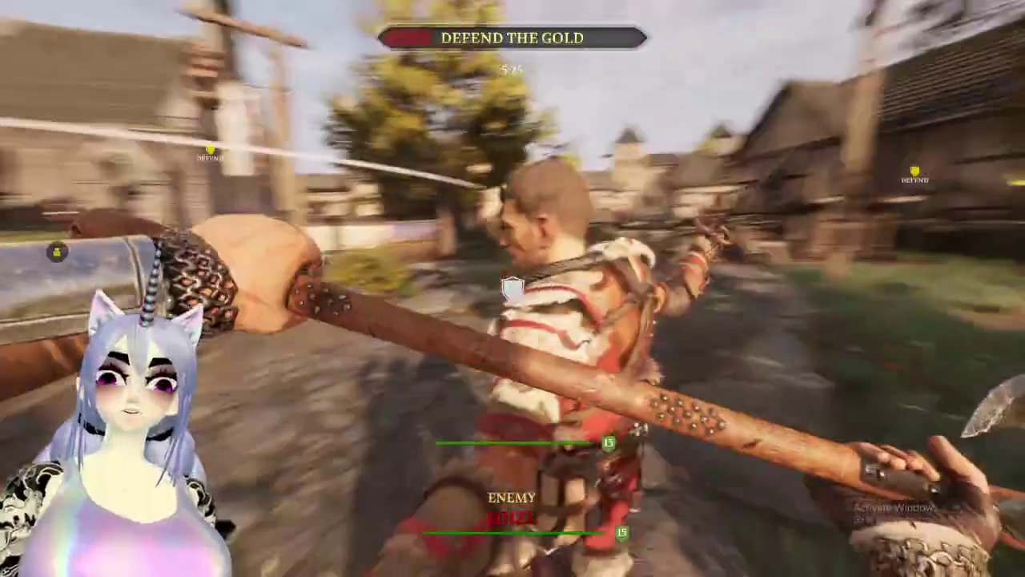
click(512, 289)
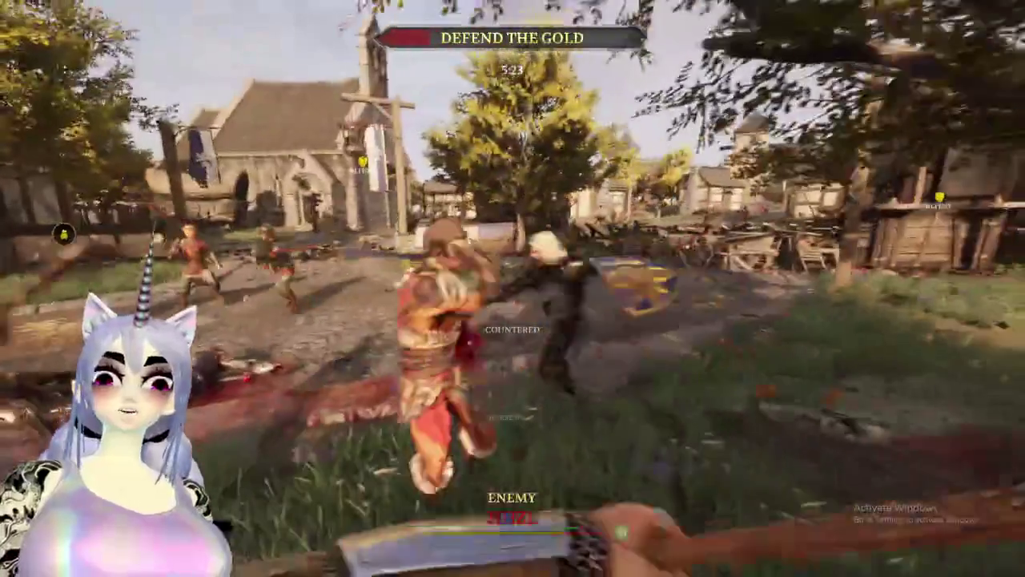
click(512, 288)
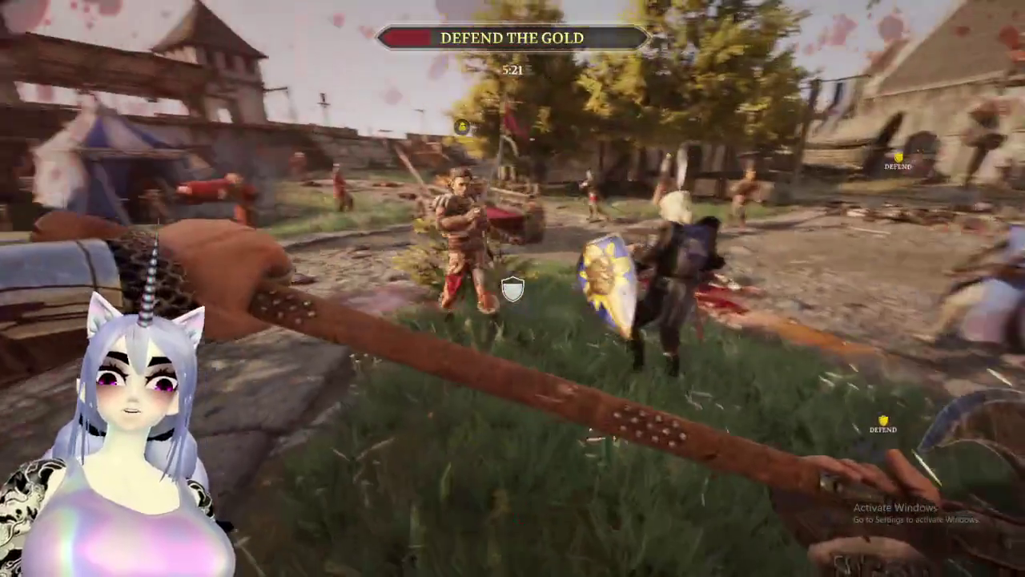
key(1)
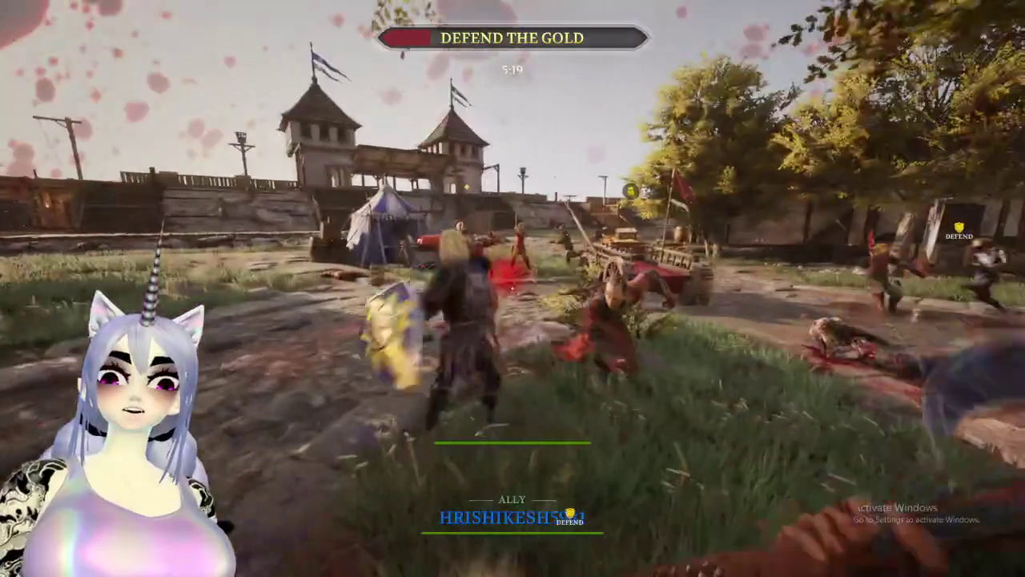
click(512, 288)
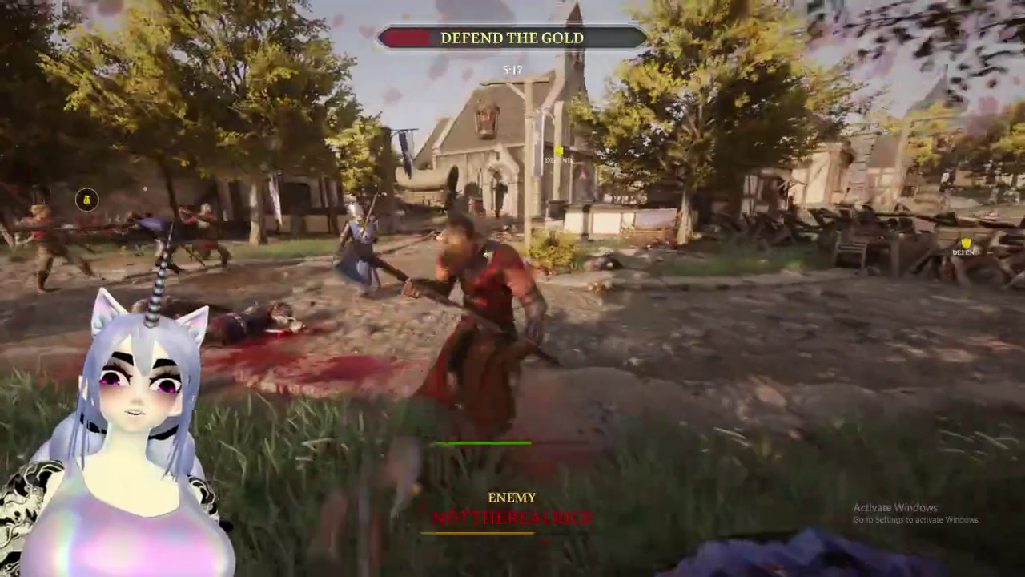
click(513, 288)
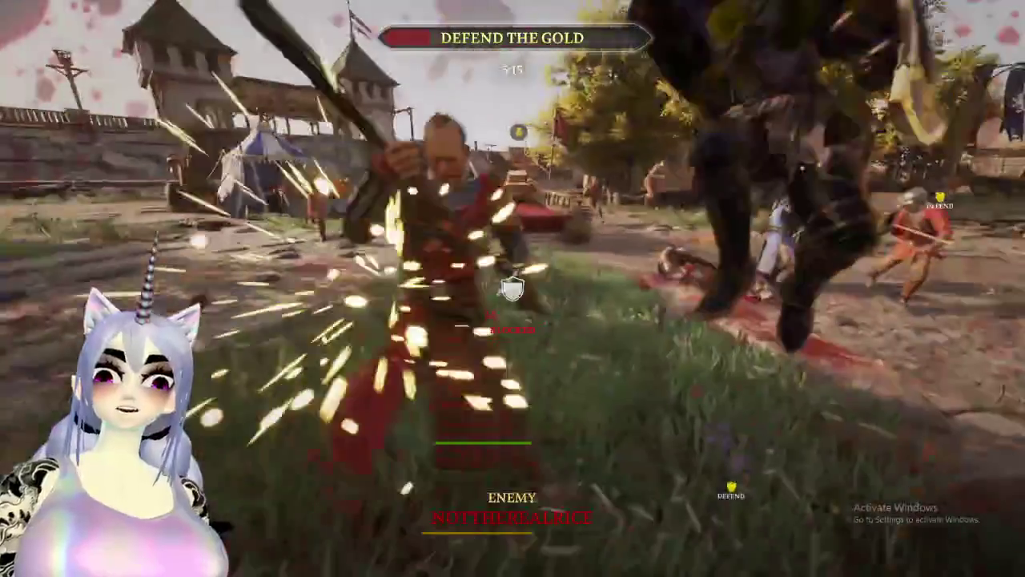
click(513, 288)
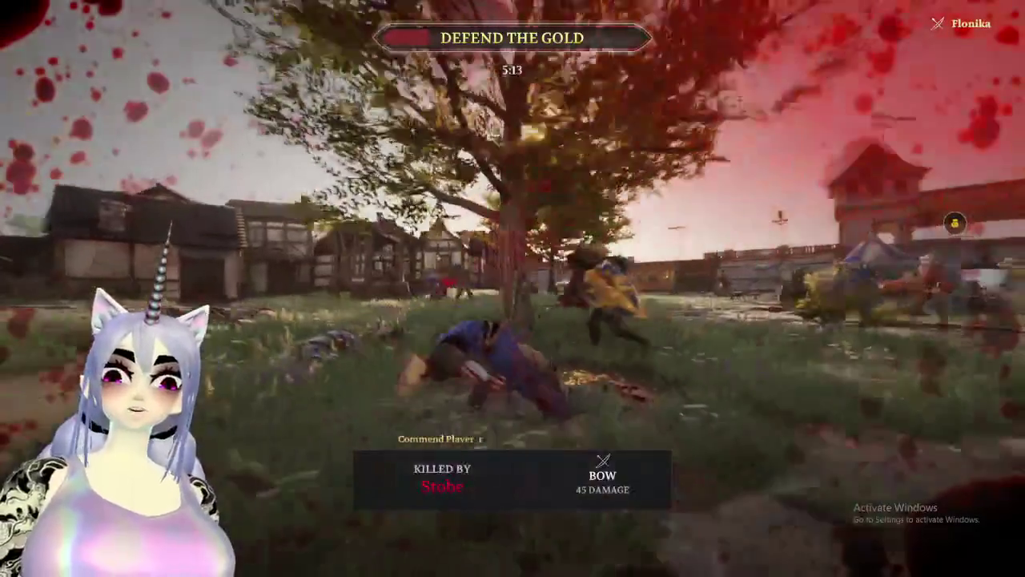
Pick the spear as primary weapon in class selection and respawn.
key(Escape)
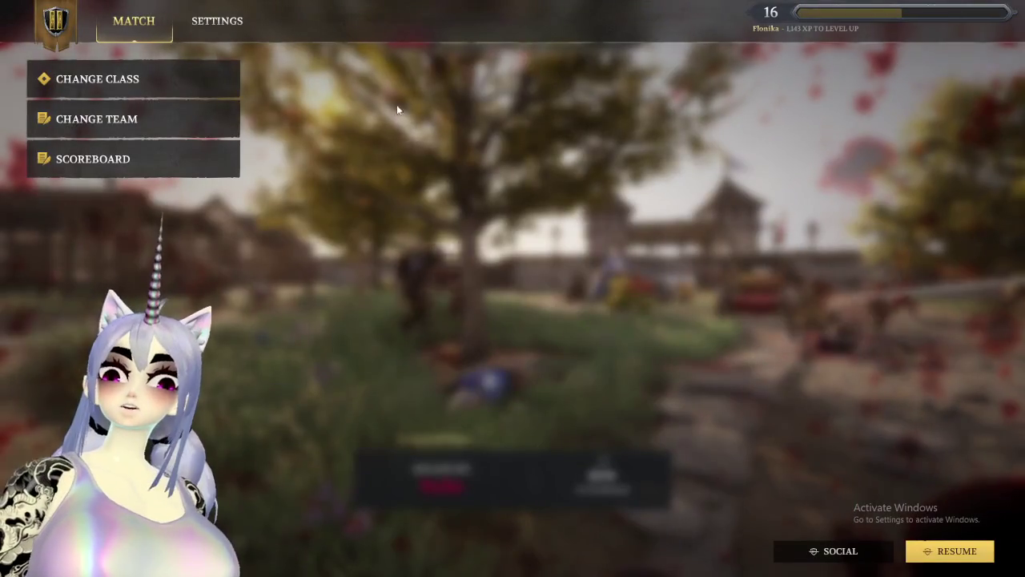
click(163, 72)
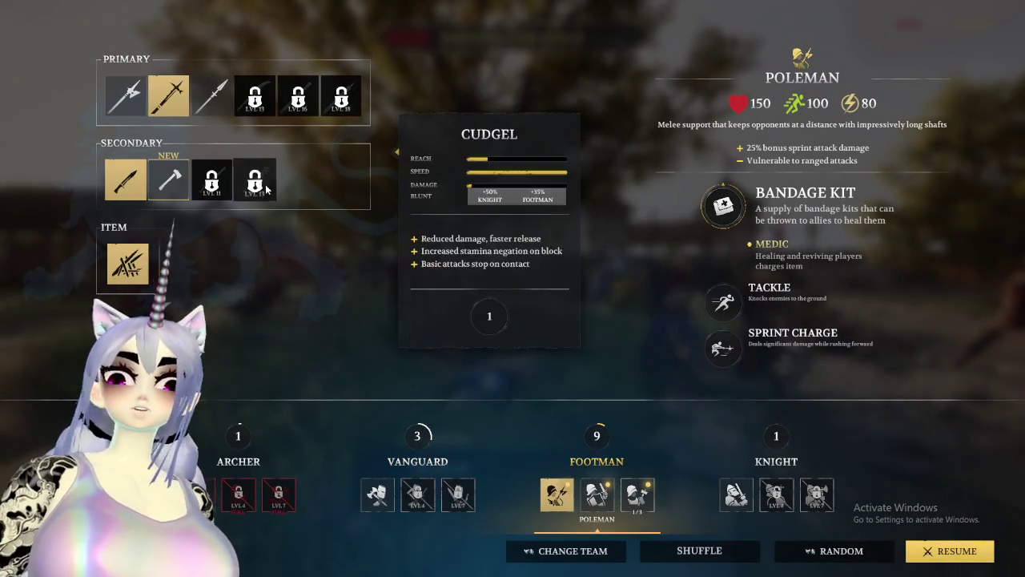
click(214, 100)
key(Escape)
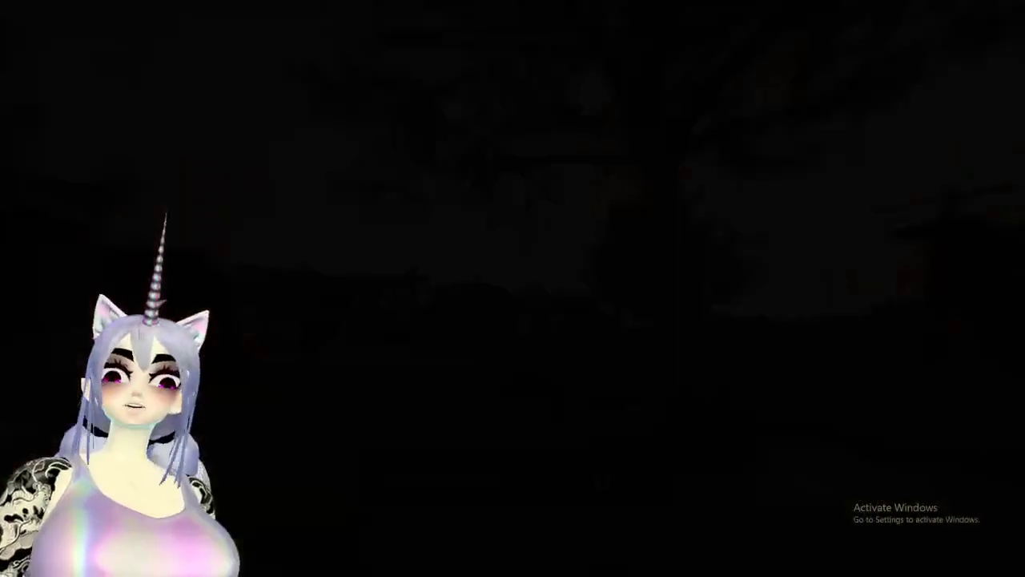
Run through the village toward the barricade, then dismiss the Start menu and refocus the game.
key(w)
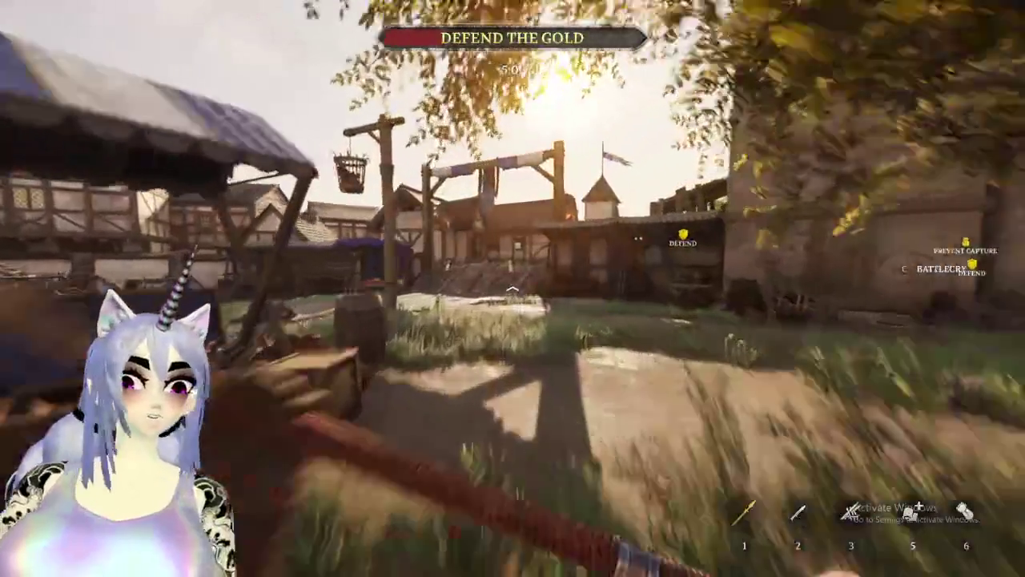
key(w)
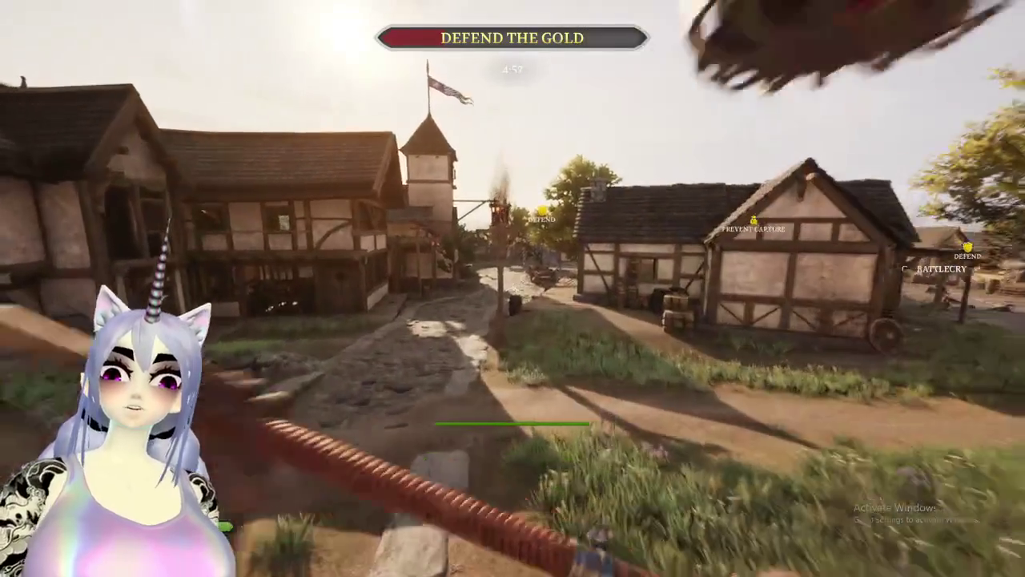
key(super)
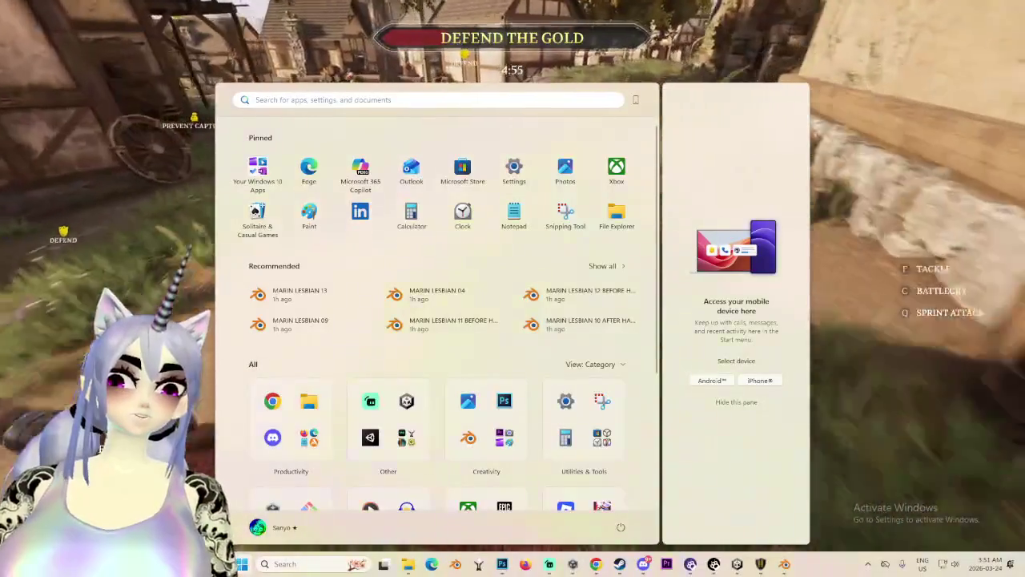
click(945, 483)
click(543, 245)
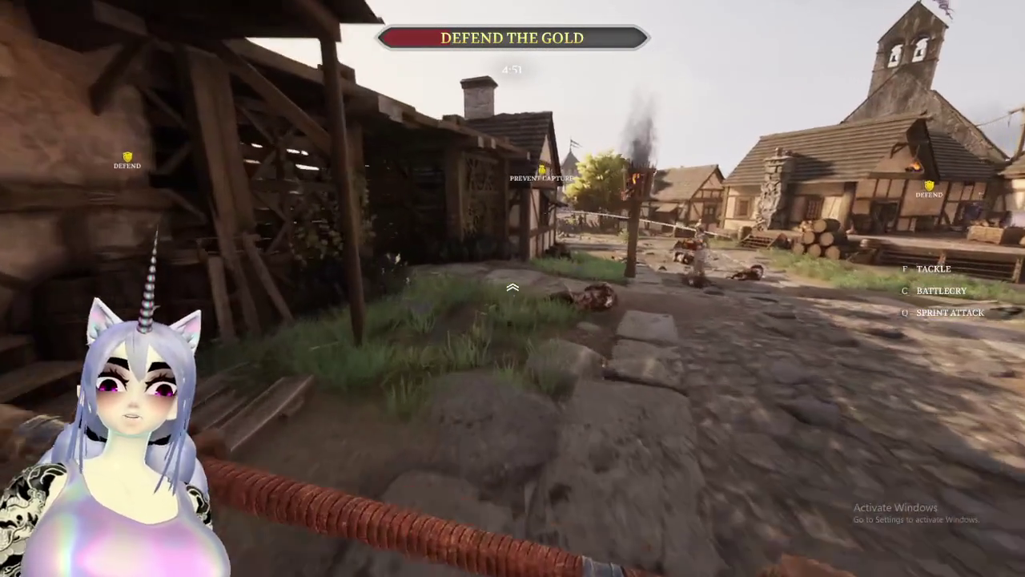
Advance along the village street and kill the enemy knight and nearby attackers with the polearm.
key(w)
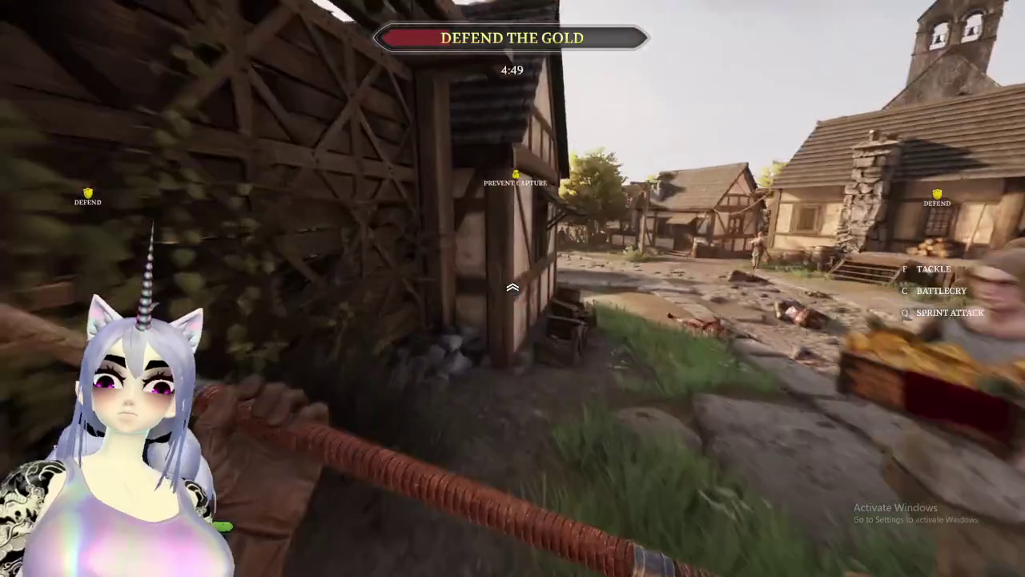
key(w)
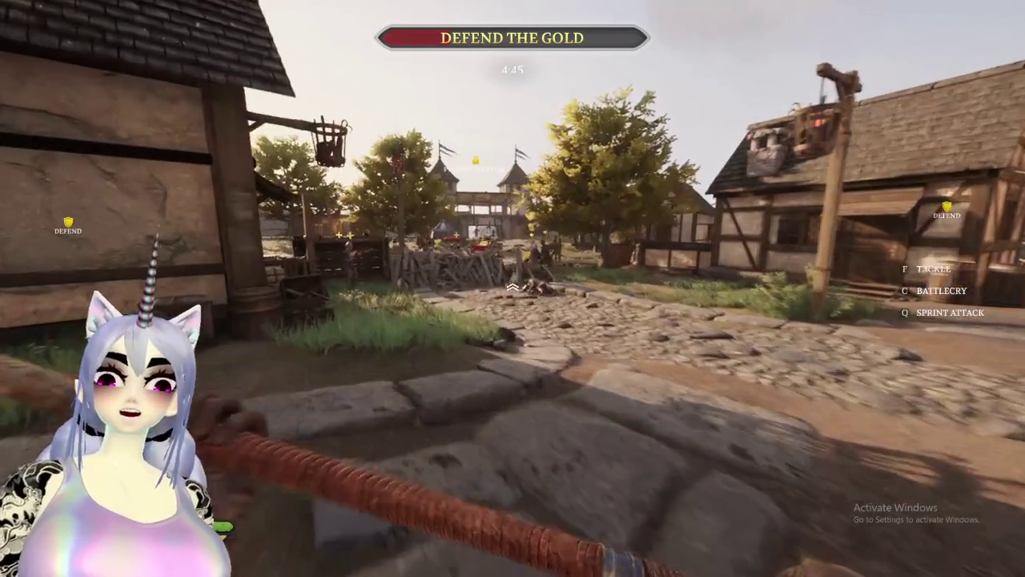
key(w)
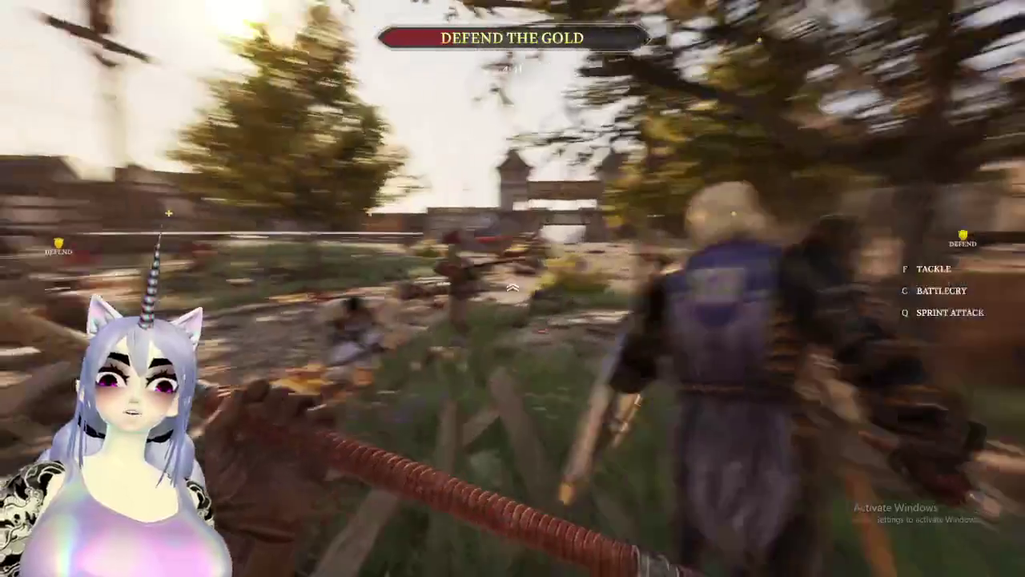
key(w)
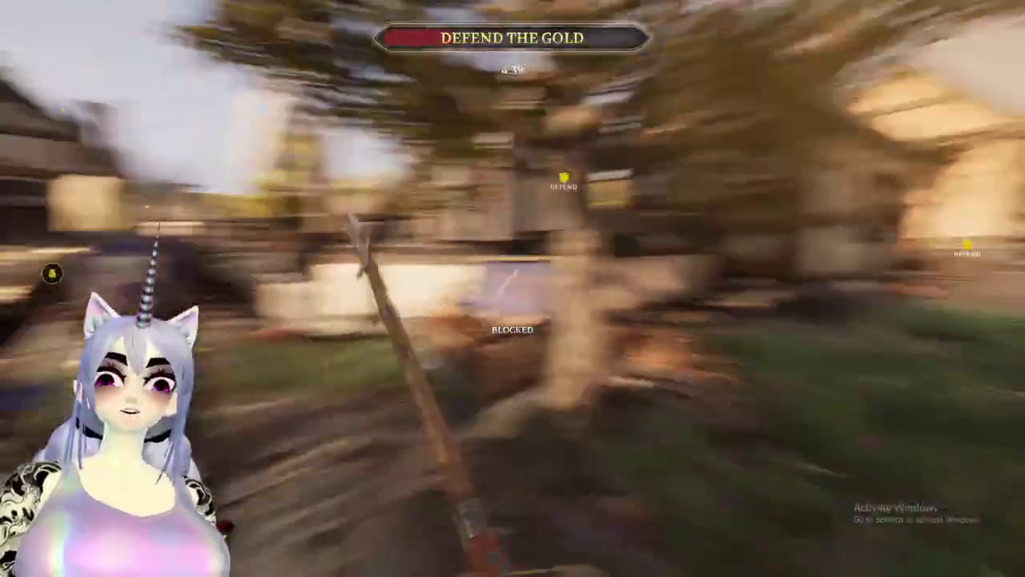
key(w)
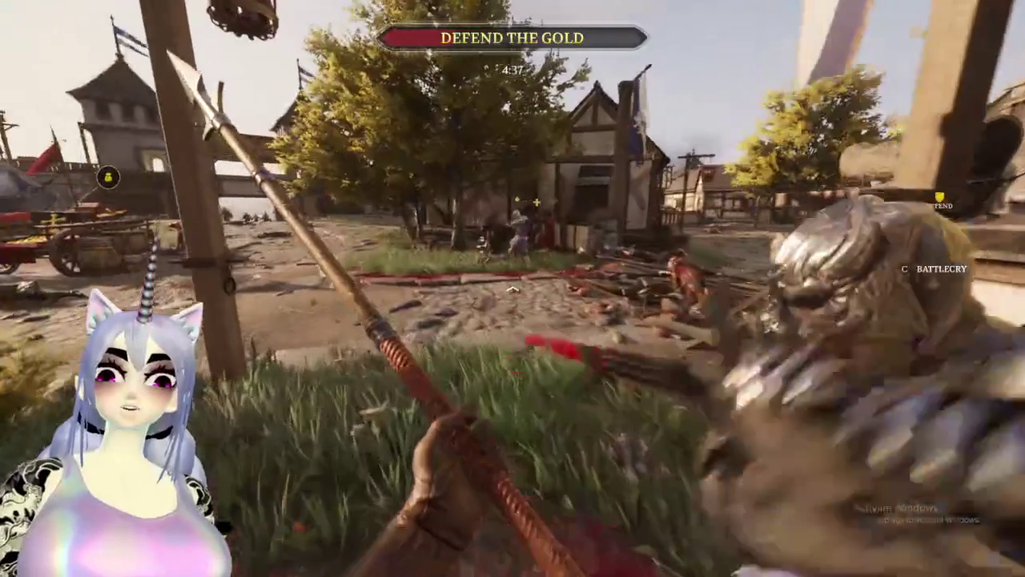
key(w)
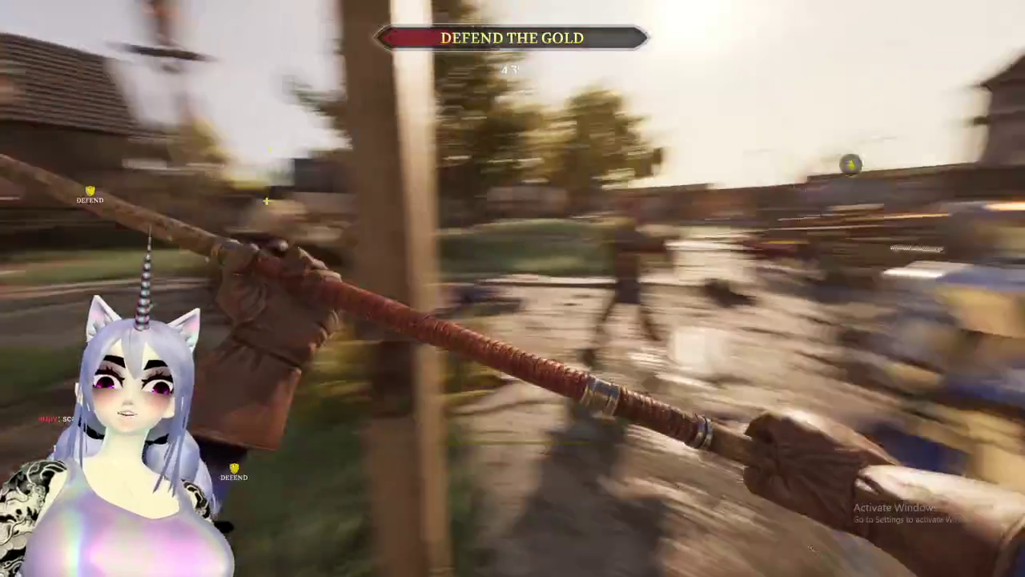
key(w)
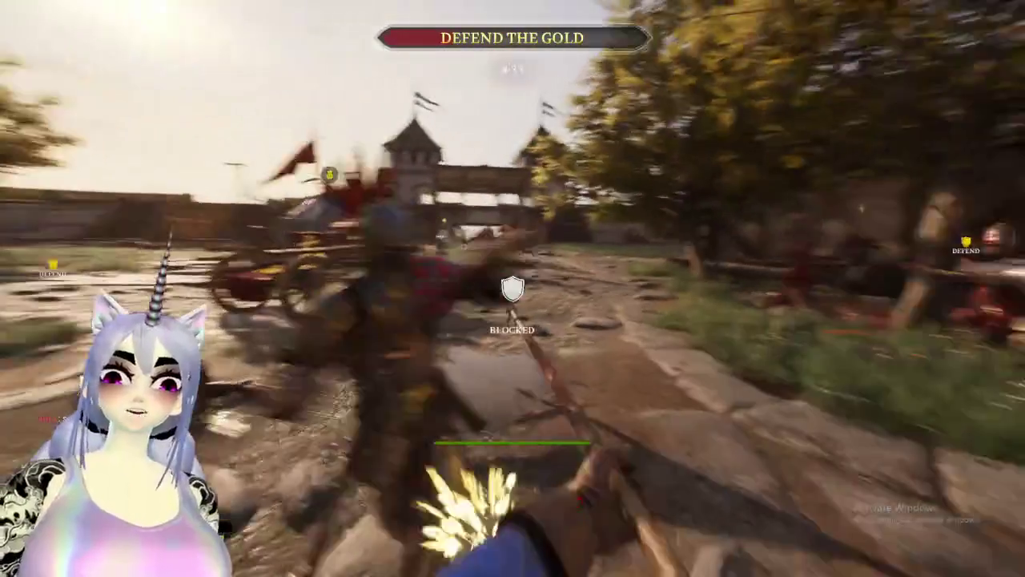
key(w)
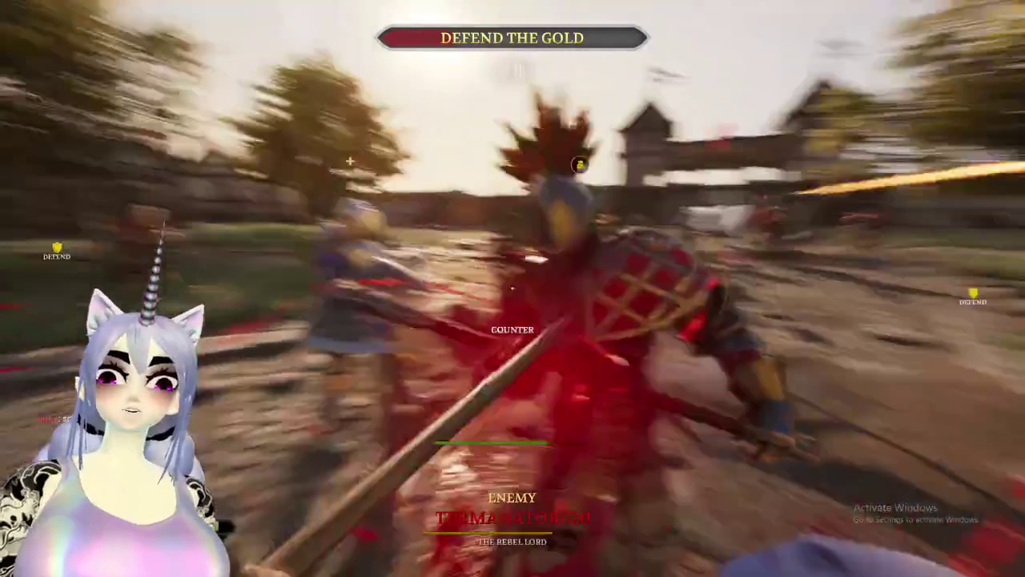
key(w)
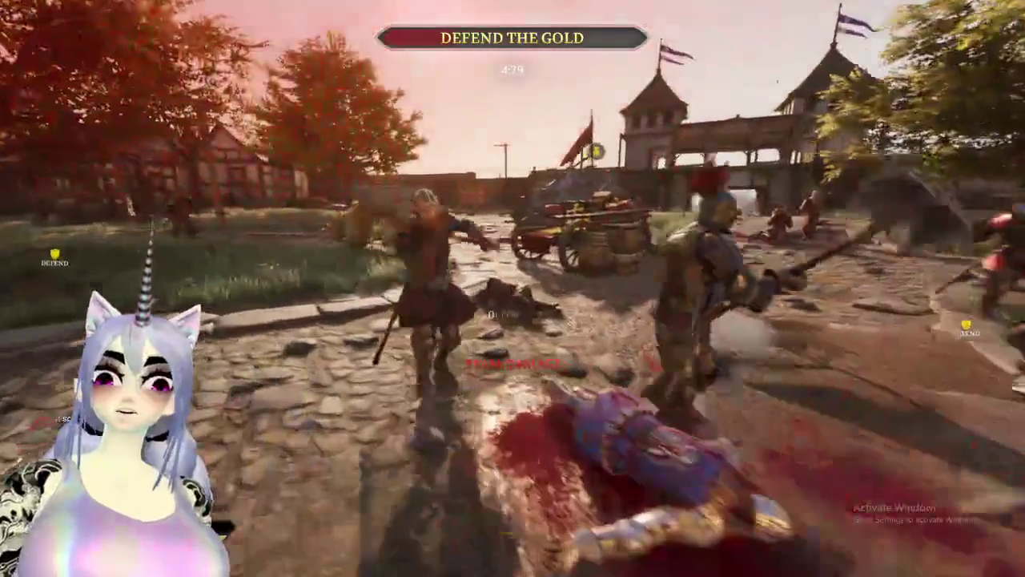
key(w)
click(512, 288)
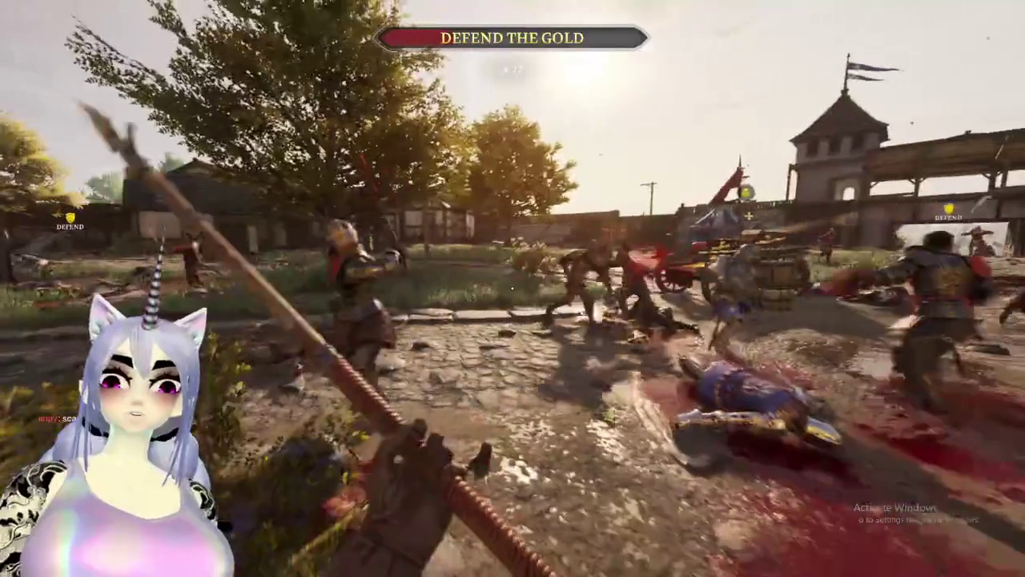
click(512, 288)
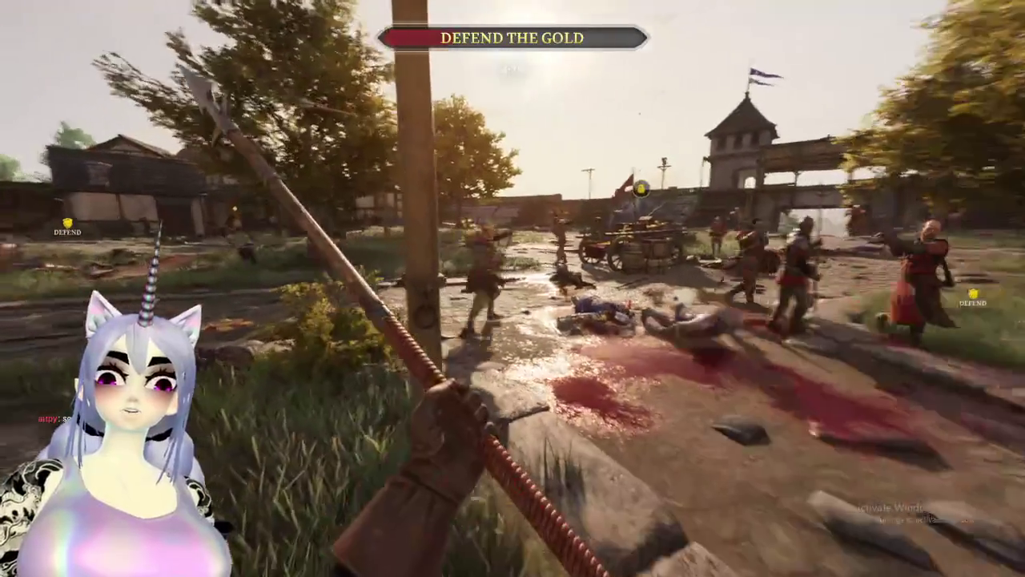
Push past the fallen bodies toward the gate towers, trading blows with enemy soldiers.
key(w)
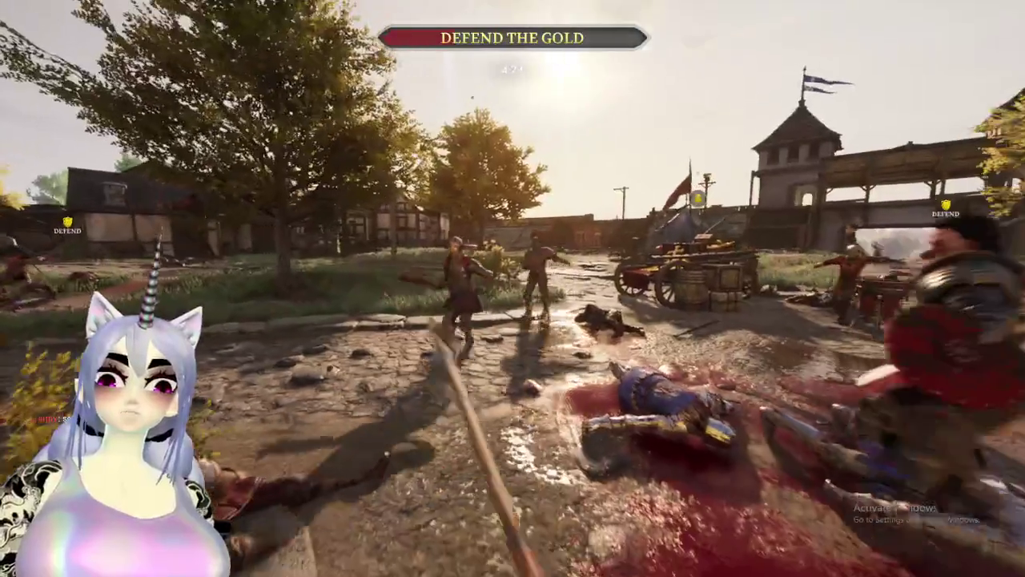
key(w)
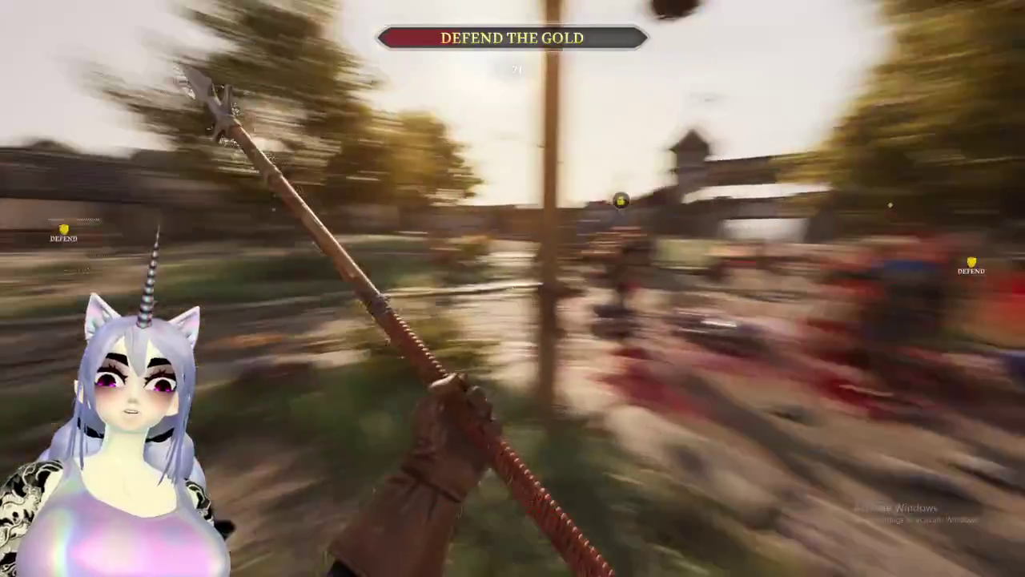
key(w)
key(w)
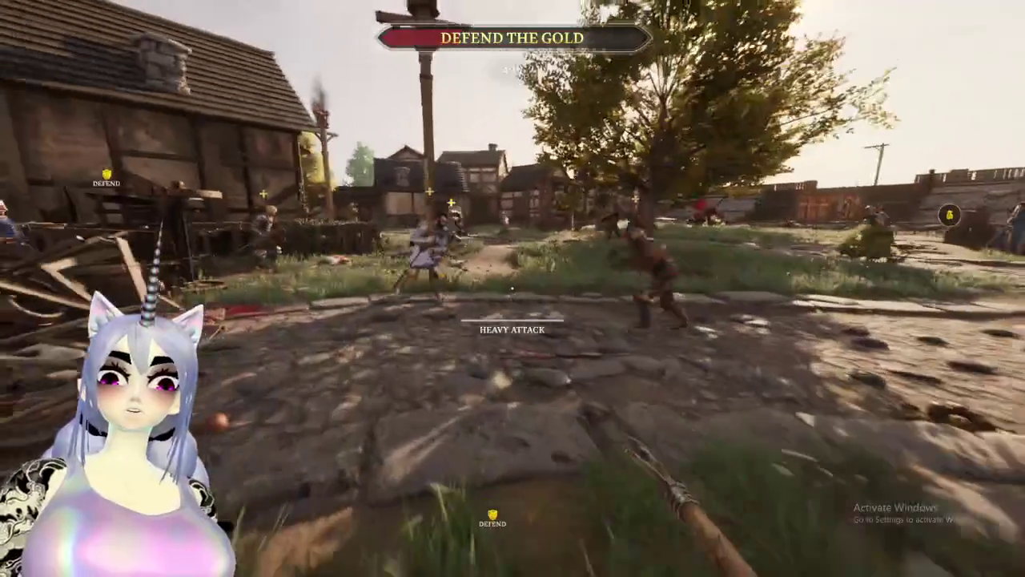
key(w)
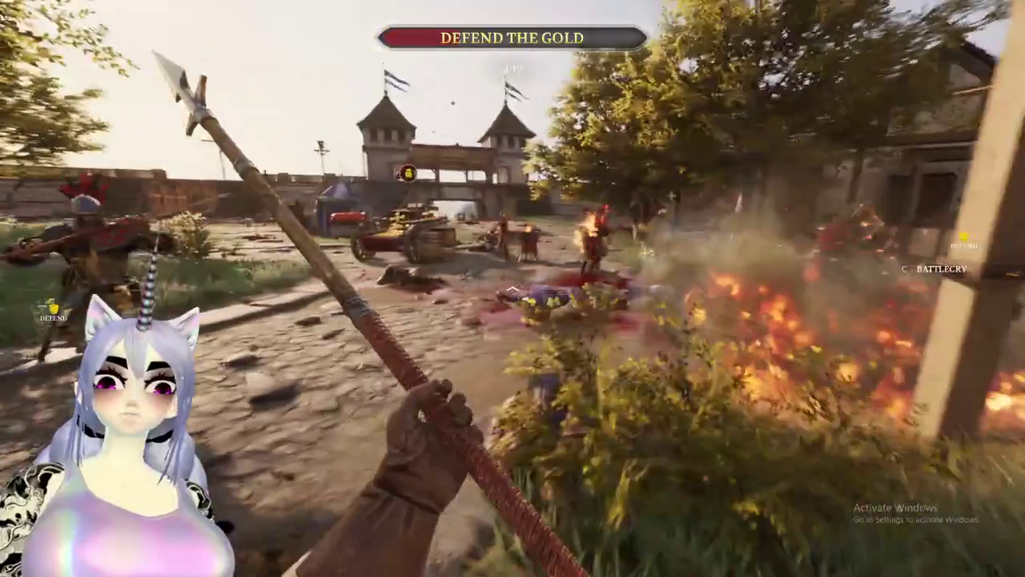
key(w)
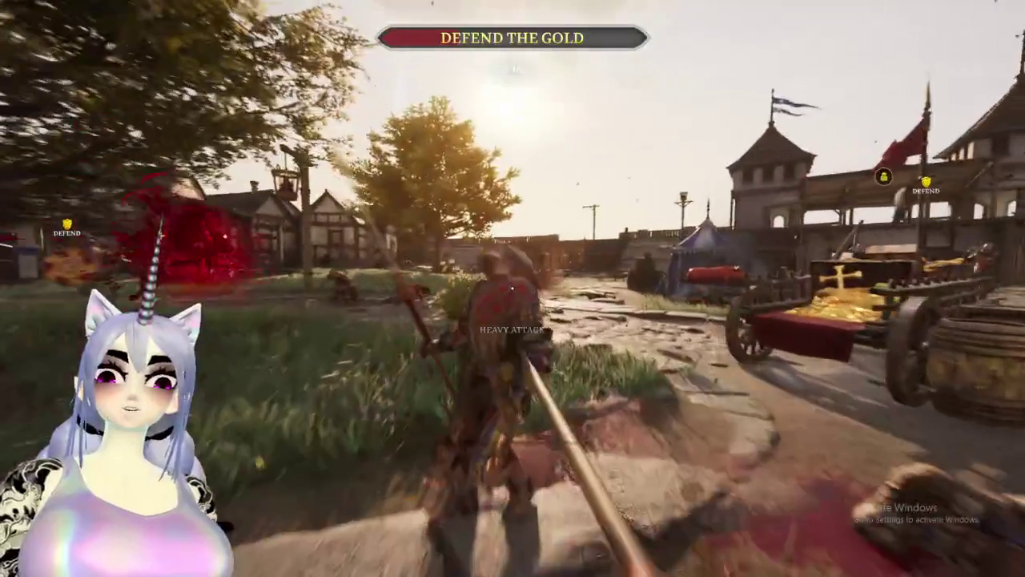
key(w)
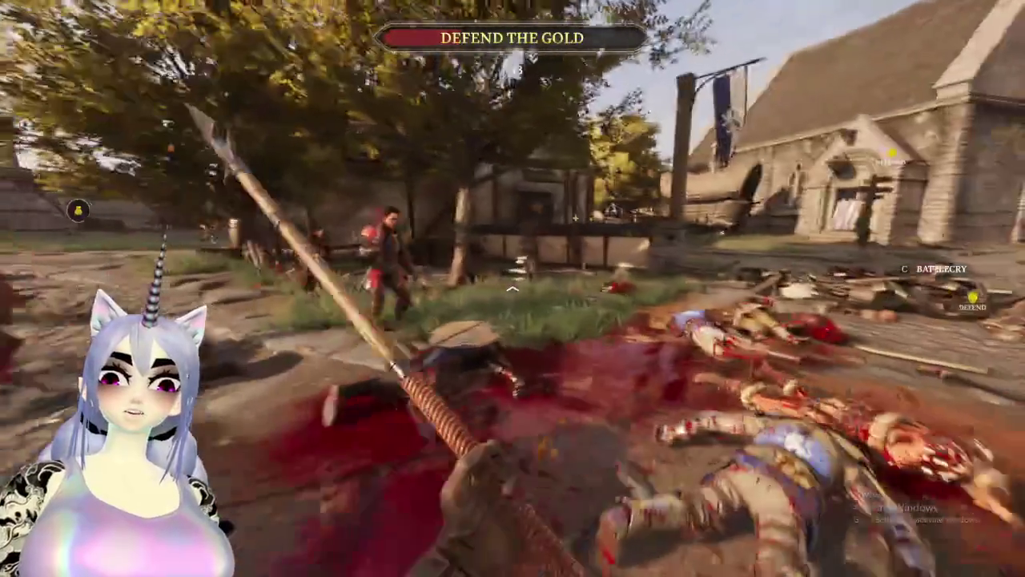
key(w)
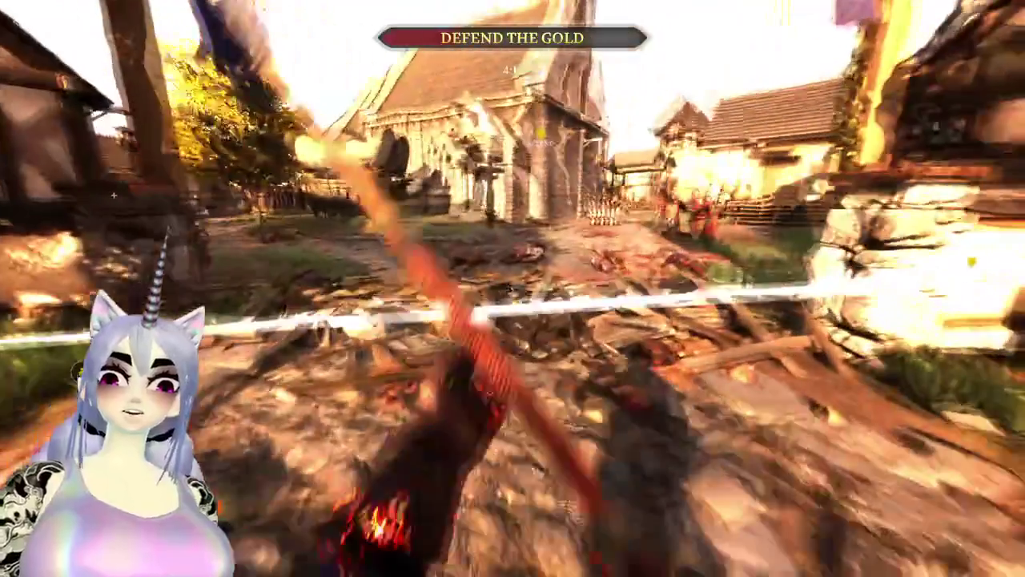
key(w)
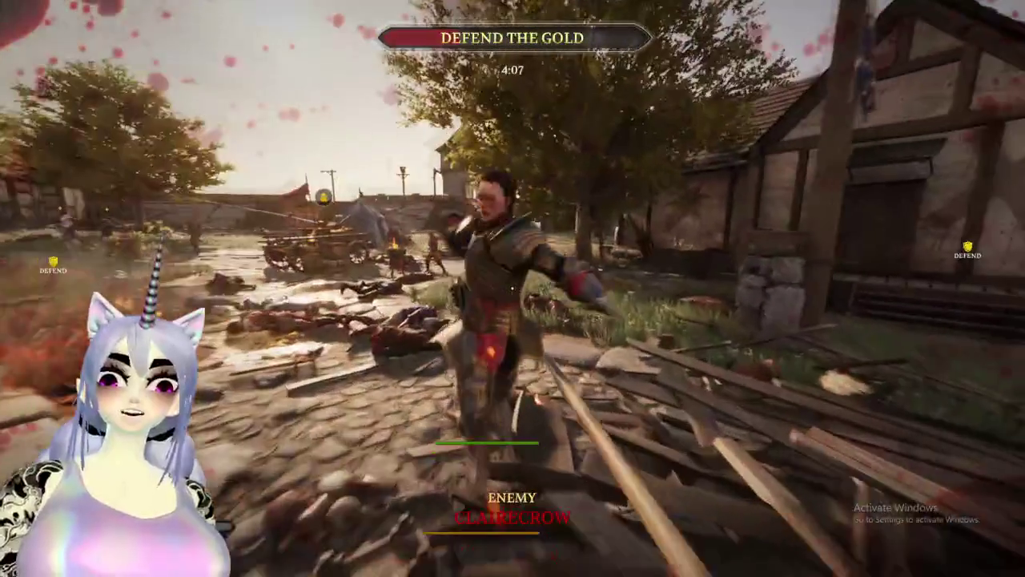
key(w)
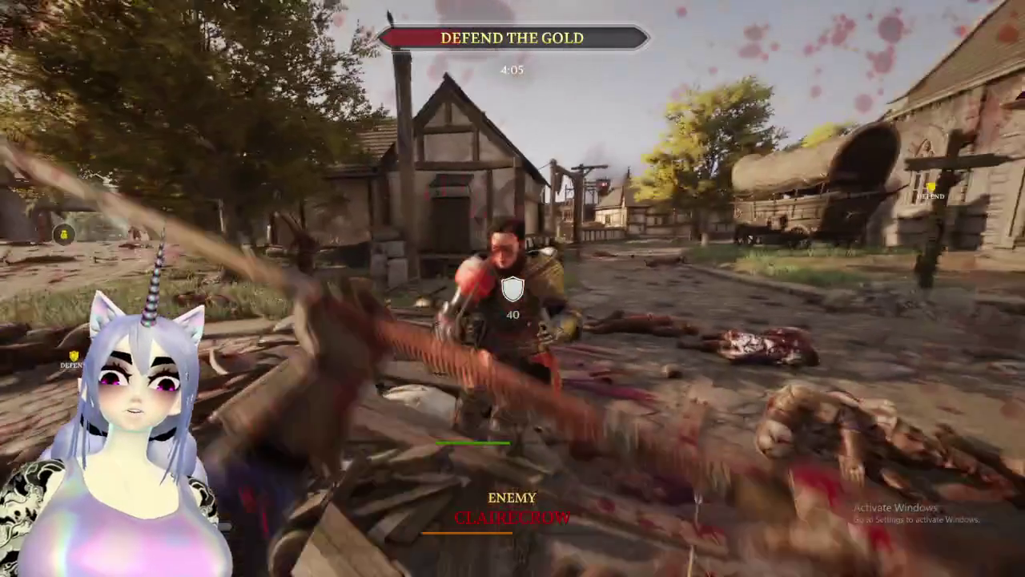
key(w)
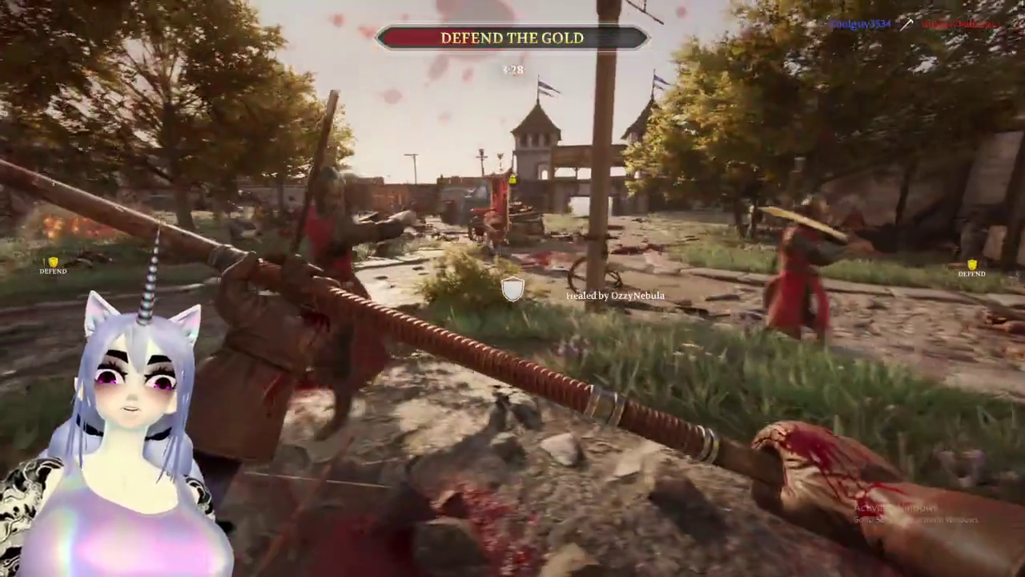
Parry an incoming attack and land heavy polearm attacks on the red enemy.
right_click(512, 289)
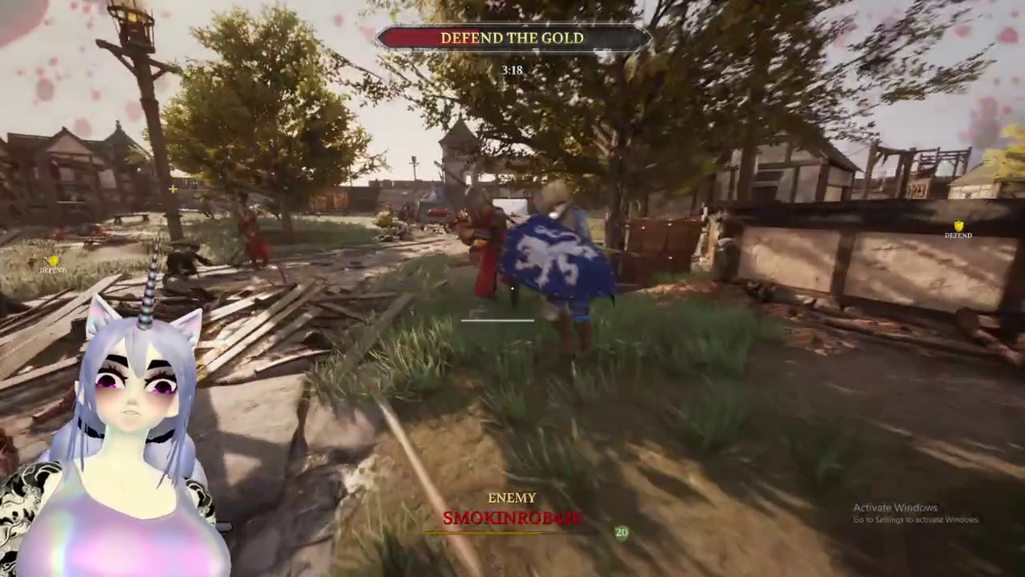
click(512, 288)
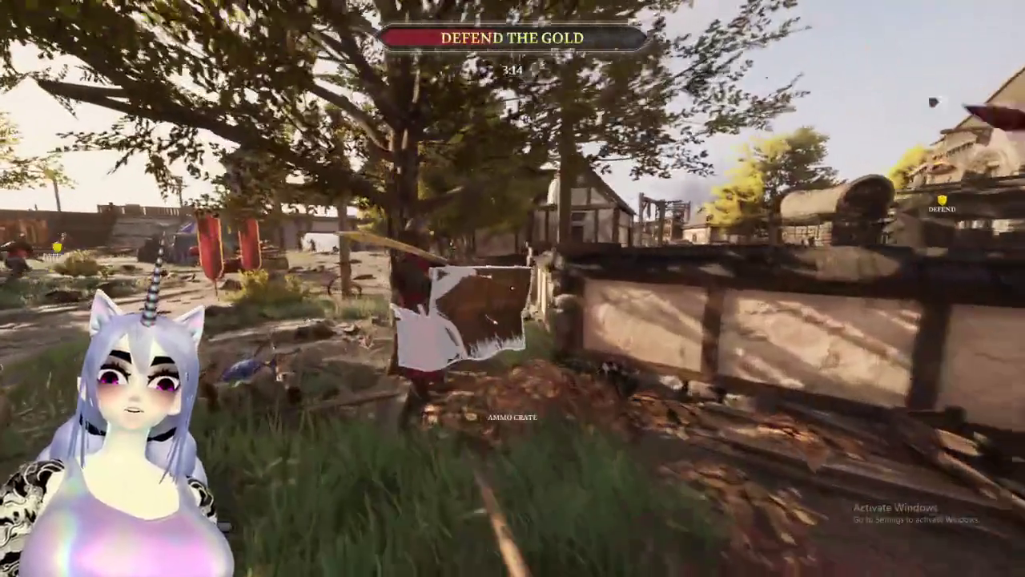
click(512, 288)
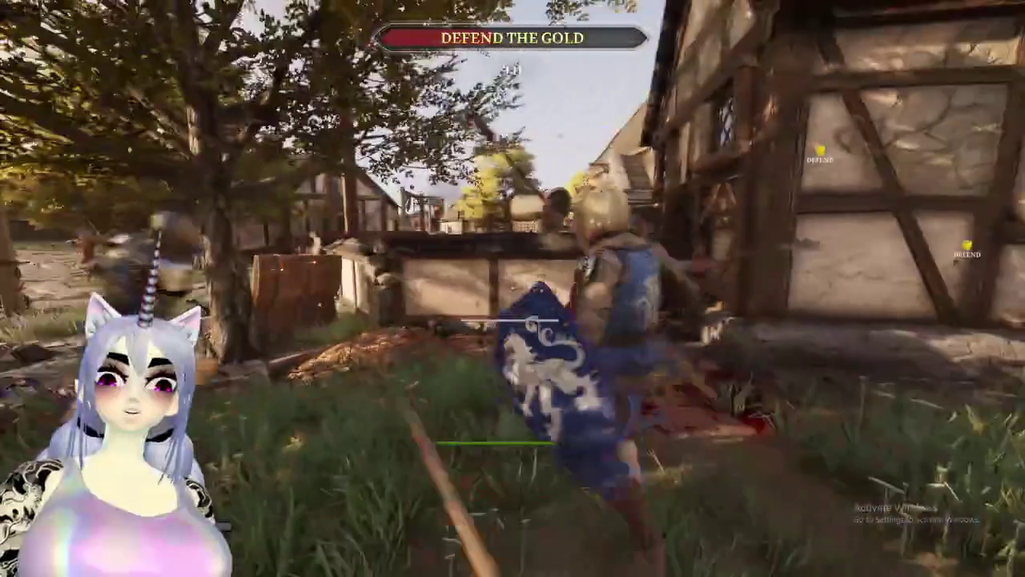
click(513, 288)
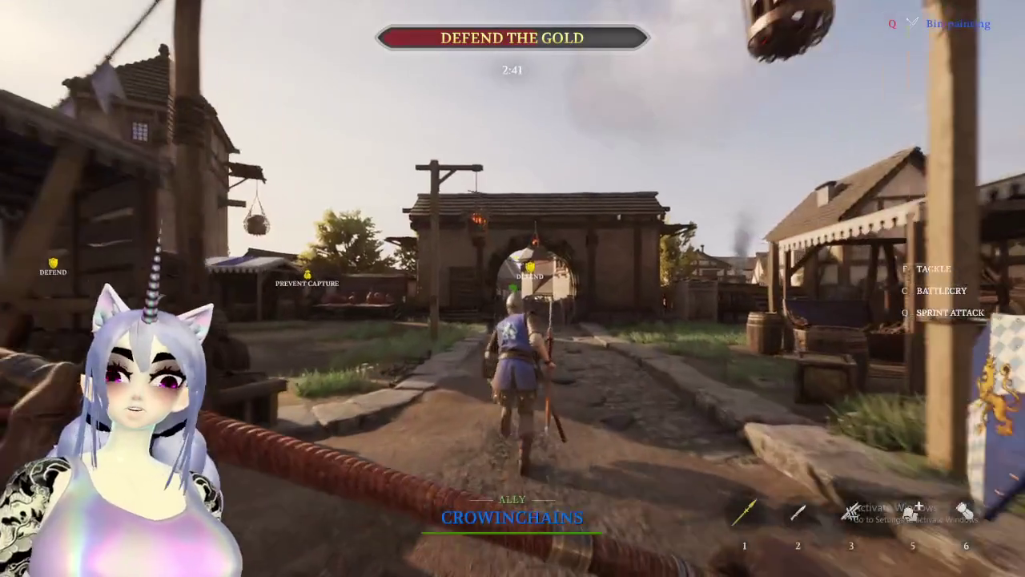
Run through the gate, past the barricade and the well, into the village square.
key(w)
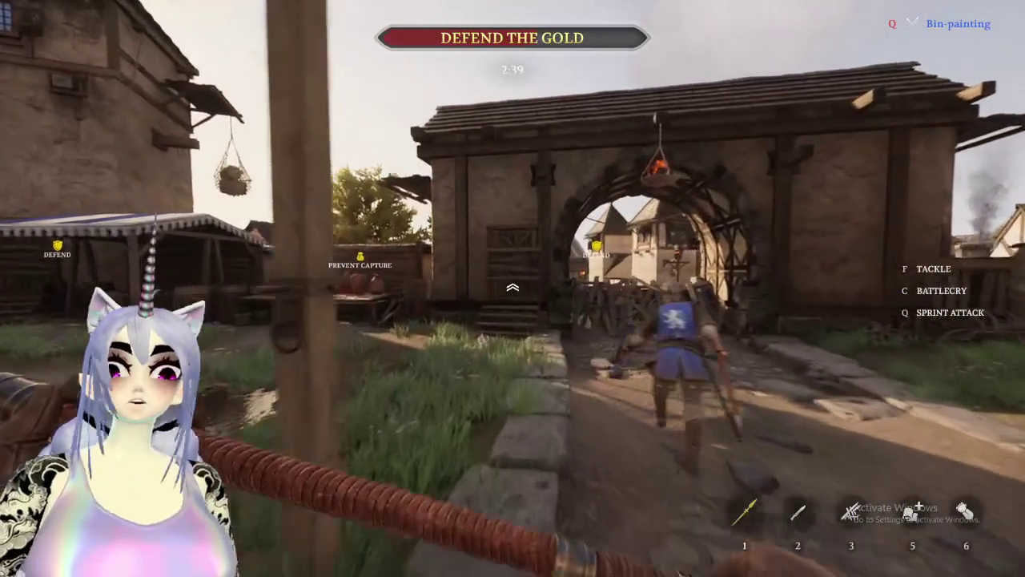
key(w)
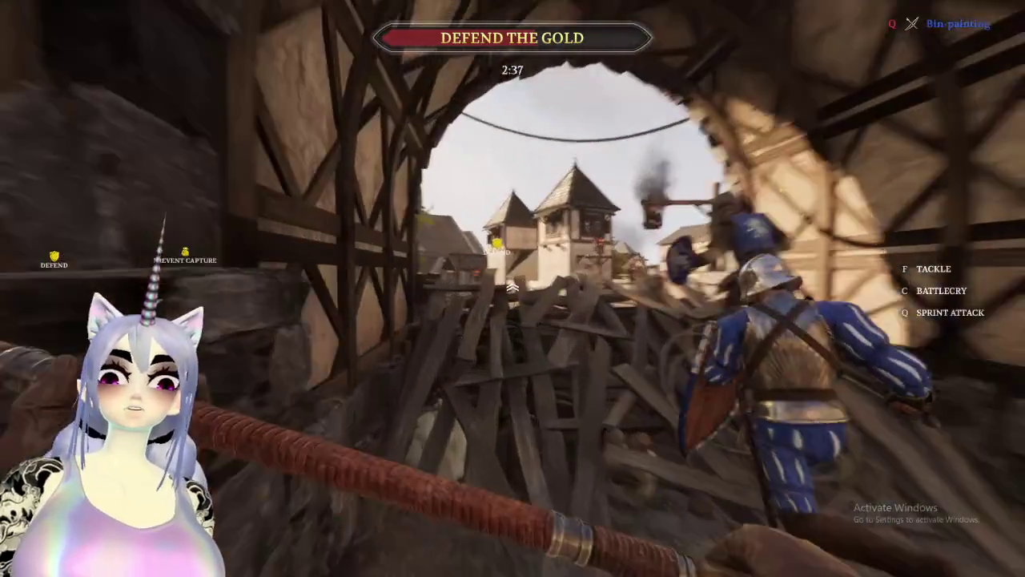
key(w)
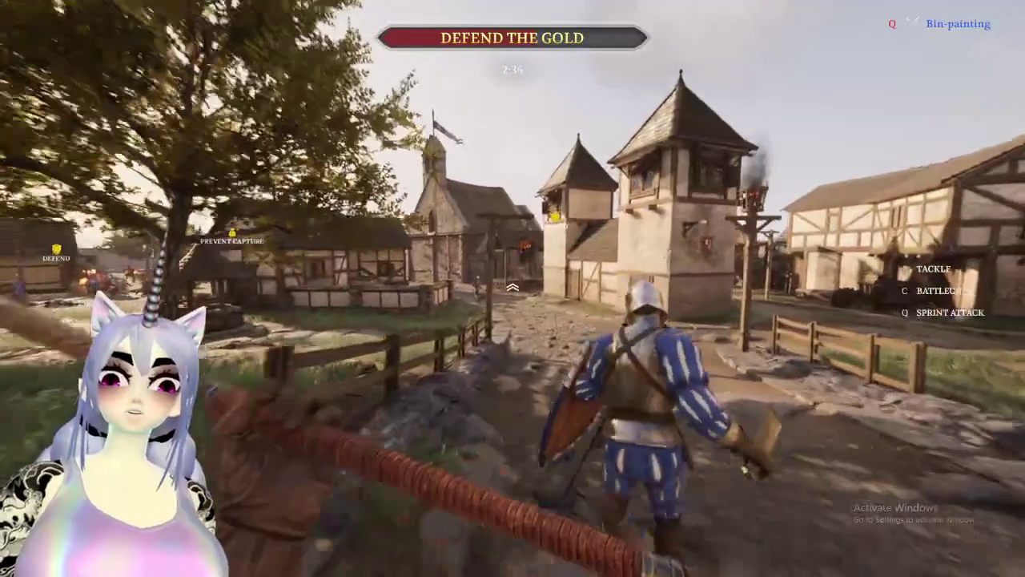
key(w)
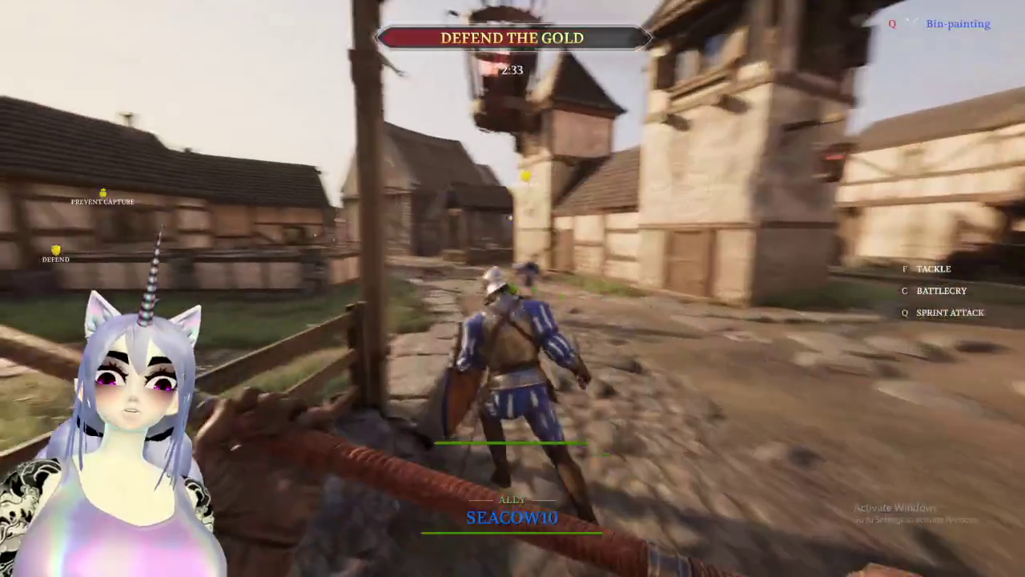
key(w)
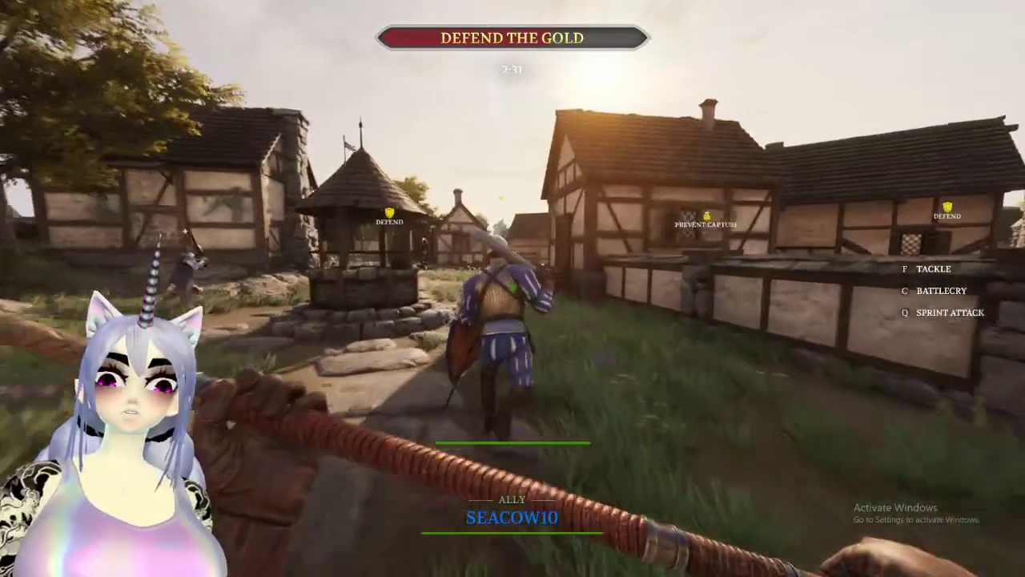
key(w)
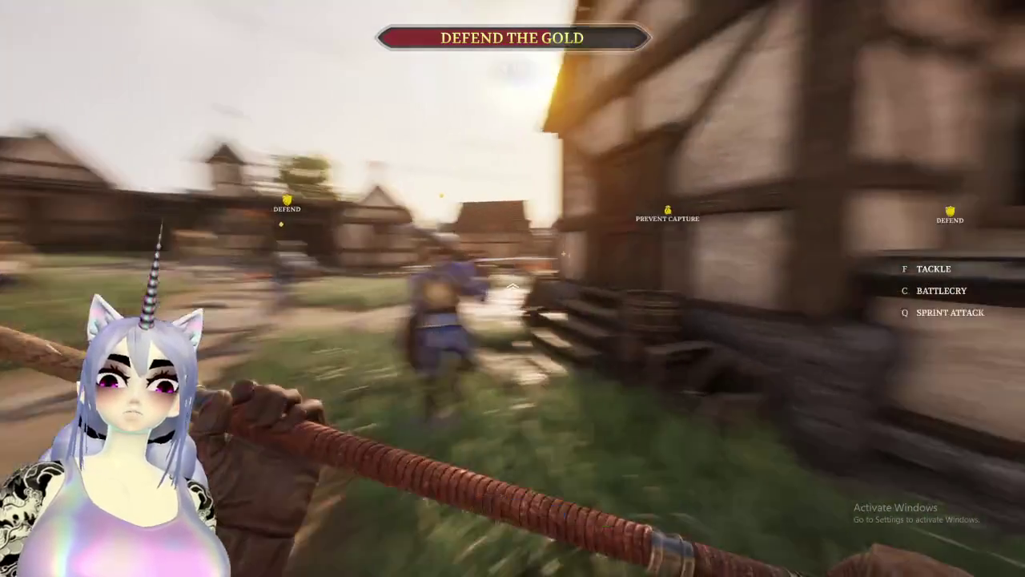
key(w)
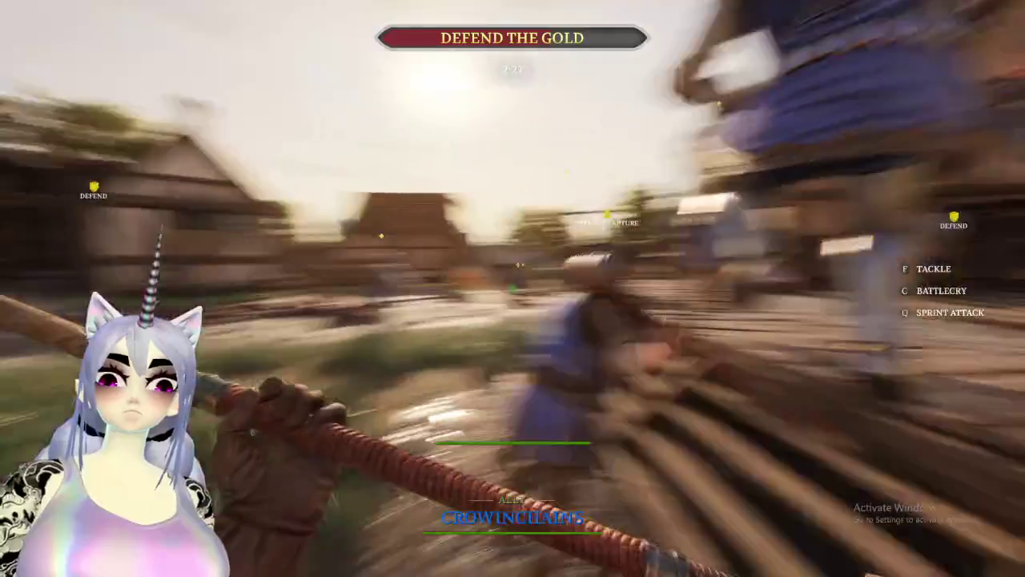
key(w)
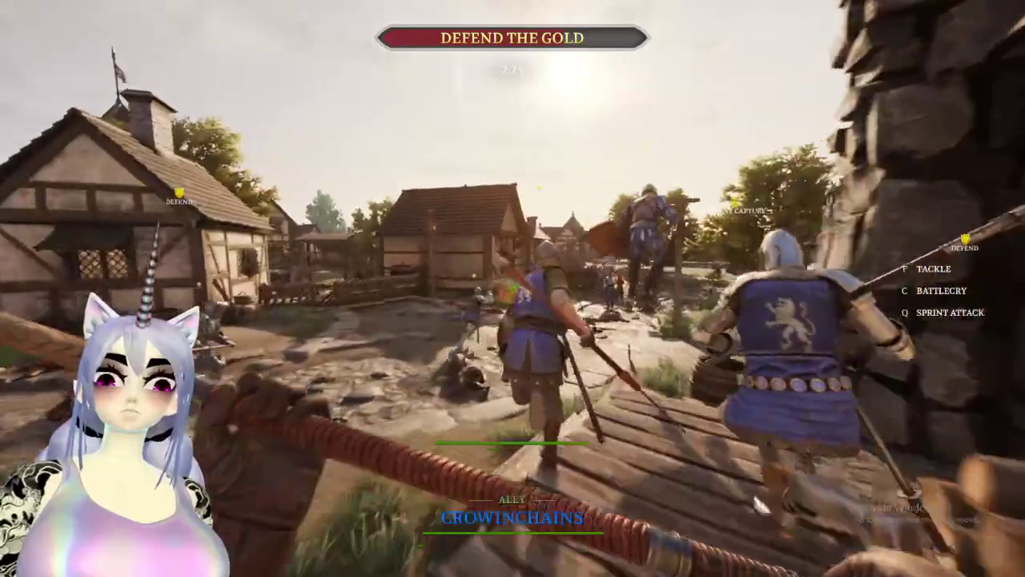
Continue down the street past allies toward the fight by the church and houses.
key(w)
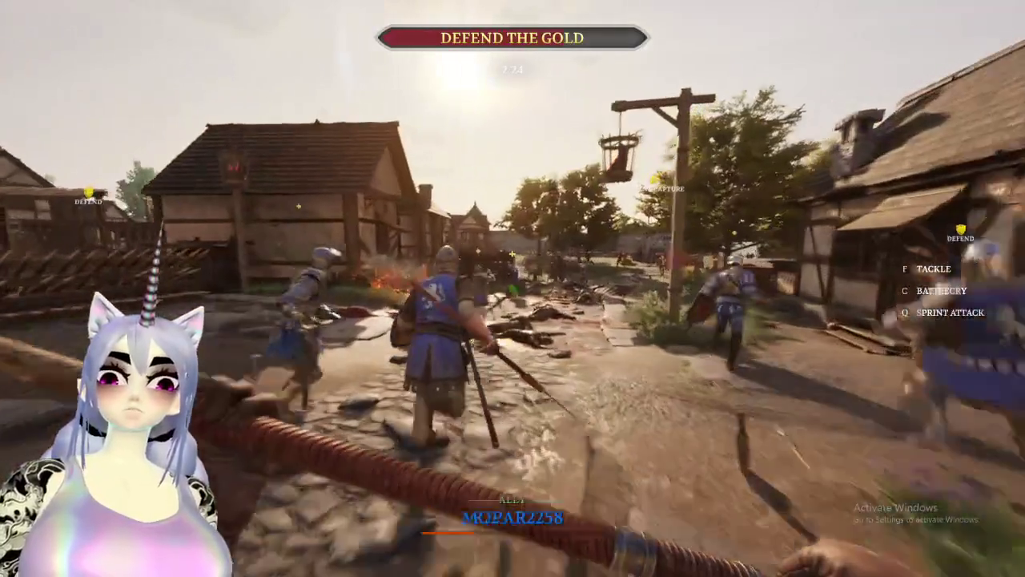
key(w)
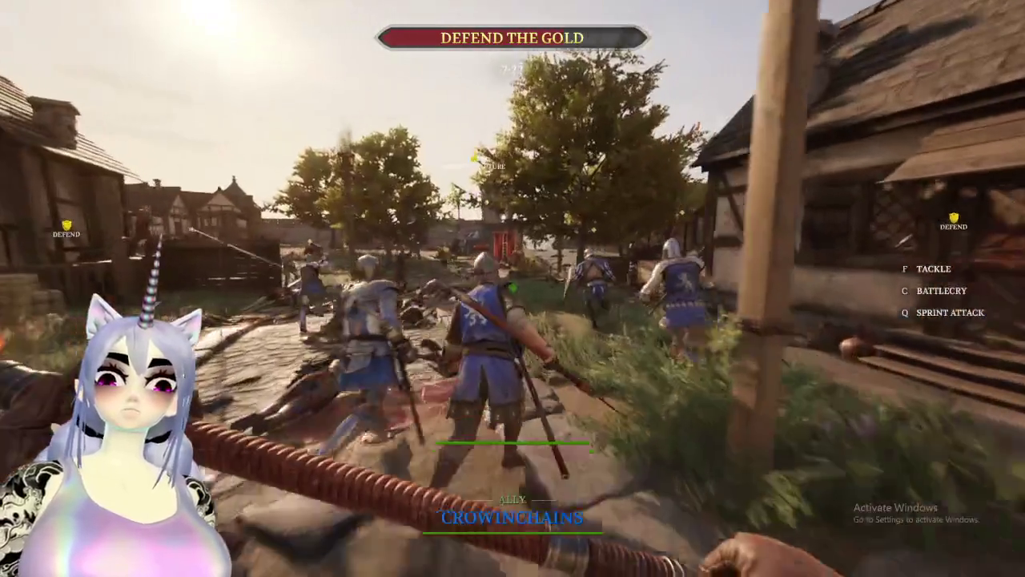
key(w)
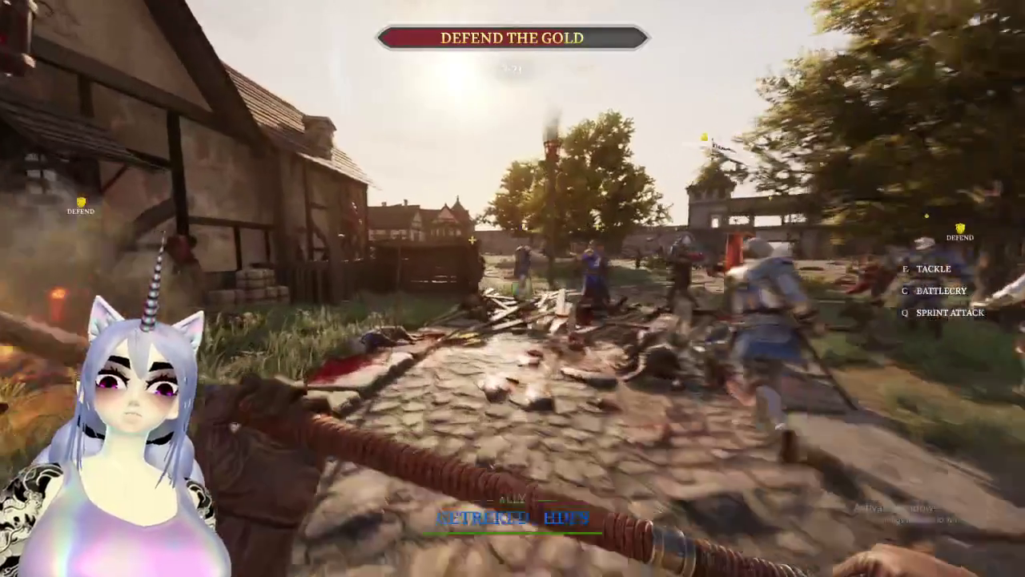
key(w)
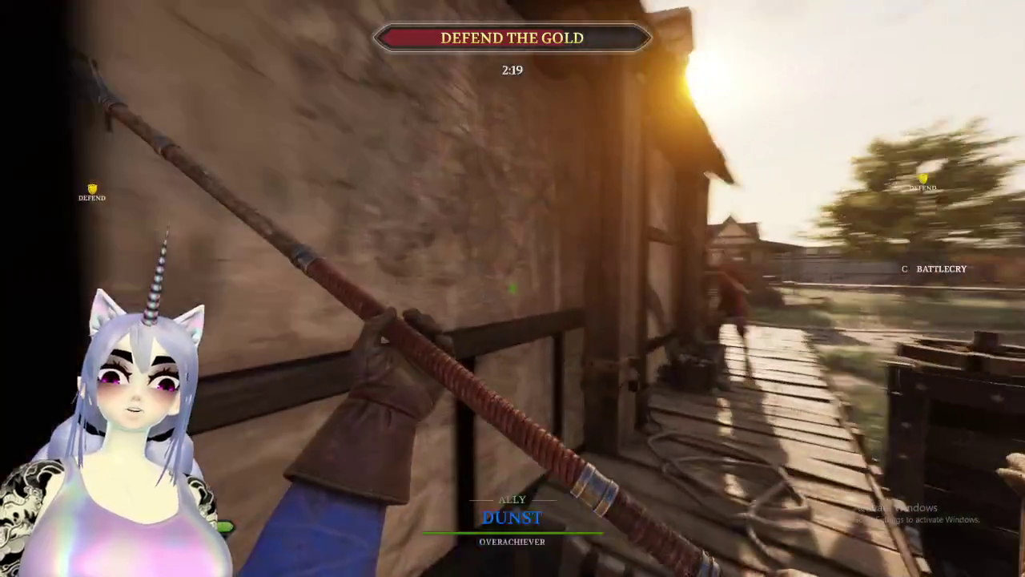
key(w)
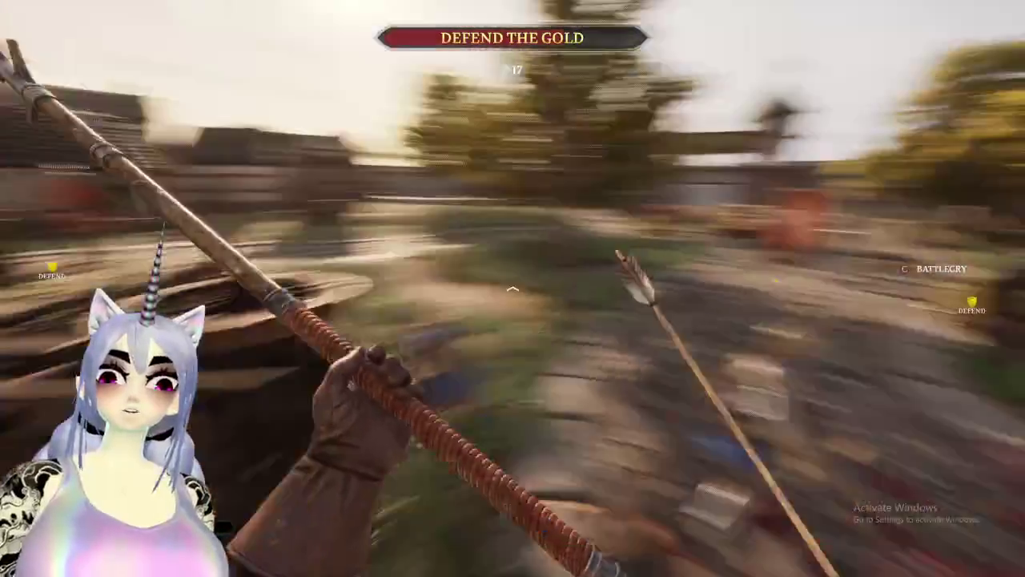
key(w)
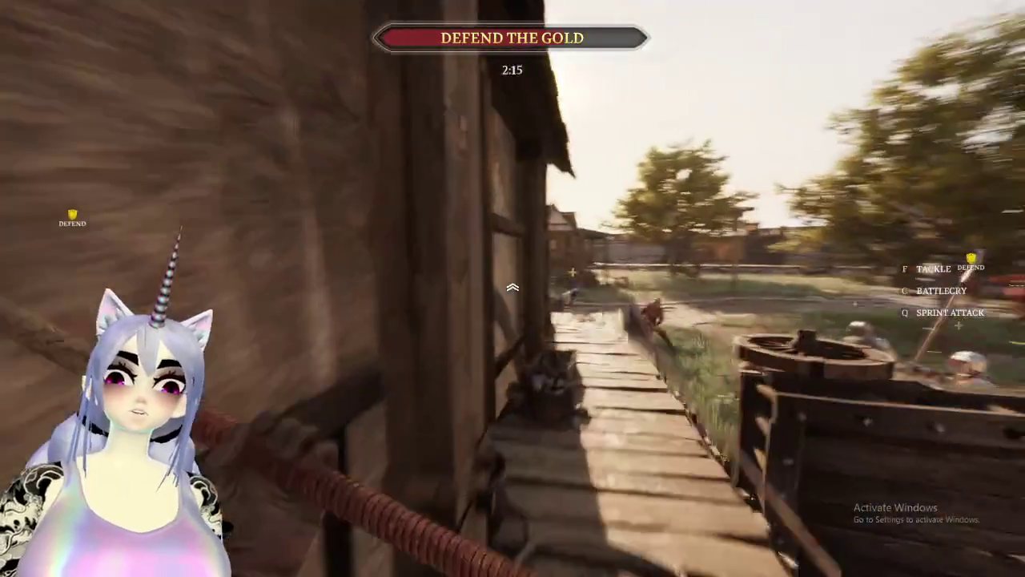
key(w)
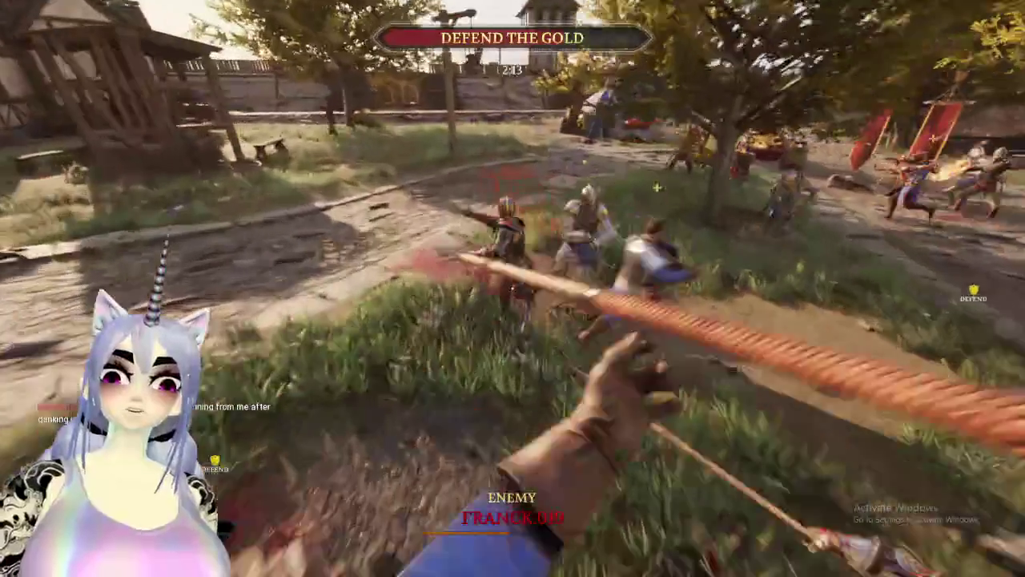
key(w)
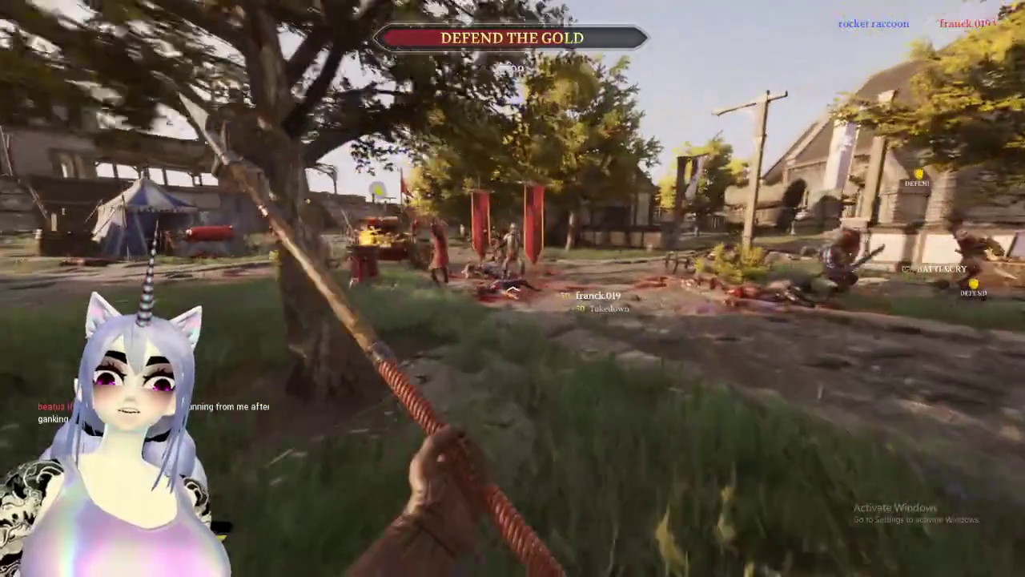
Strike the enemy by the red banners and turn to face the closing attackers.
key(w)
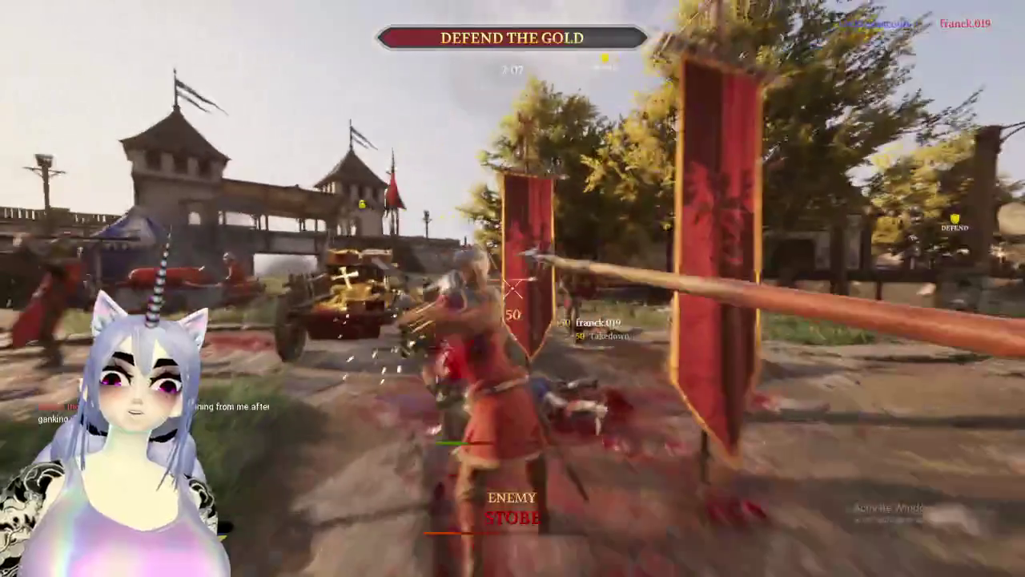
key(w)
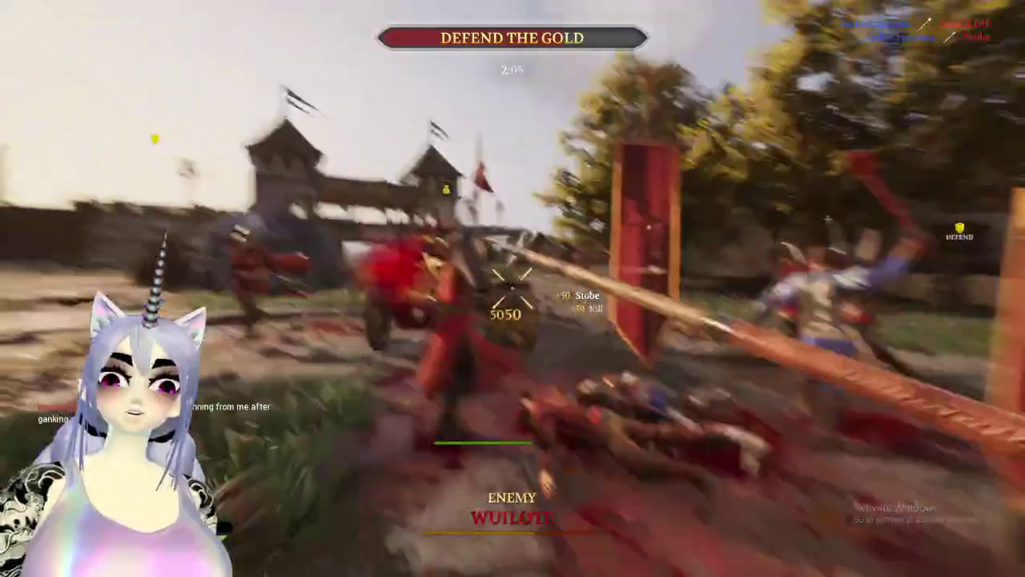
key(w)
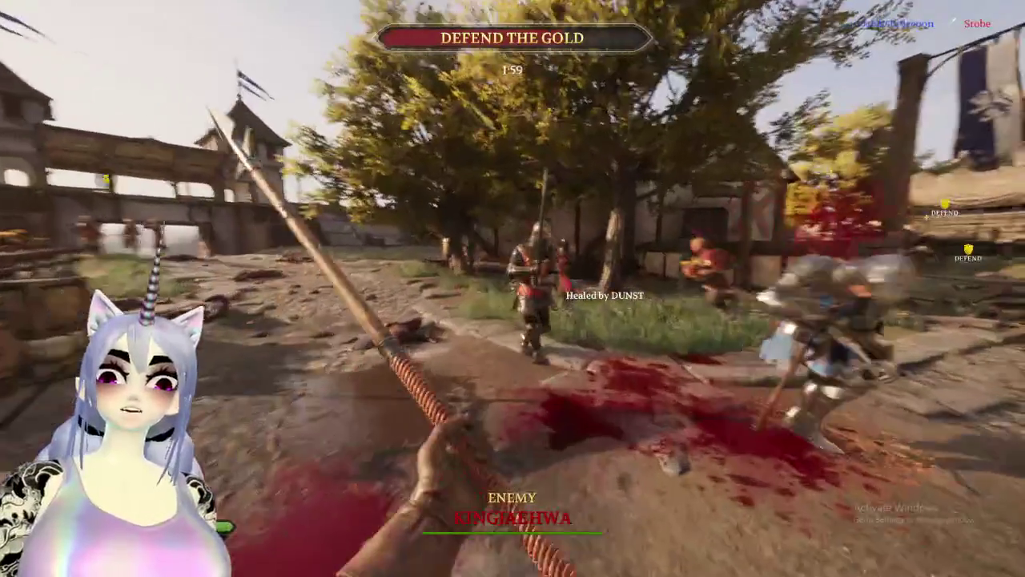
key(w)
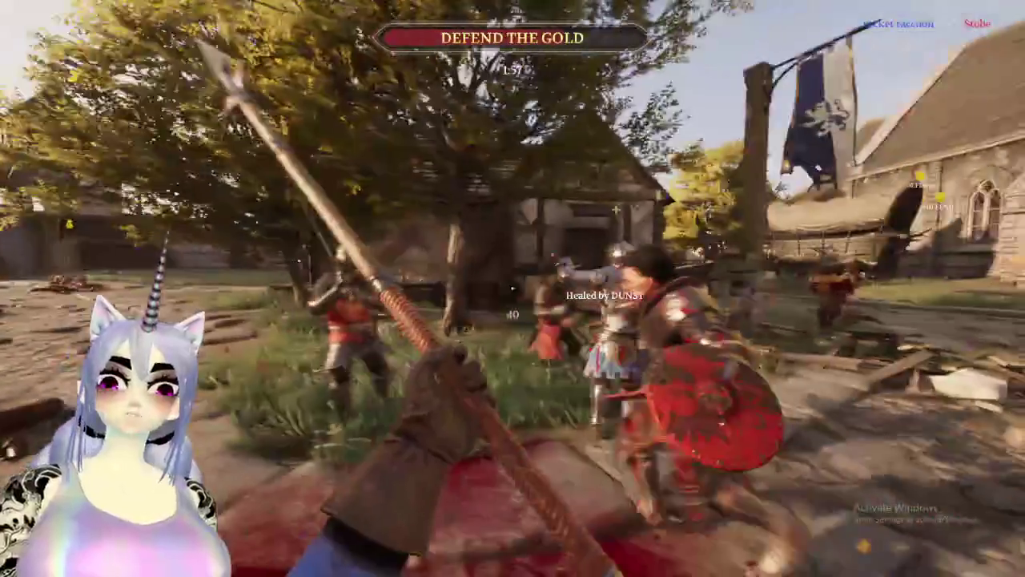
key(w)
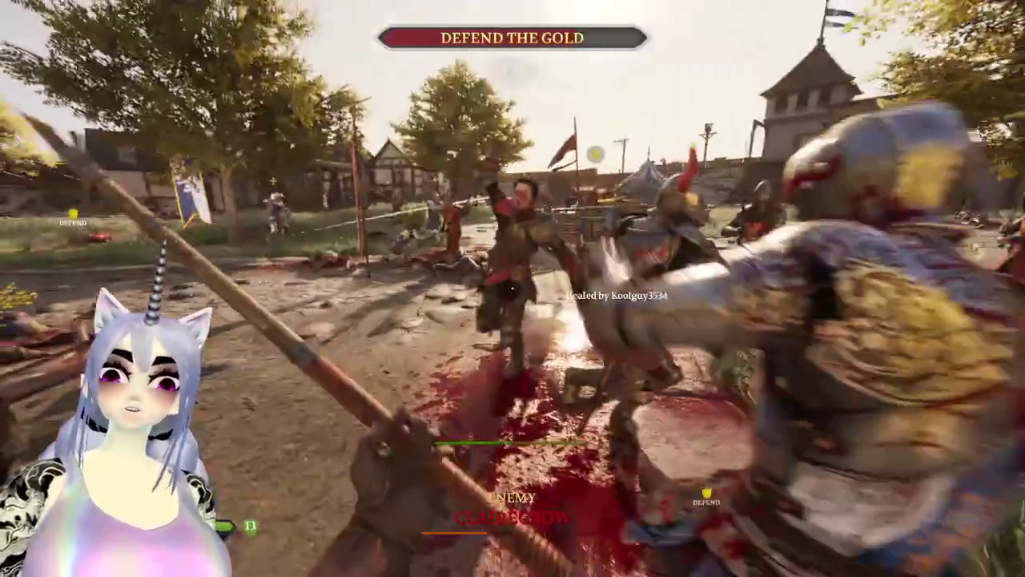
Land repeated polearm swings and a counter on the enemies near the gold cart.
click(513, 289)
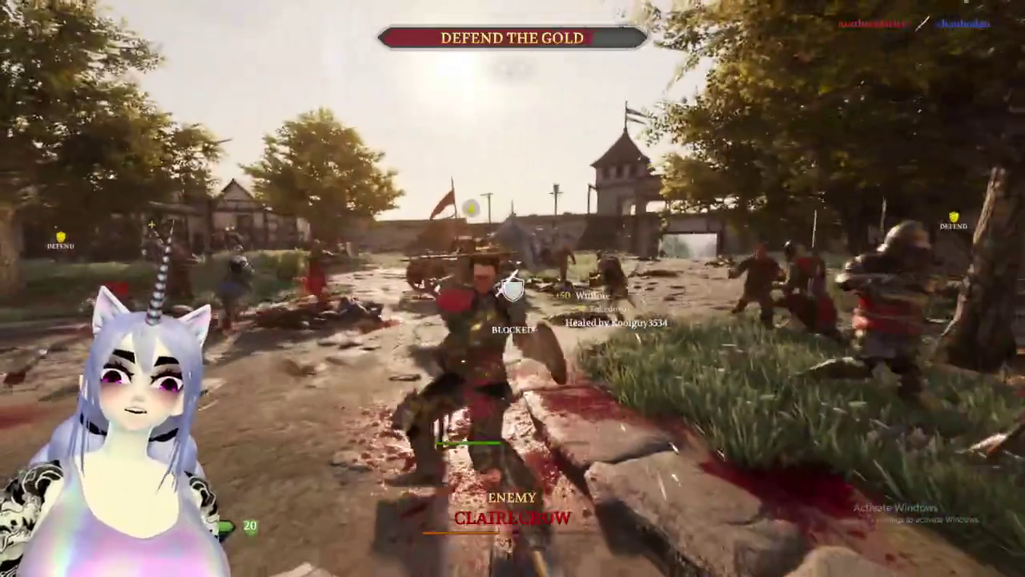
click(513, 288)
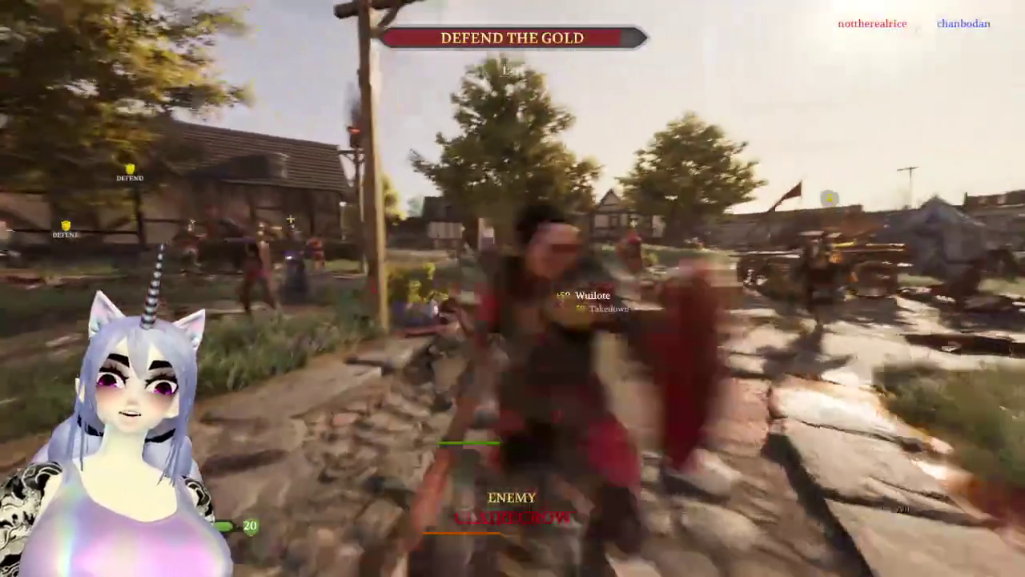
click(512, 289)
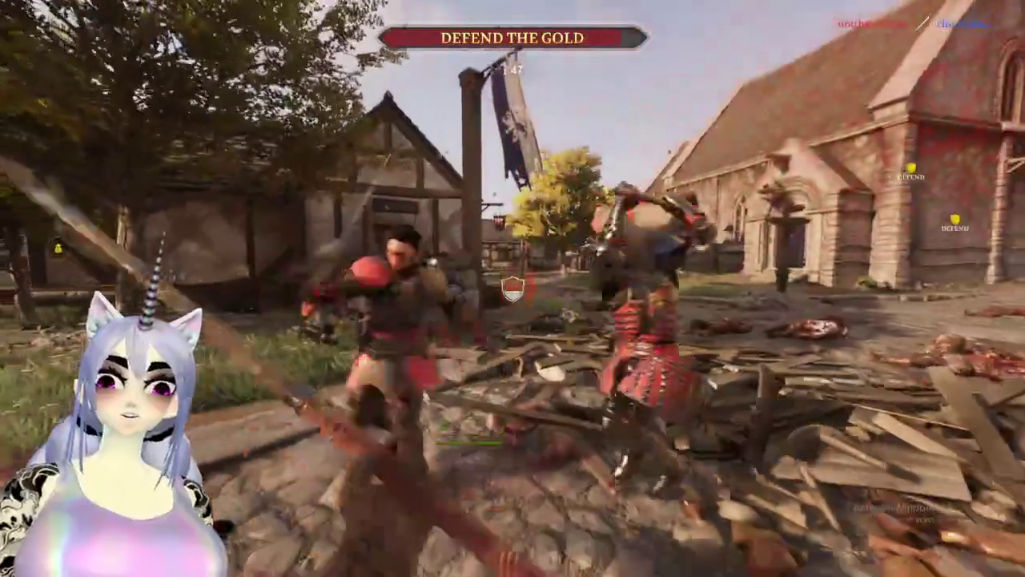
click(513, 288)
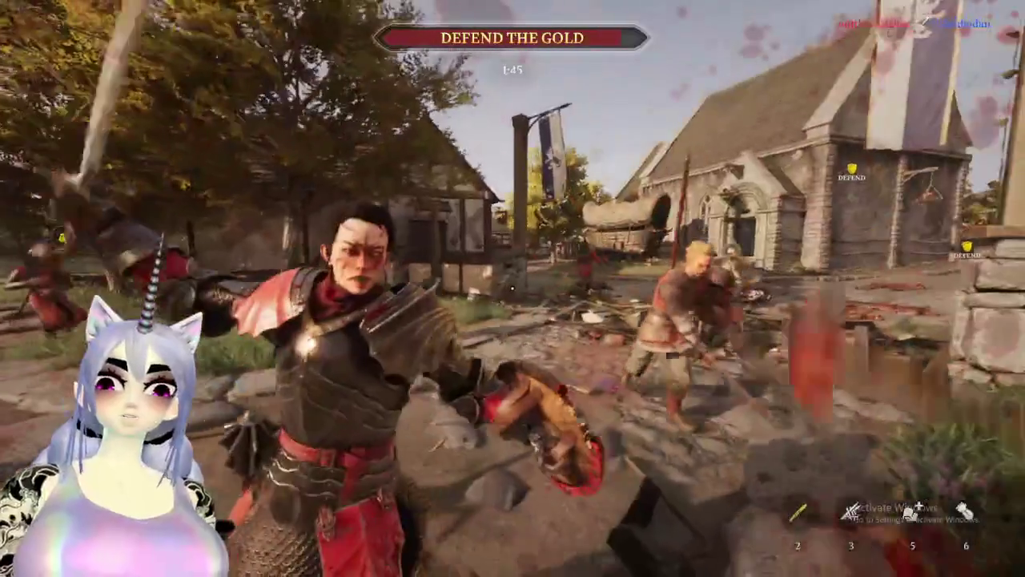
click(512, 288)
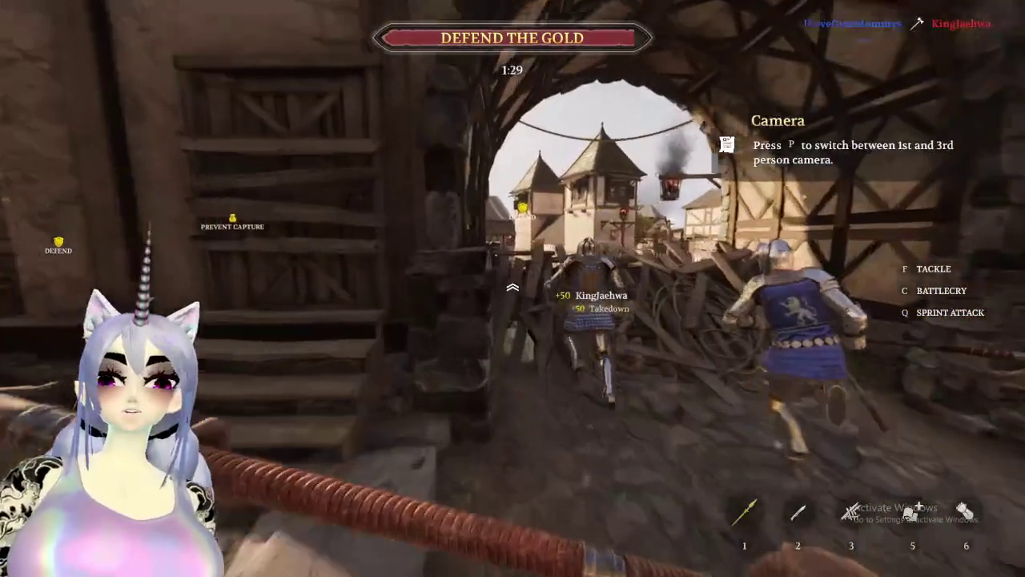
Run along the village path in third-person, equip the red-wrapped weapon (slot 2), and return to first-person.
key(p)
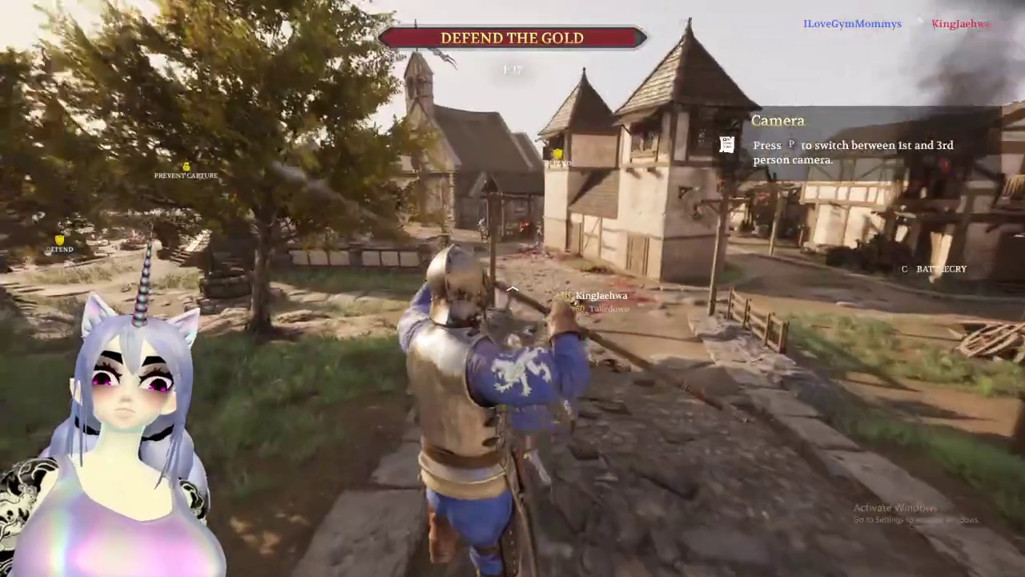
key(w)
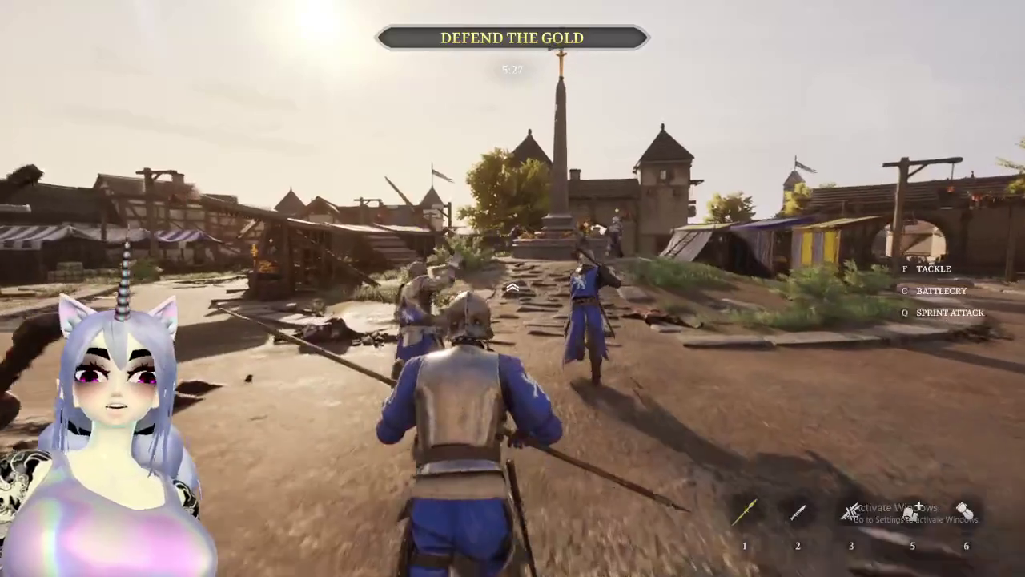
key(2)
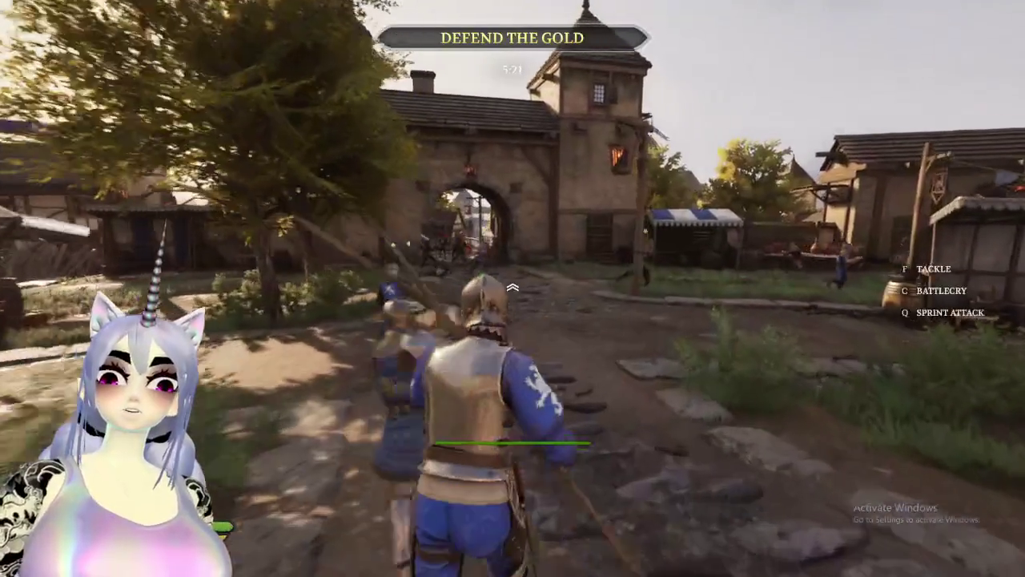
key(v)
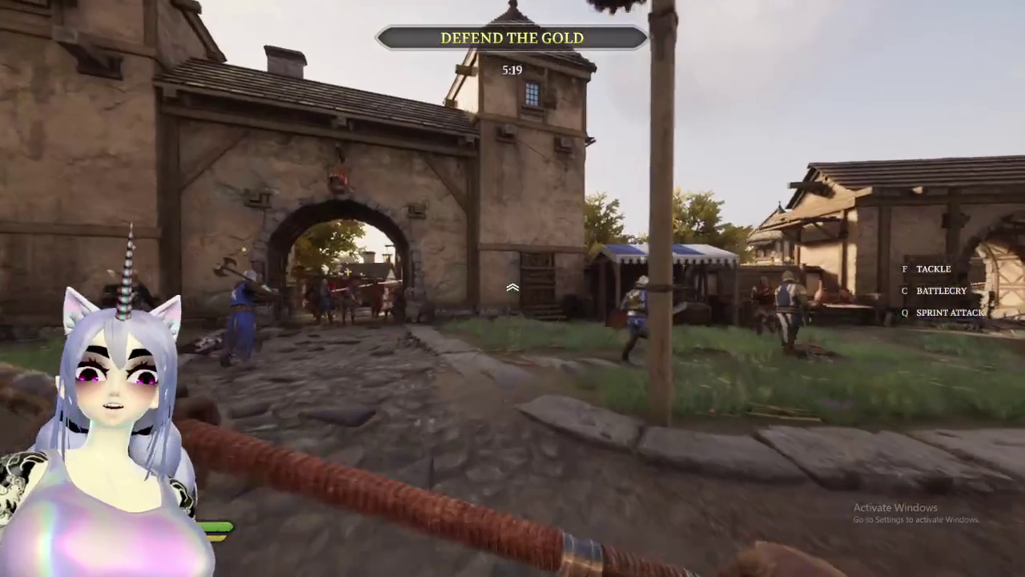
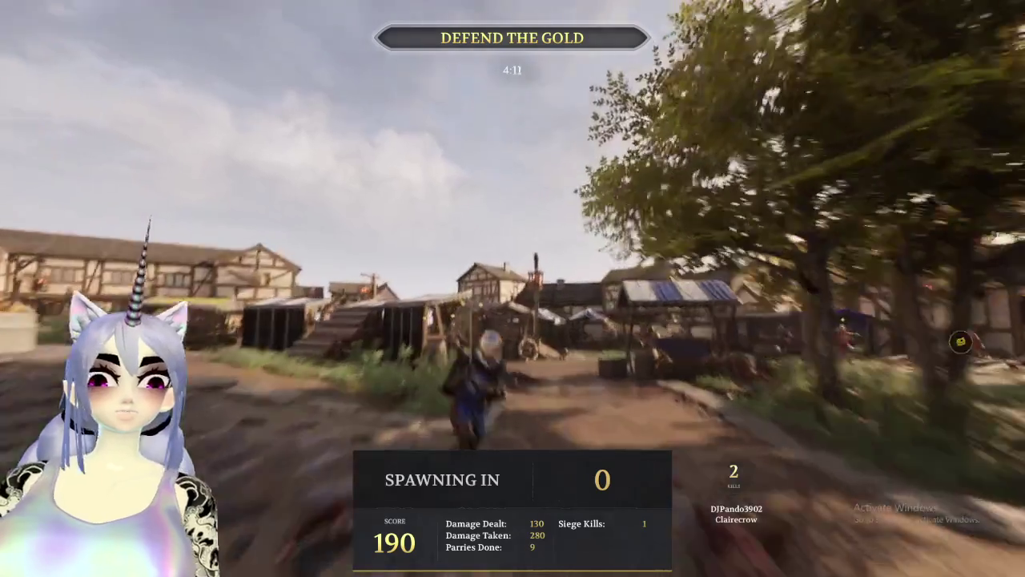
Advance through the town toward the gatehouse, striking enemies and turning to revive a downed ally.
key(w)
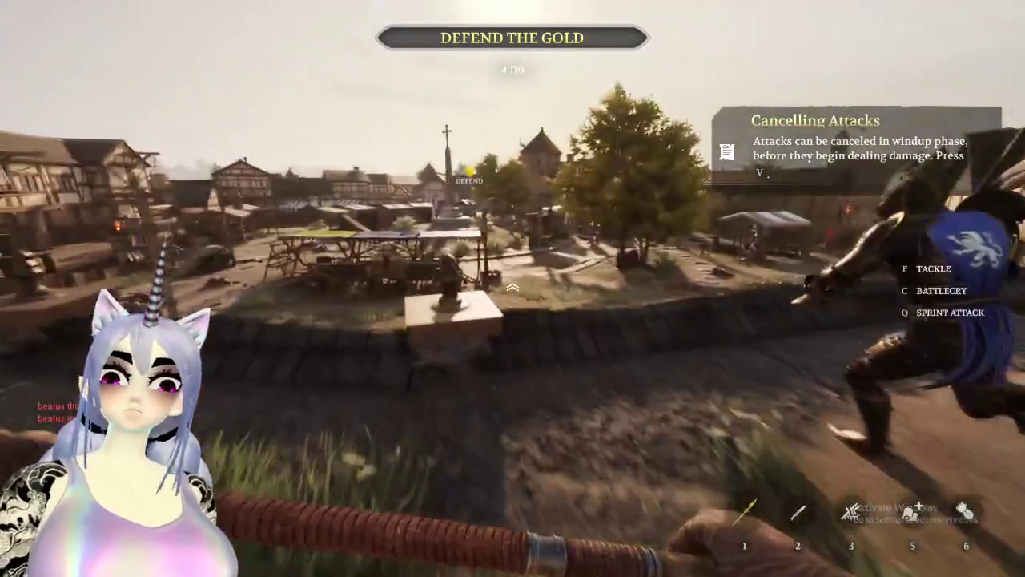
key(w)
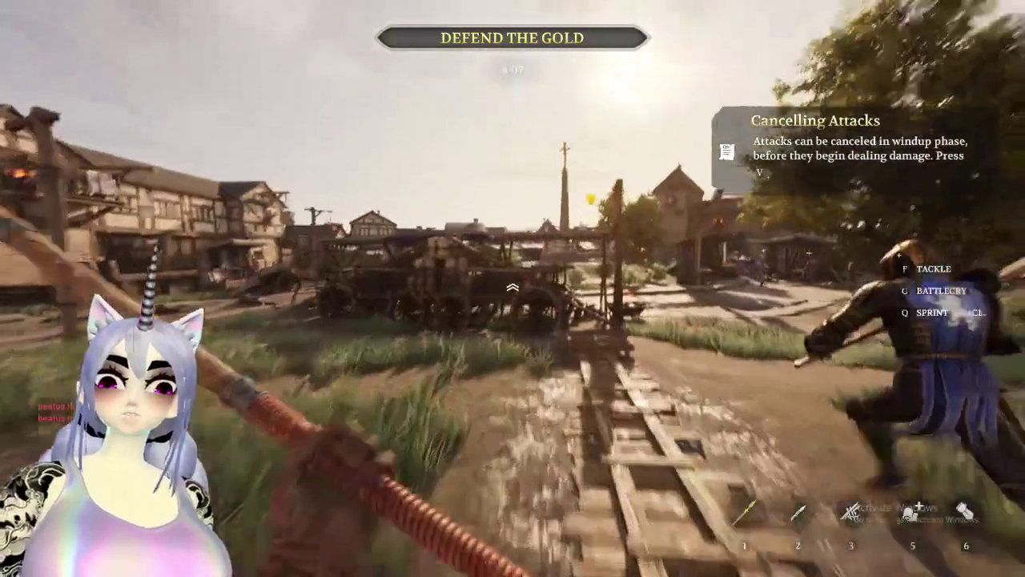
key(w)
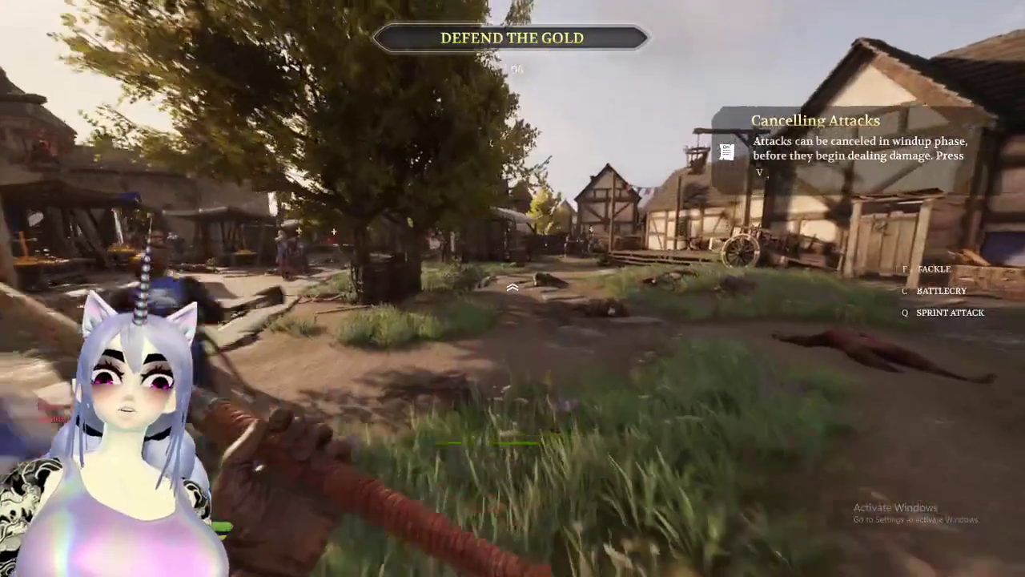
key(w)
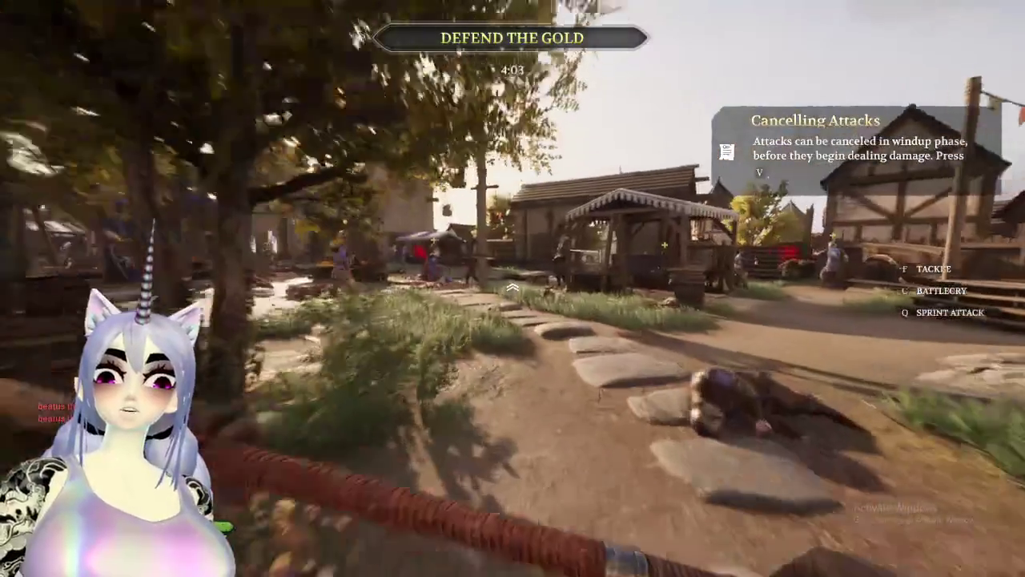
key(w)
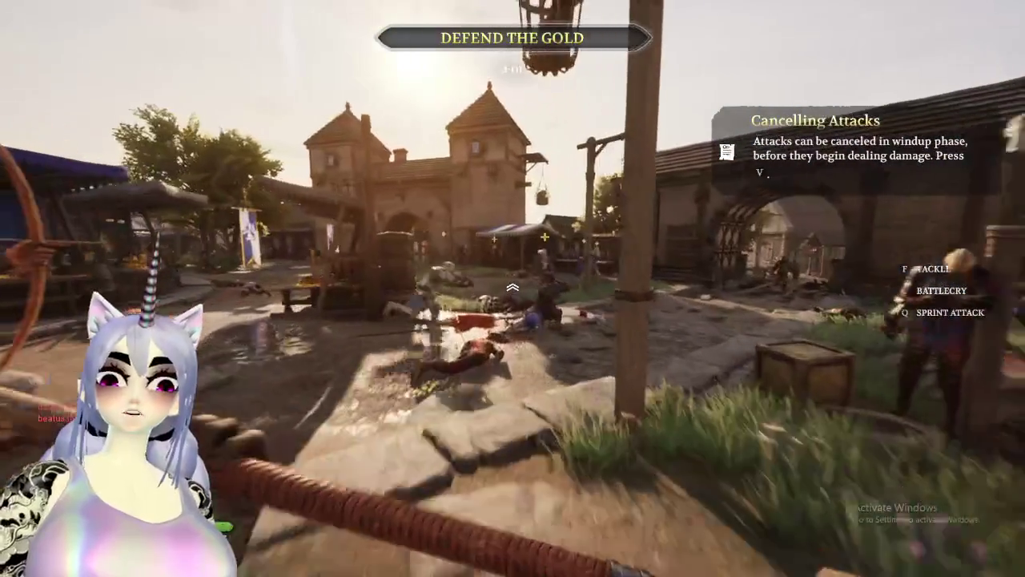
key(w)
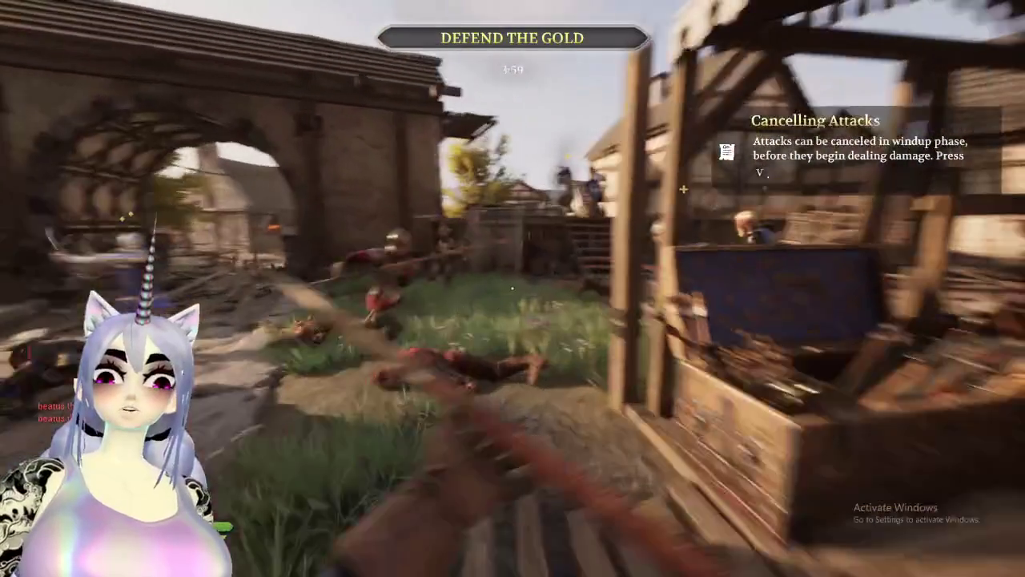
click(513, 288)
key(w)
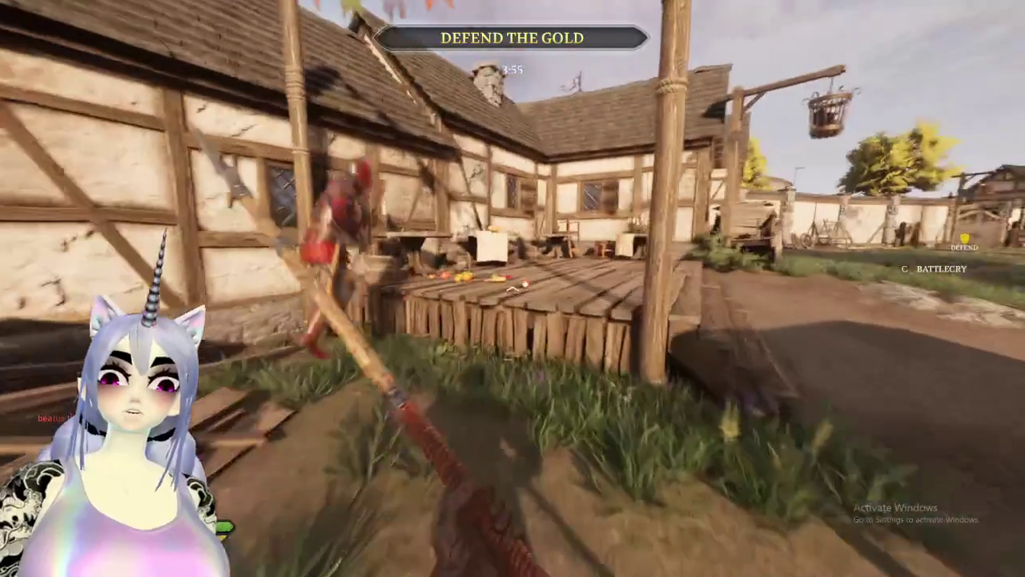
key(w)
click(513, 289)
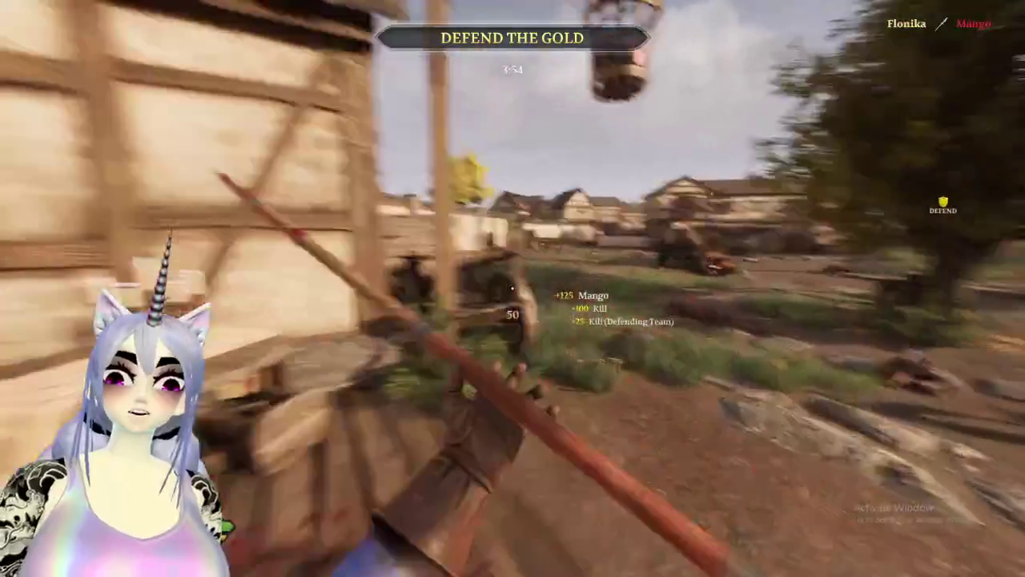
key(w)
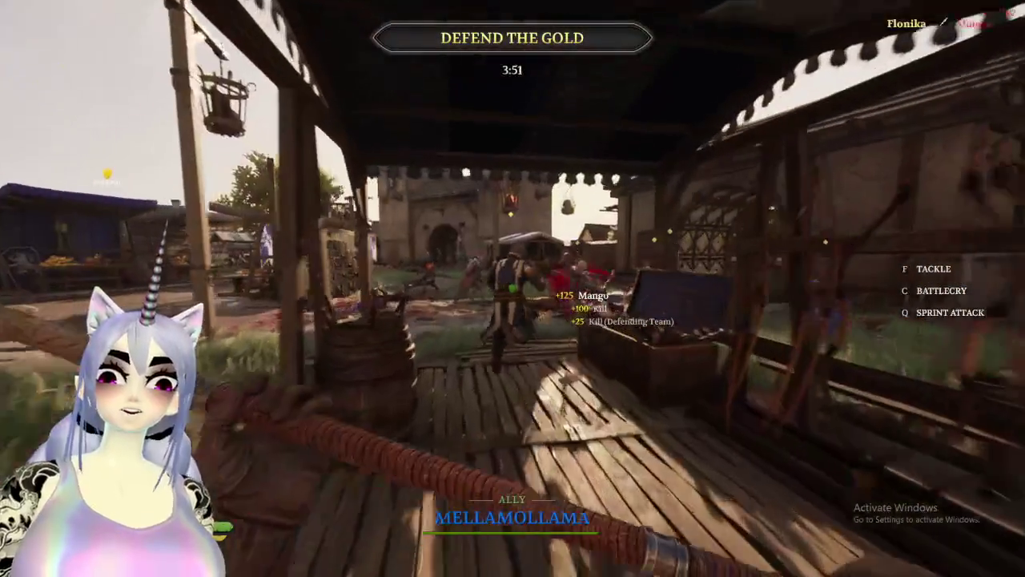
key(w)
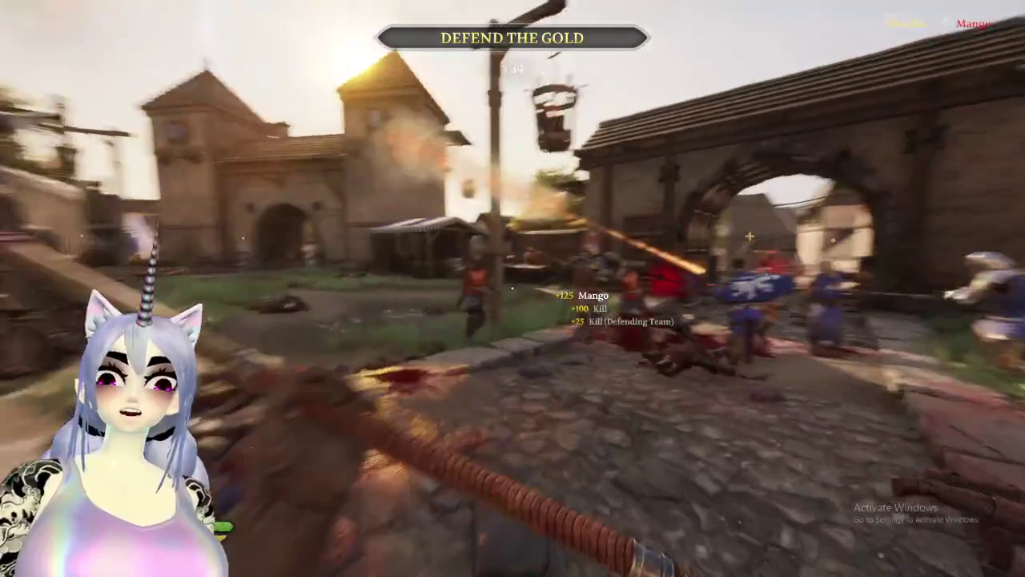
key(w)
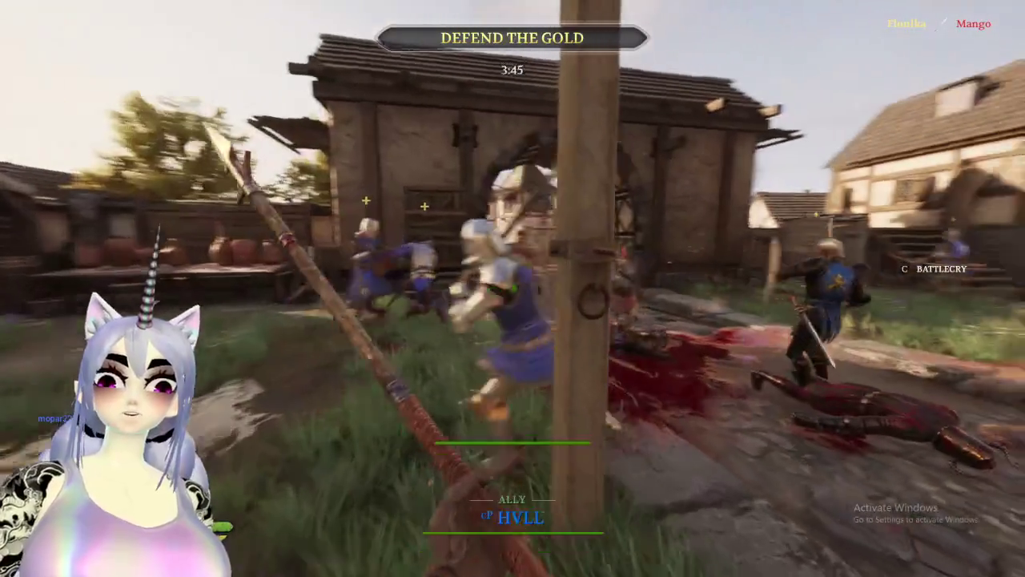
key(w)
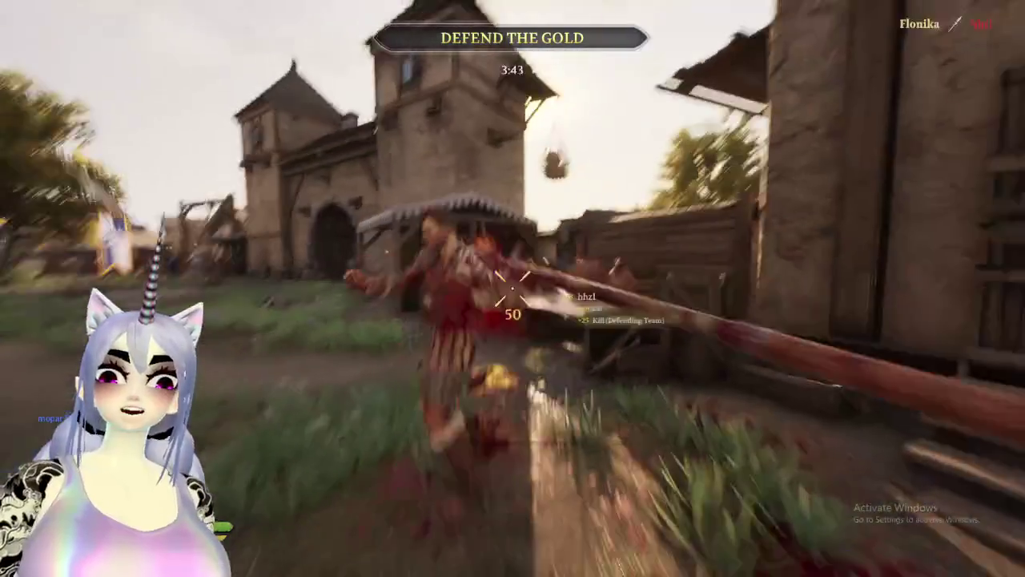
key(w)
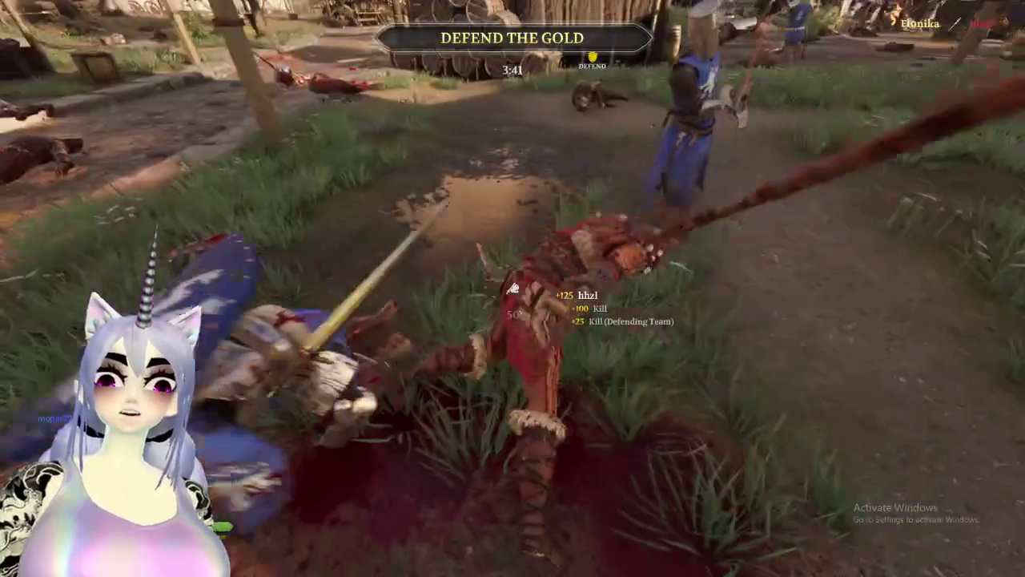
key(w)
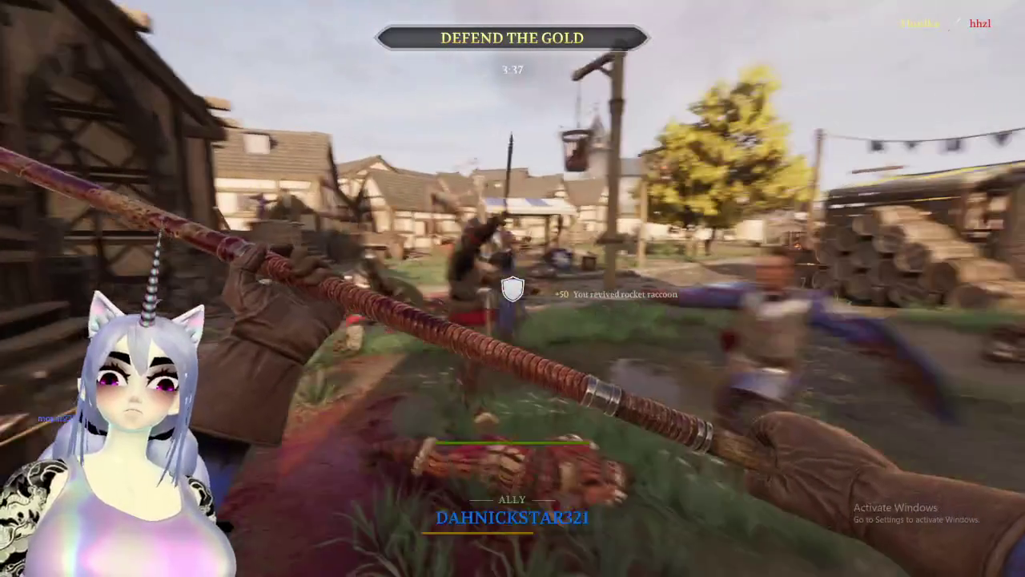
key(w)
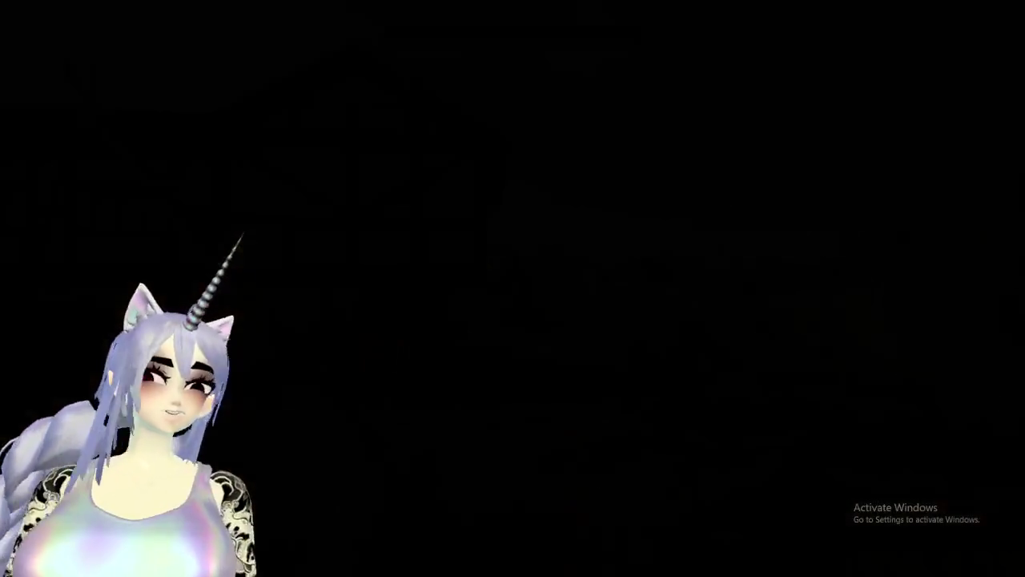
Follow allies down the market street and push into the gatehouse fight.
key(w)
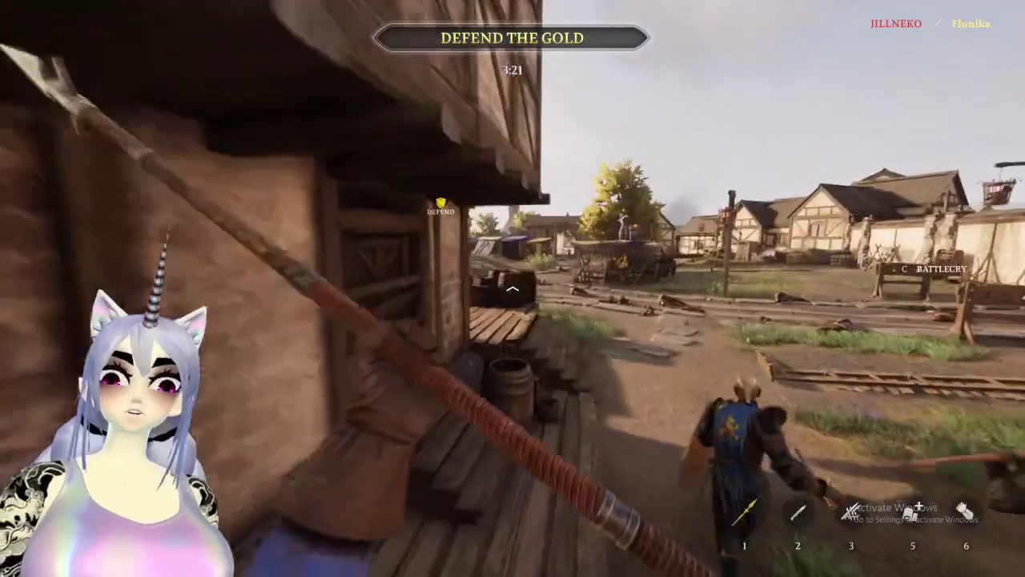
key(w)
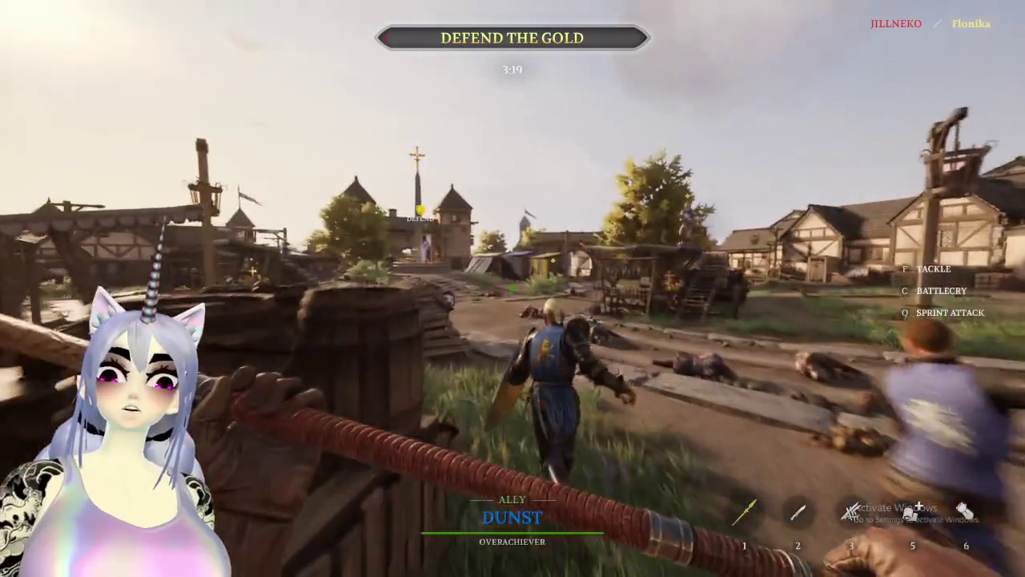
key(w)
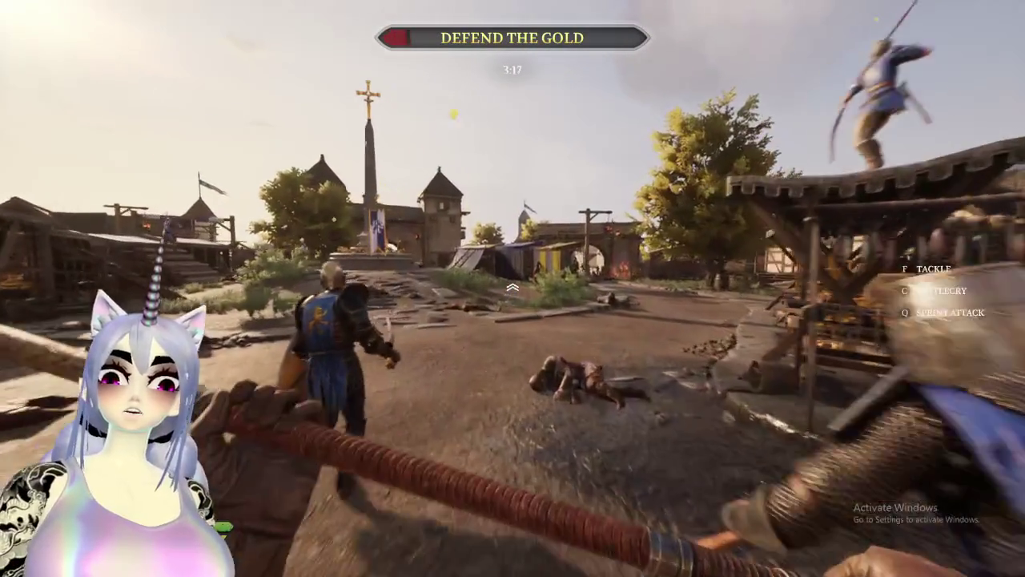
key(w)
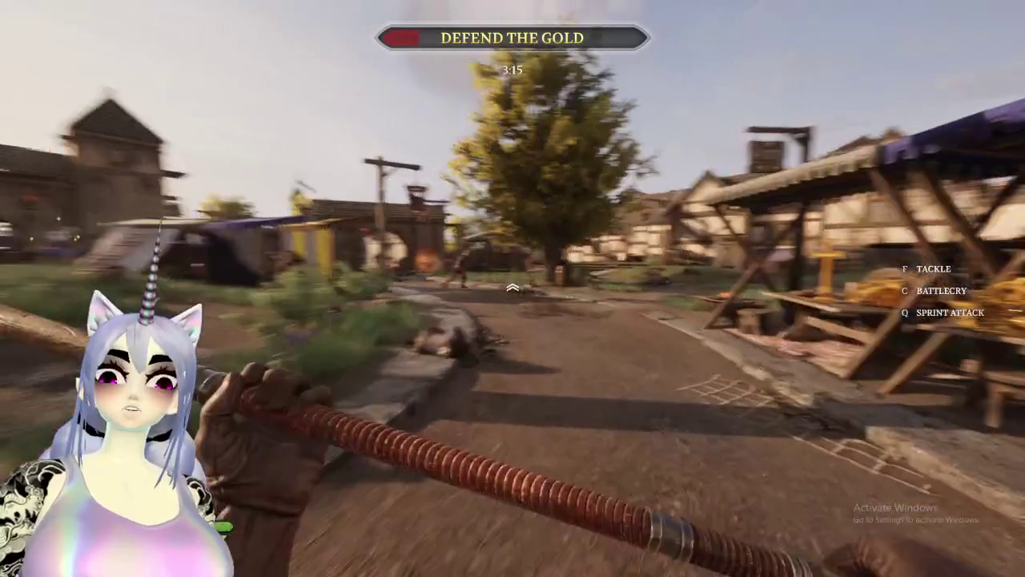
key(w)
key(w)
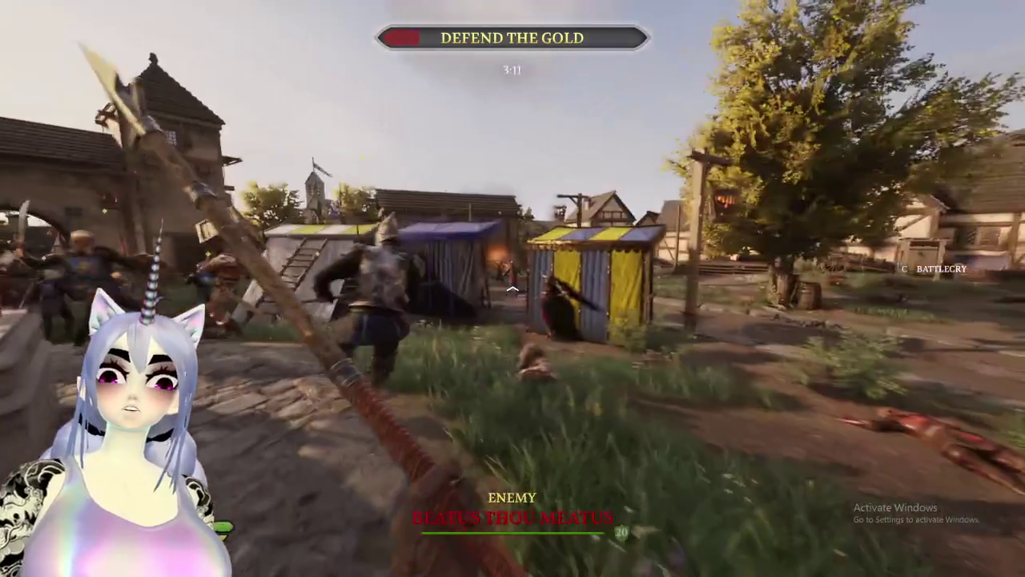
key(w)
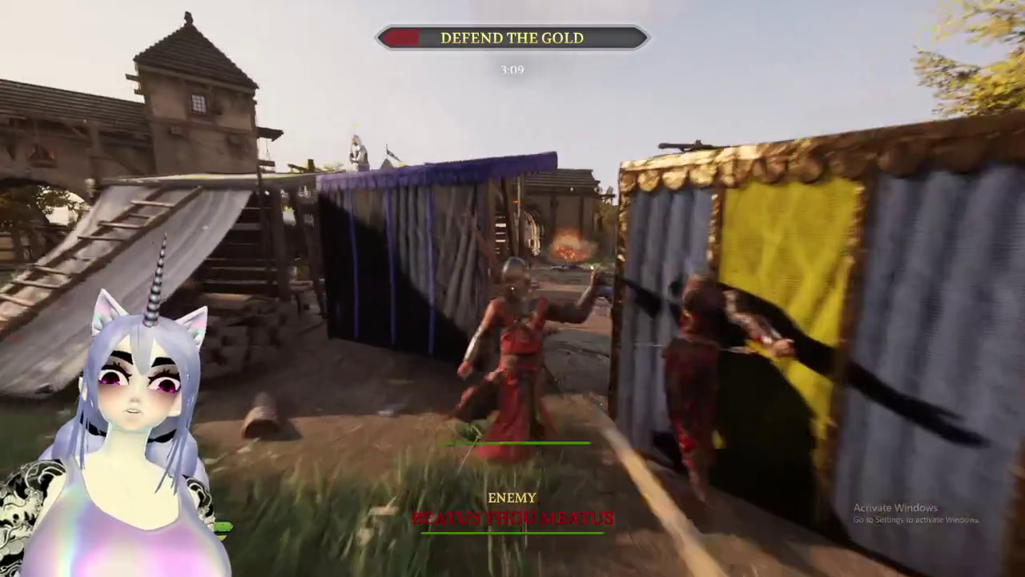
key(w)
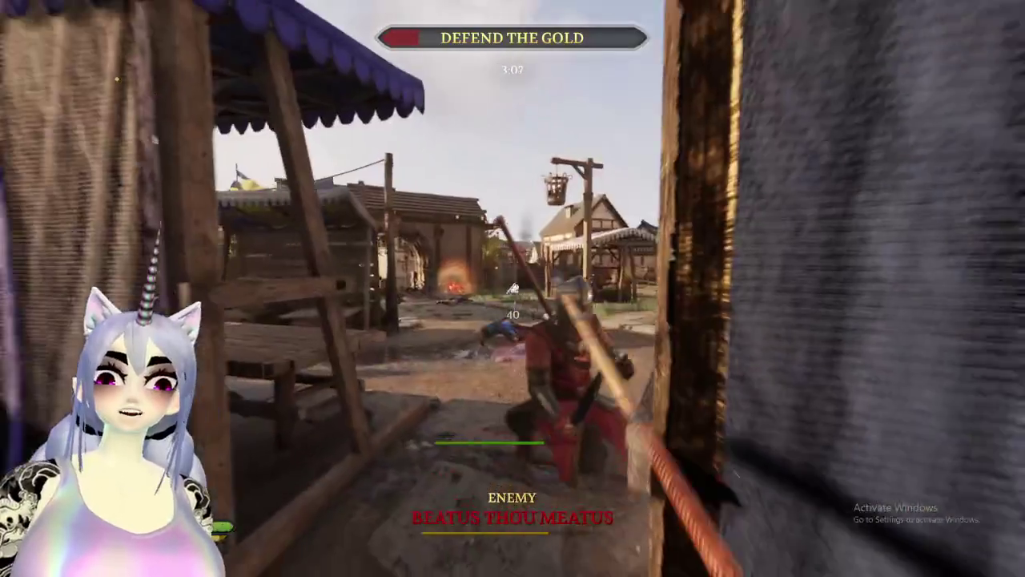
key(w)
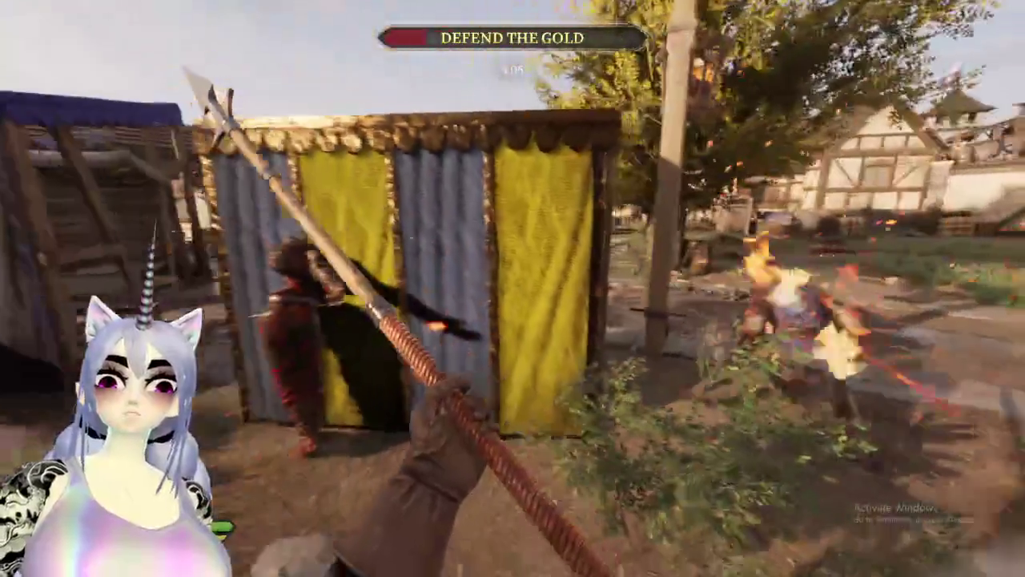
key(w)
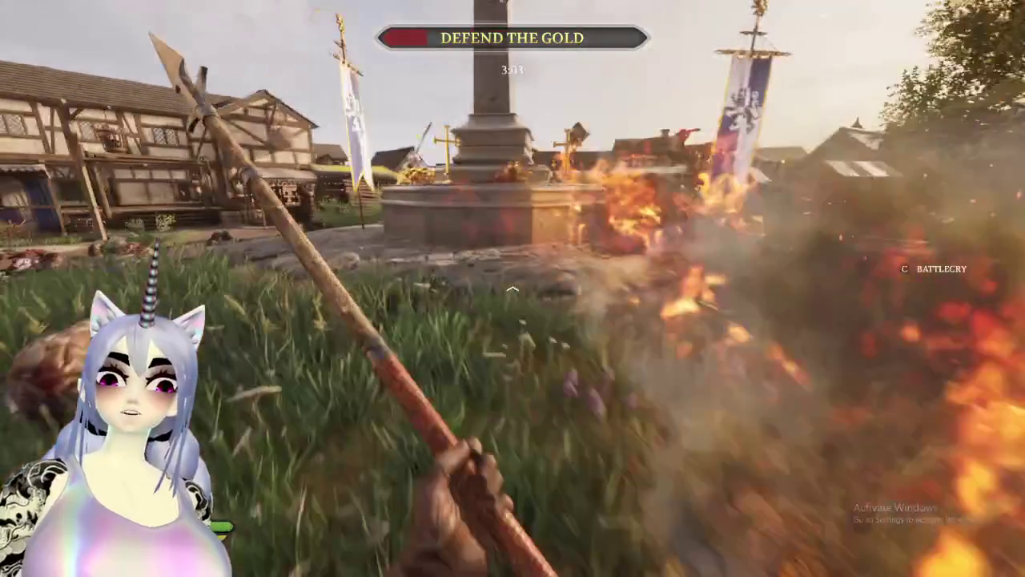
key(w)
key(w)
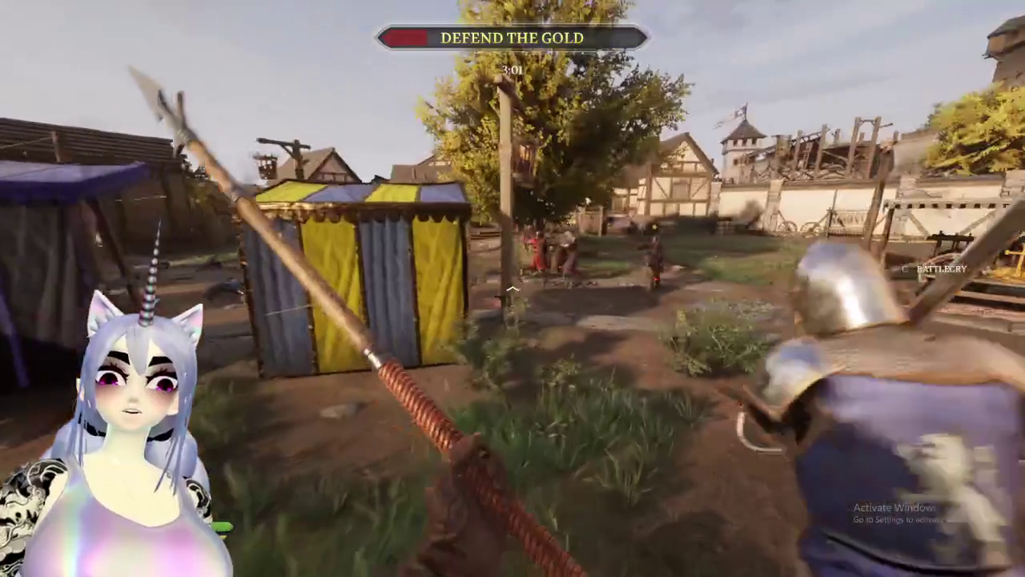
key(w)
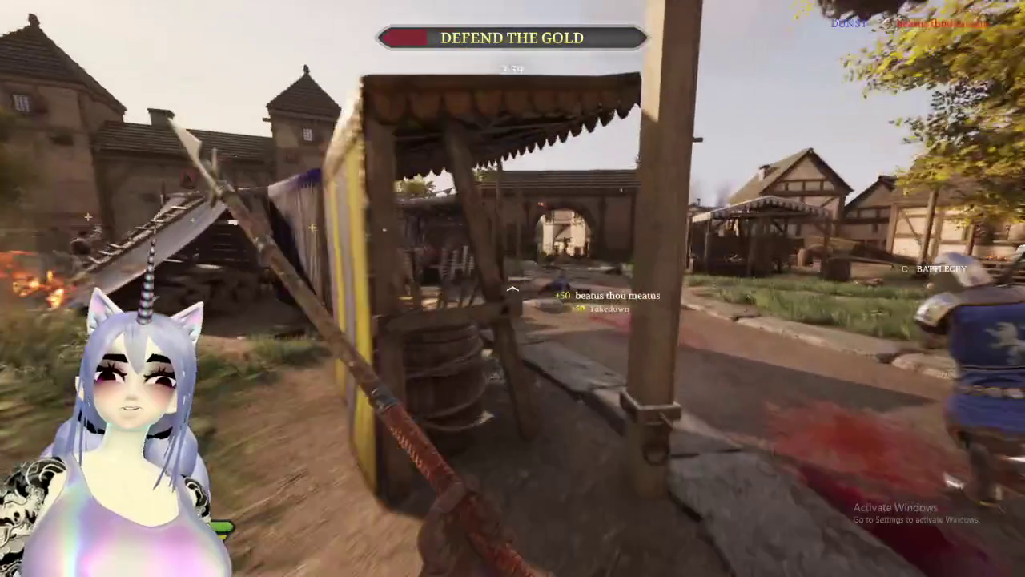
key(w)
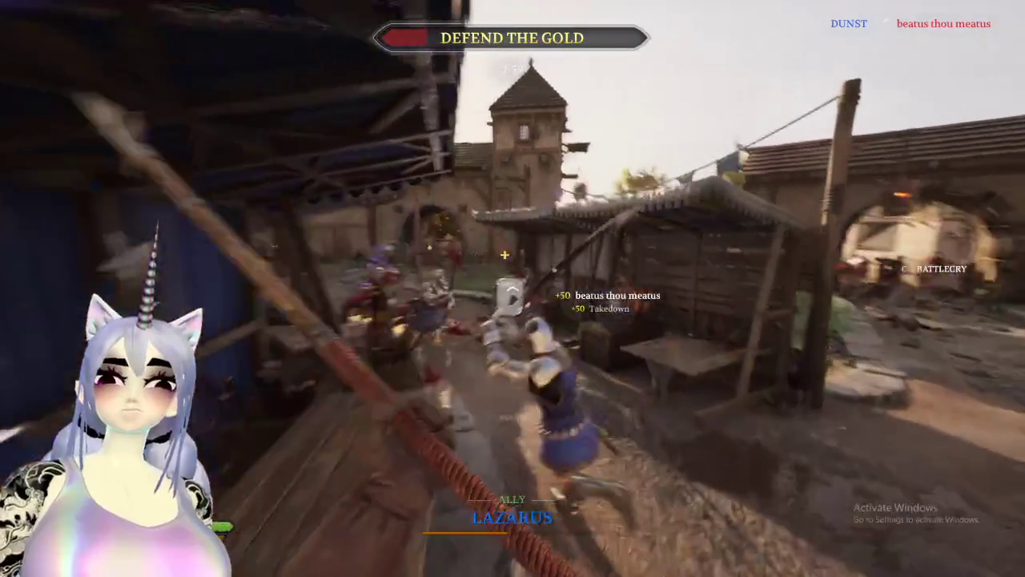
key(w)
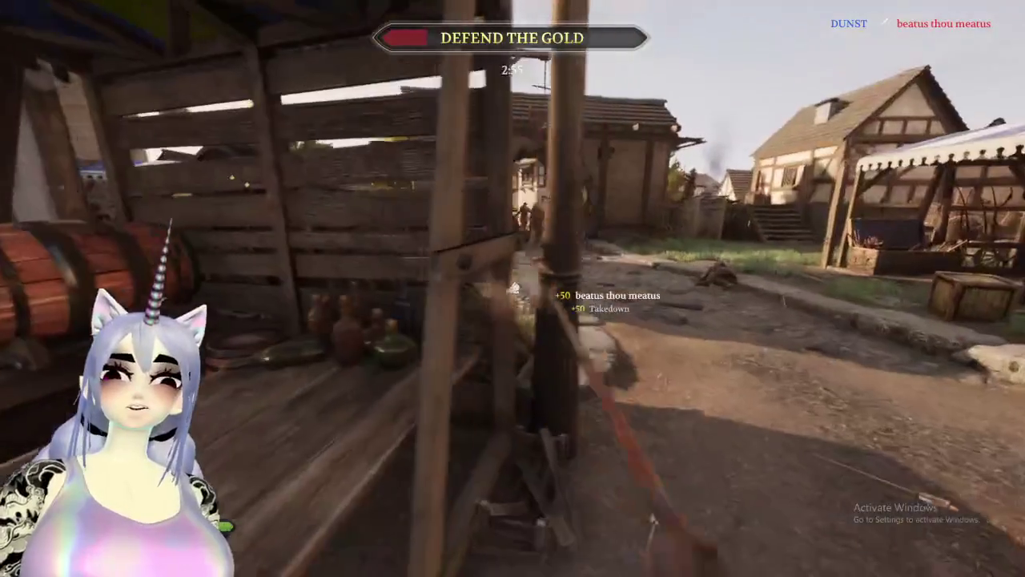
key(w)
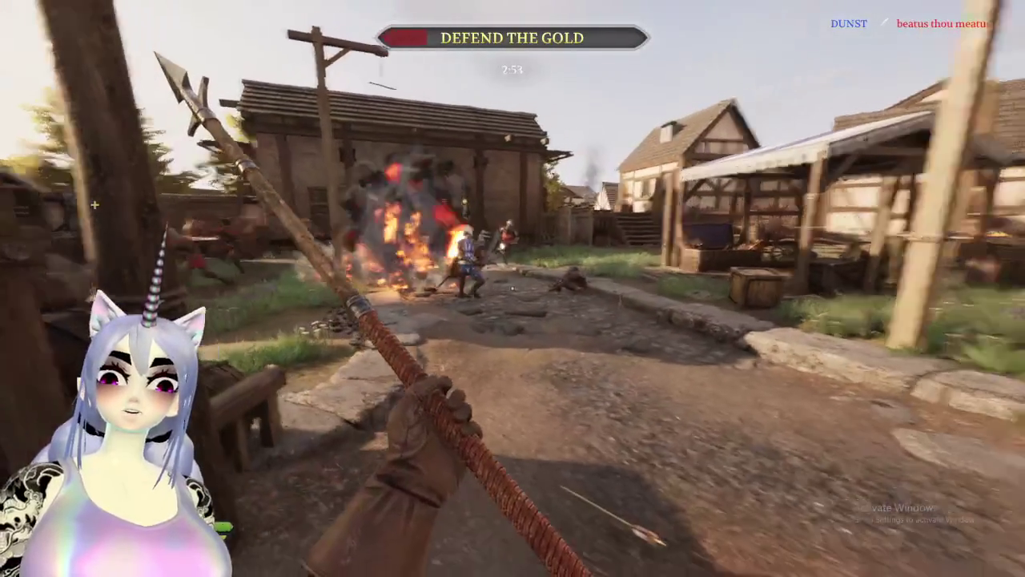
key(w)
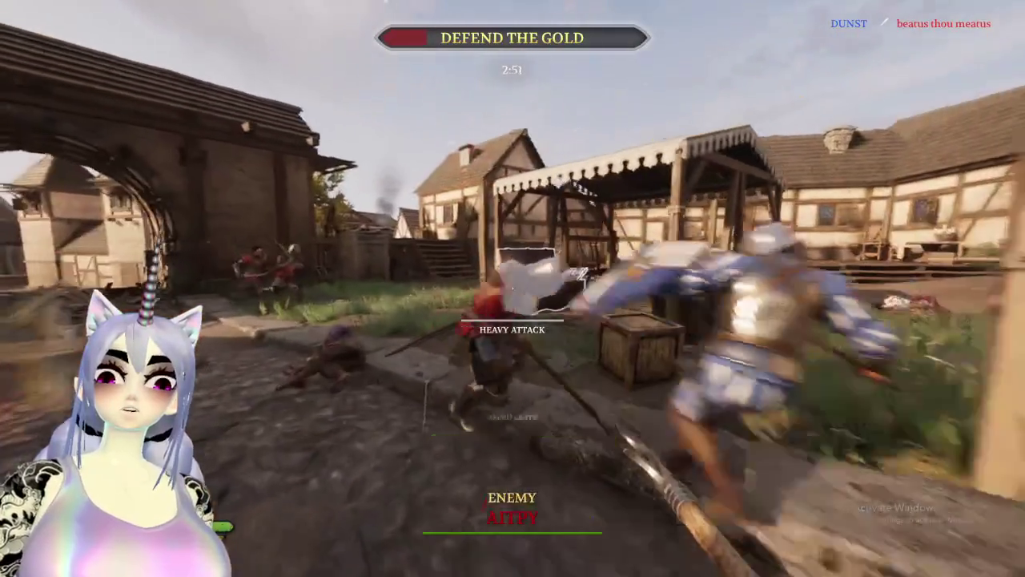
key(w)
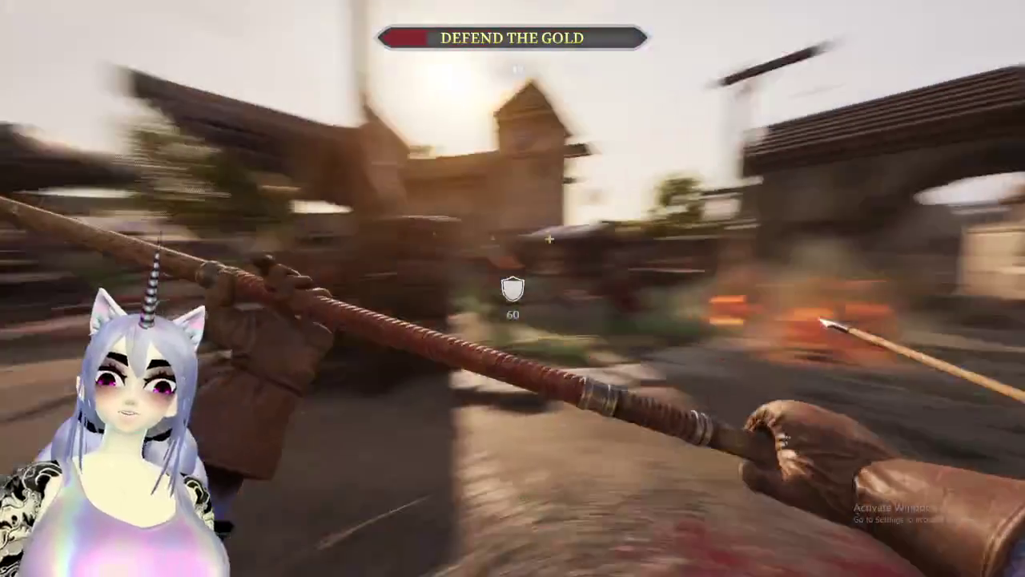
key(w)
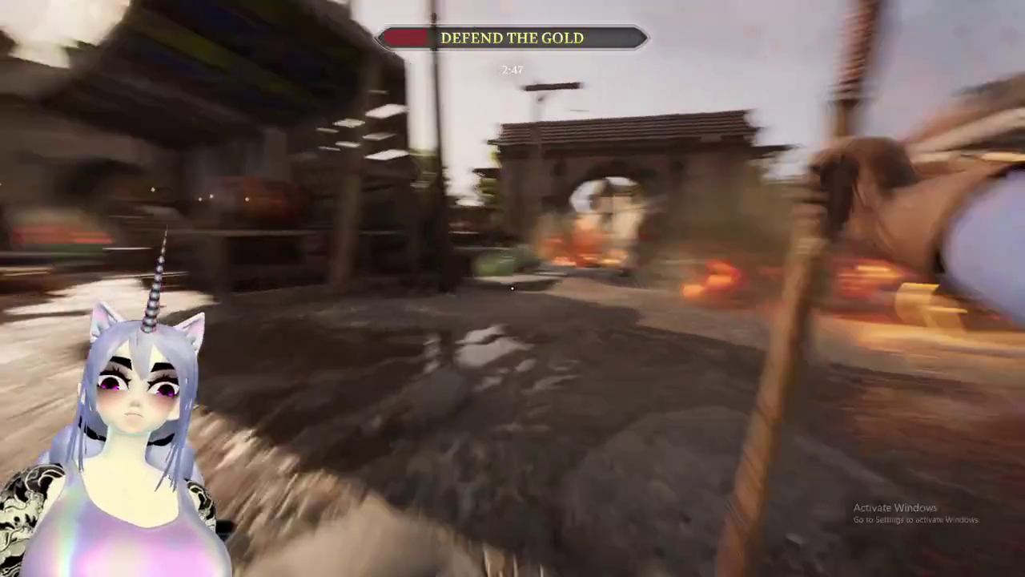
key(w)
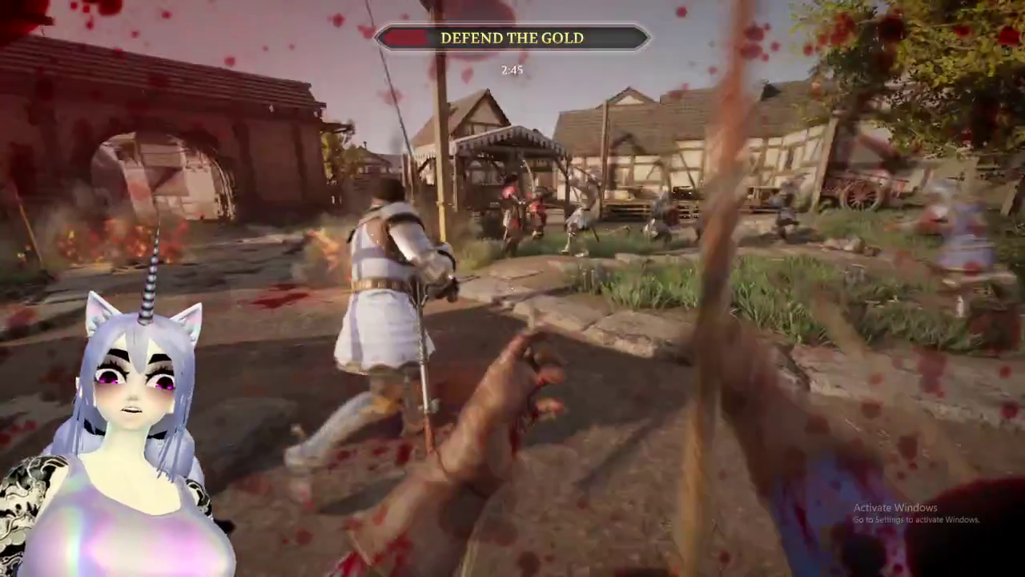
key(w)
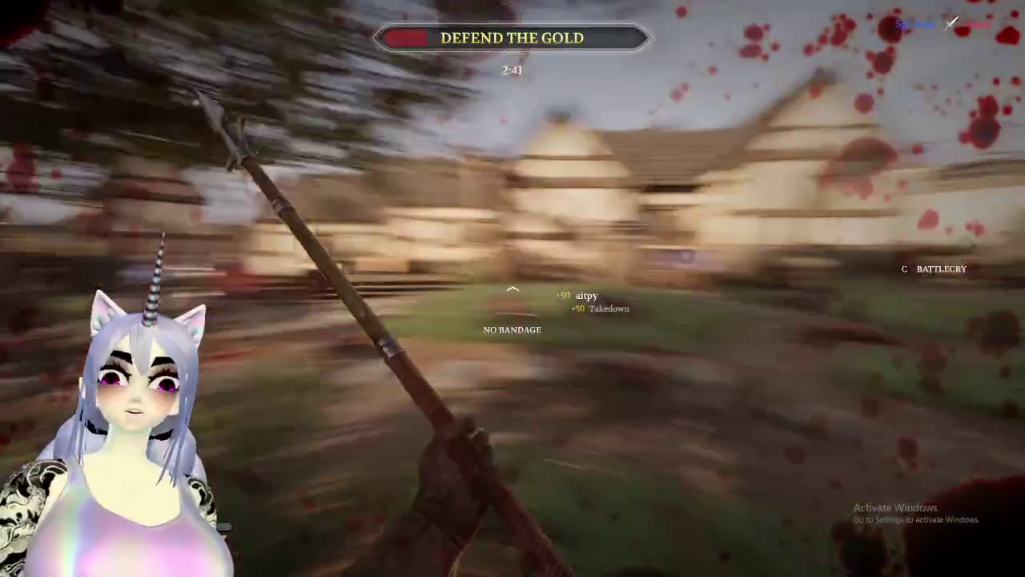
key(w)
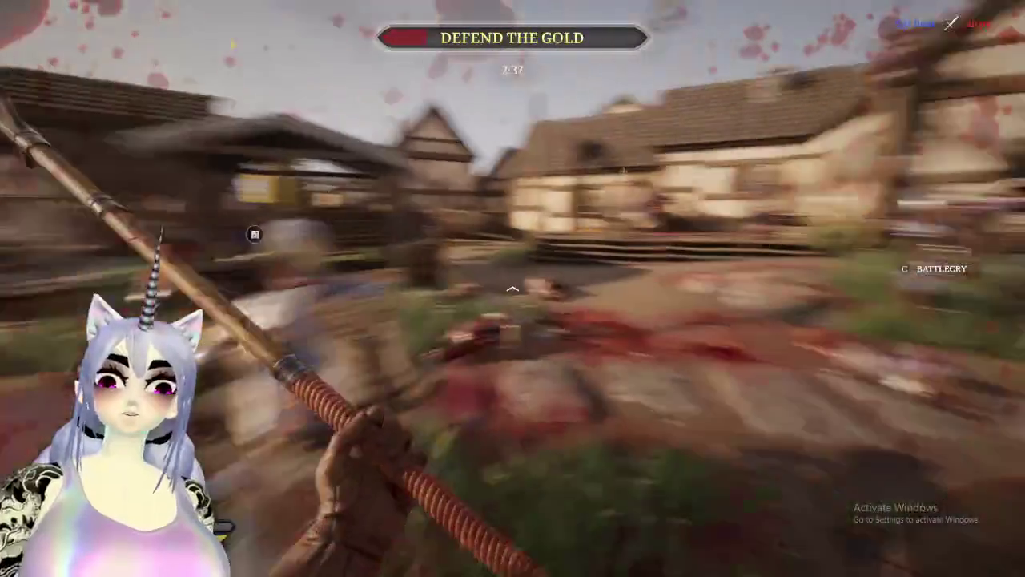
Fight enemies in the courtyard with repeated spear attacks, blocks and counters.
click(513, 289)
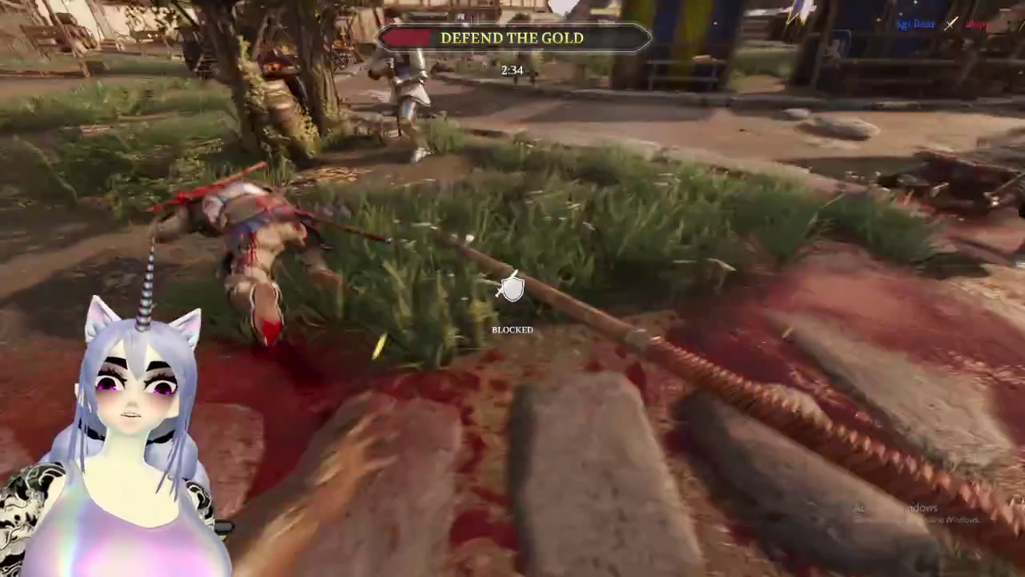
right_click(513, 288)
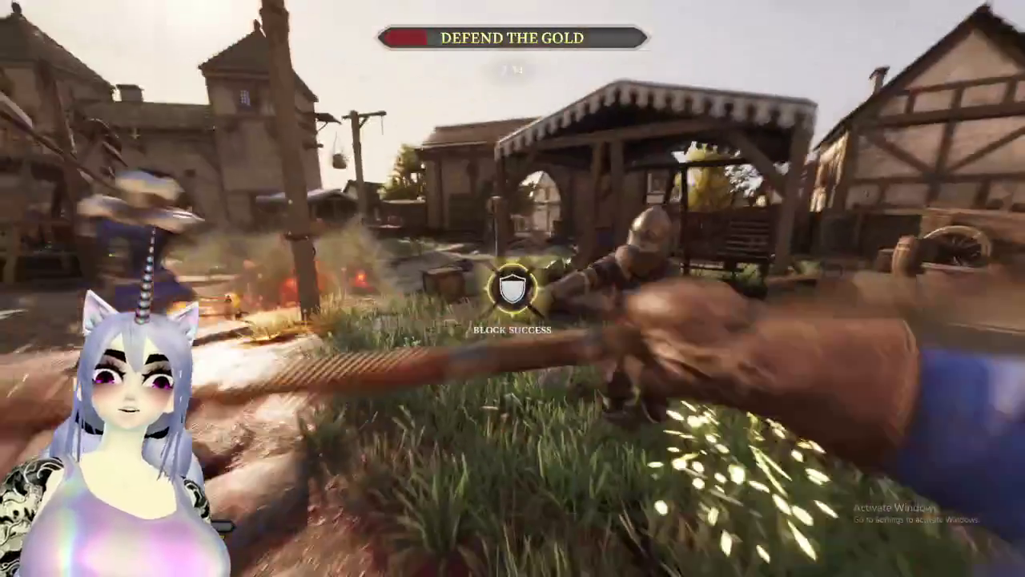
click(512, 288)
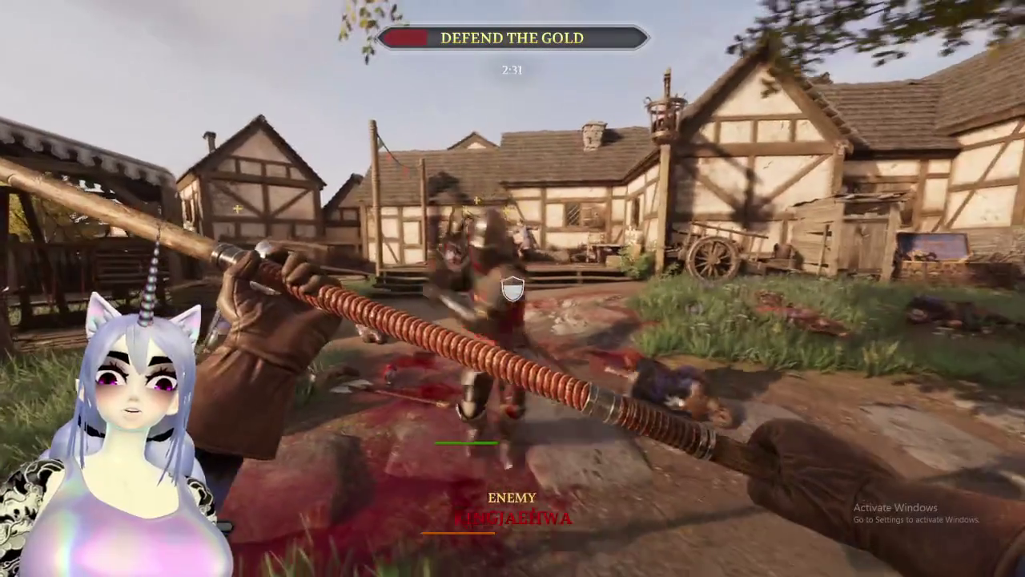
click(512, 288)
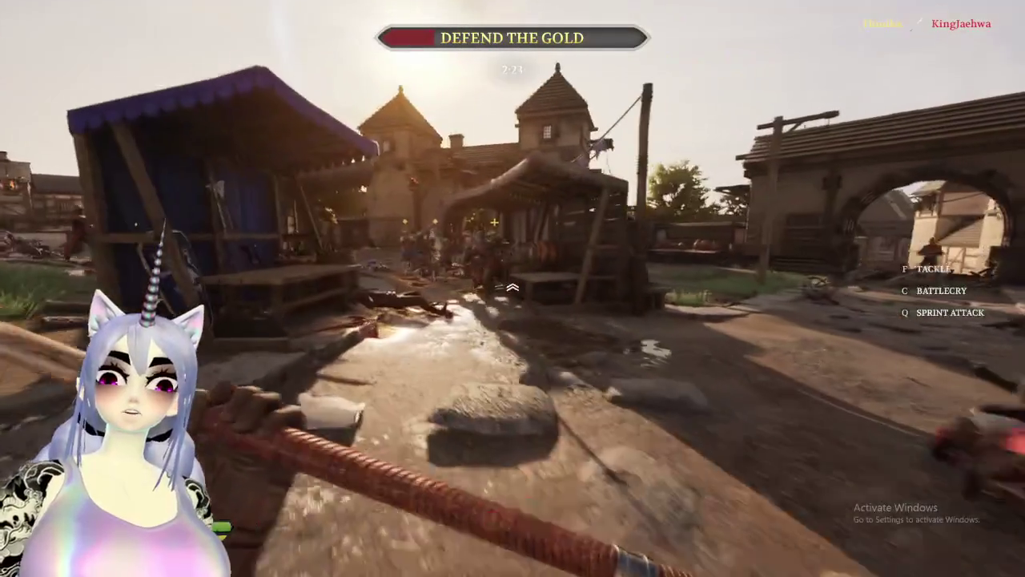
click(512, 288)
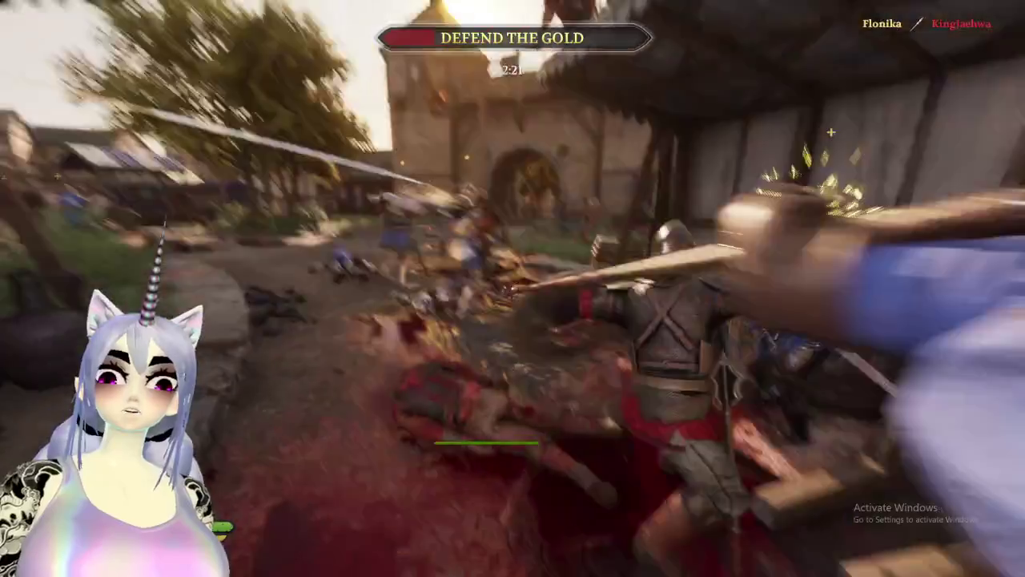
click(513, 289)
click(513, 288)
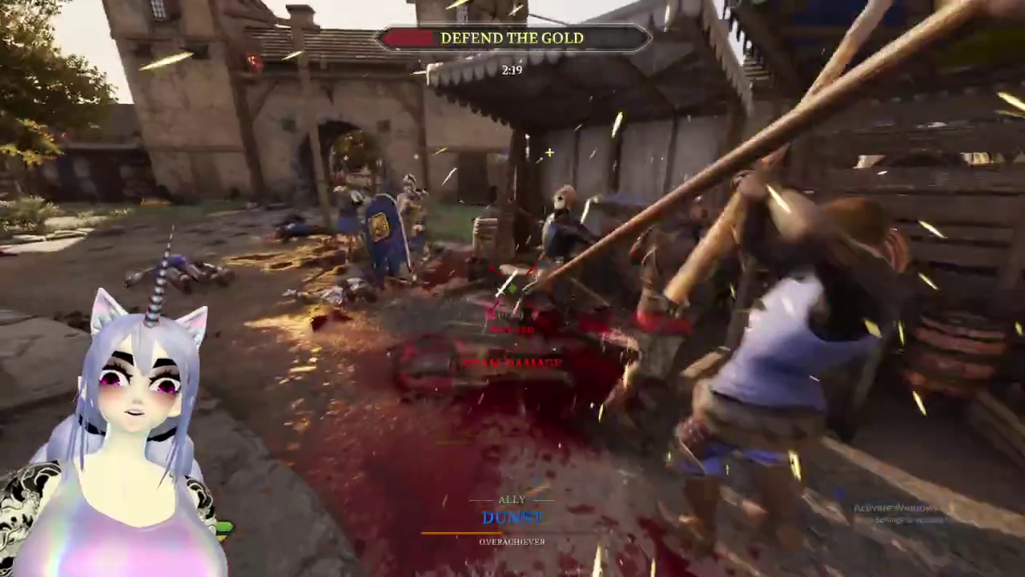
click(513, 288)
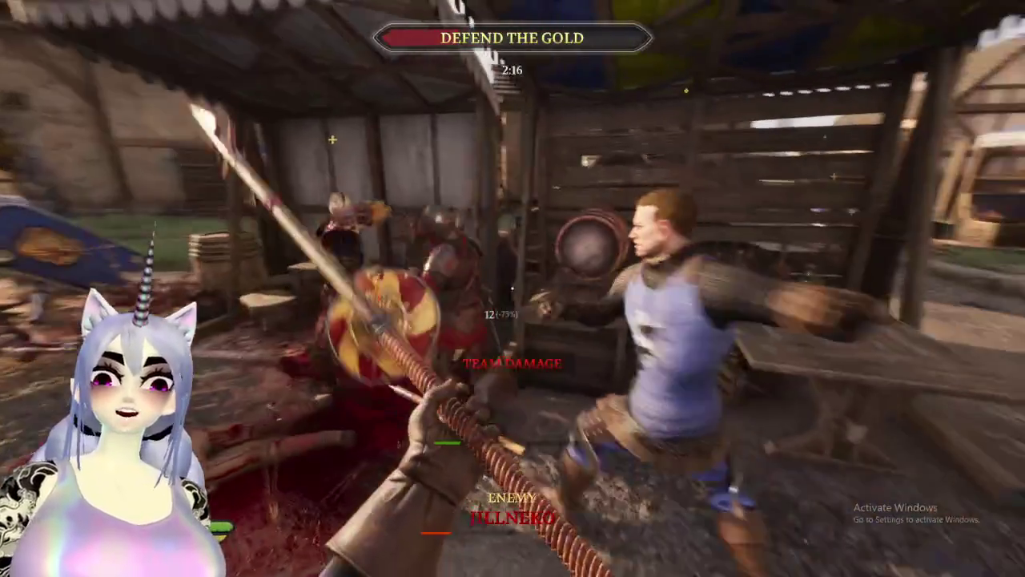
click(513, 288)
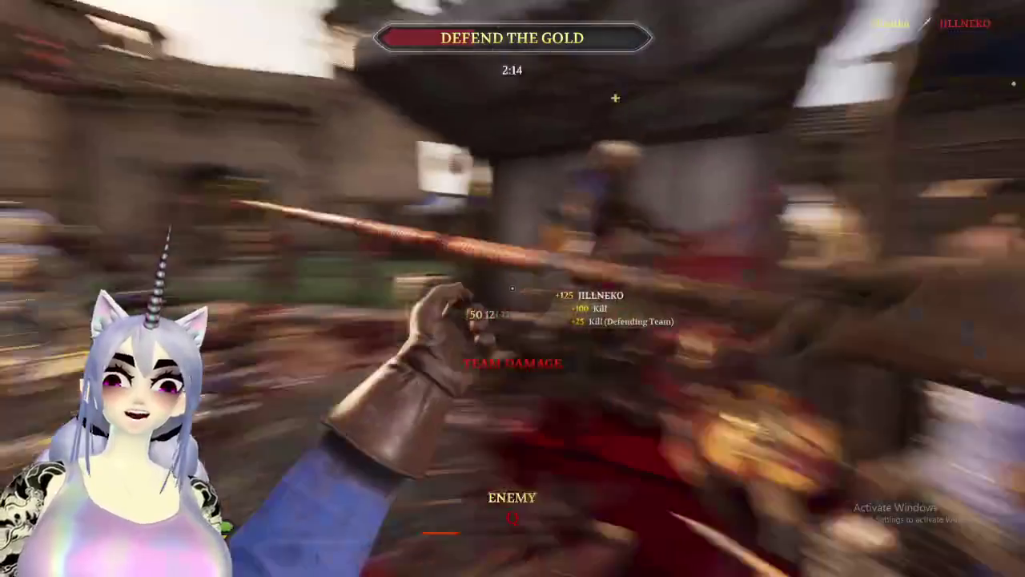
click(512, 288)
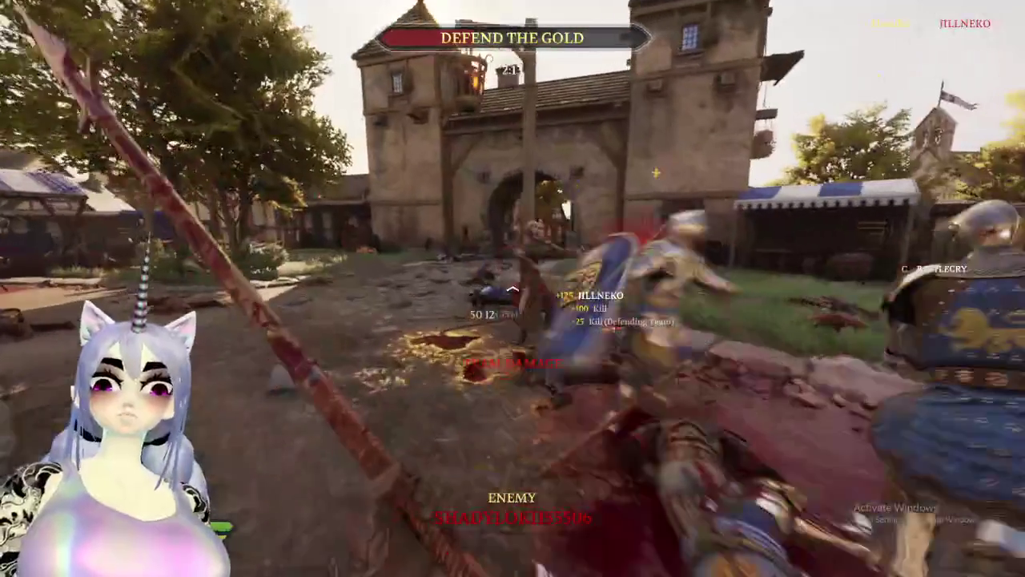
click(512, 288)
click(513, 287)
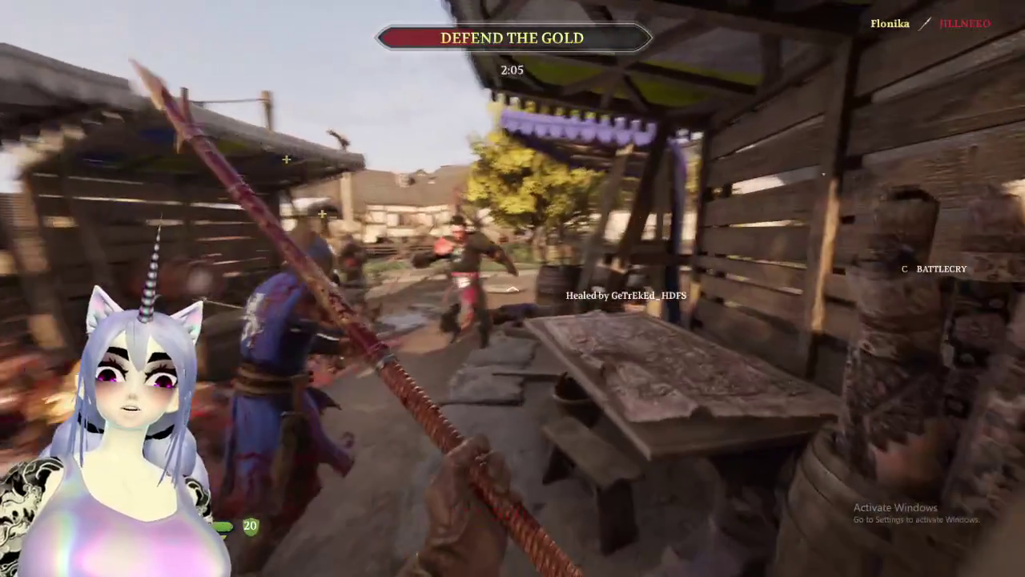
click(513, 287)
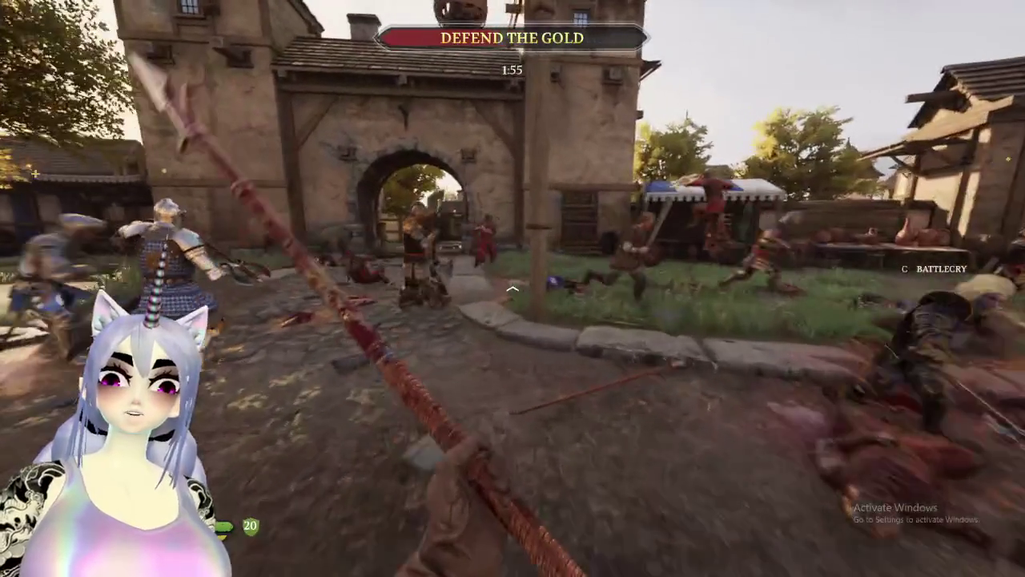
click(512, 289)
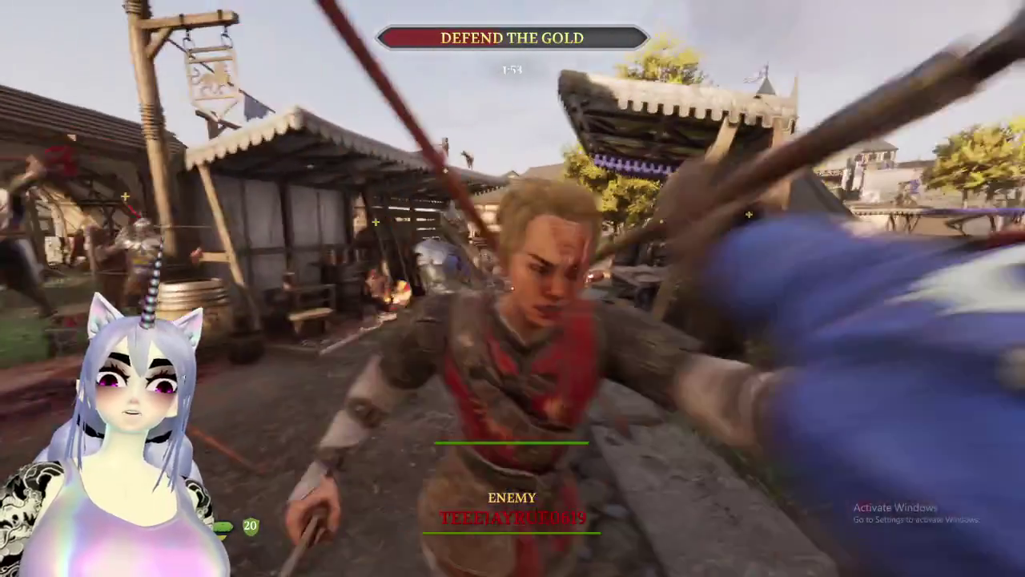
click(512, 288)
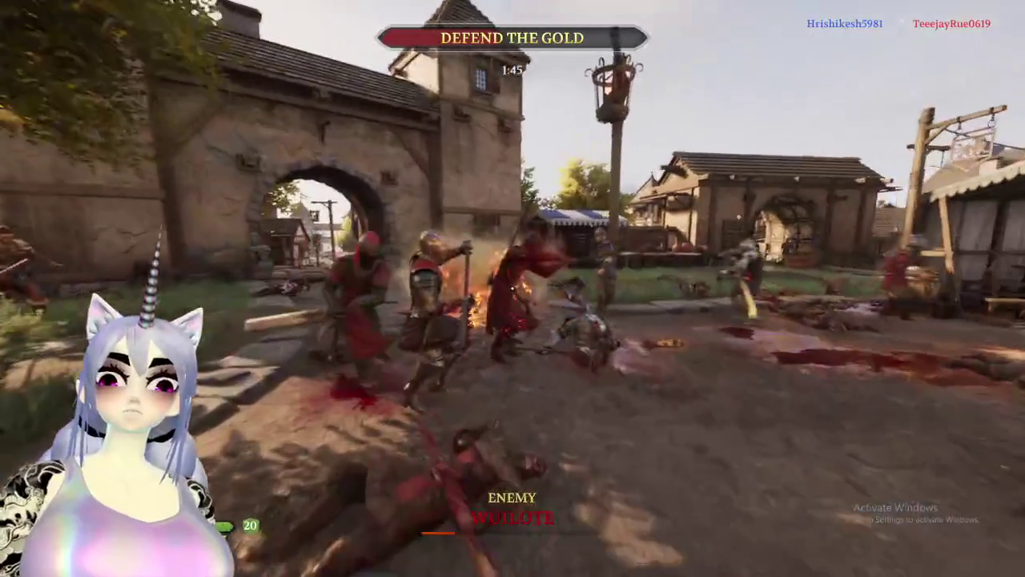
click(513, 288)
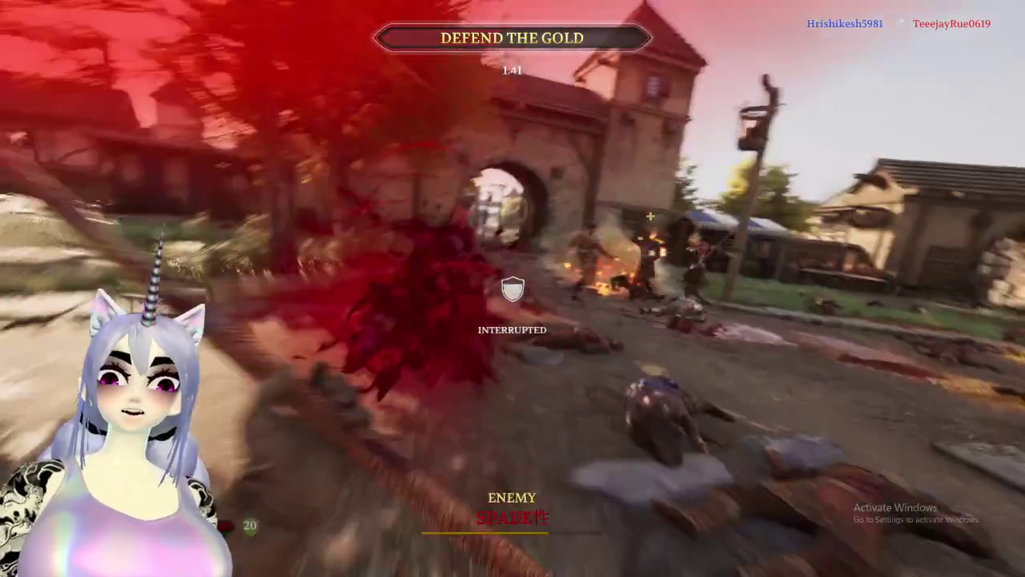
click(512, 289)
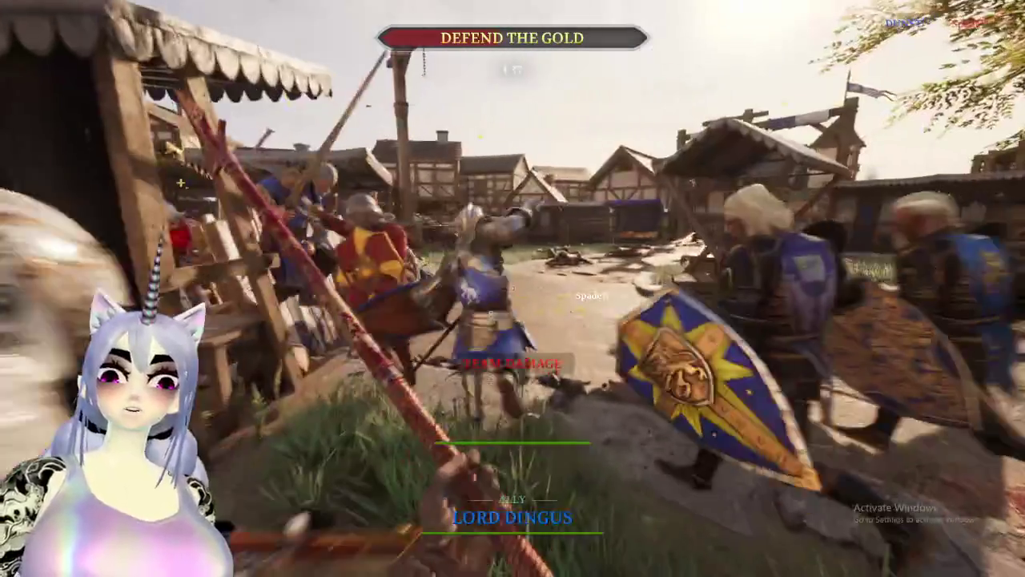
click(512, 288)
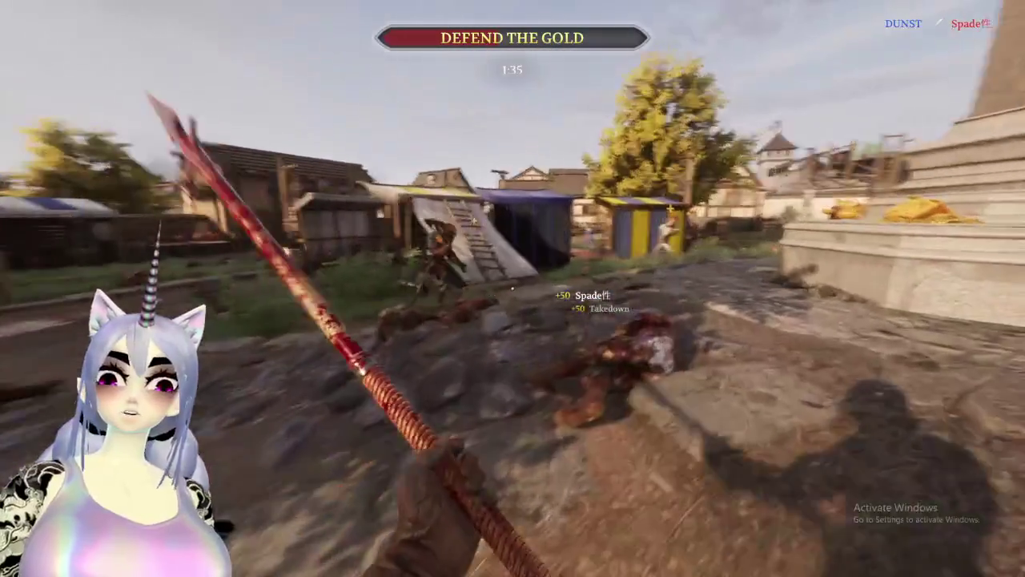
click(513, 288)
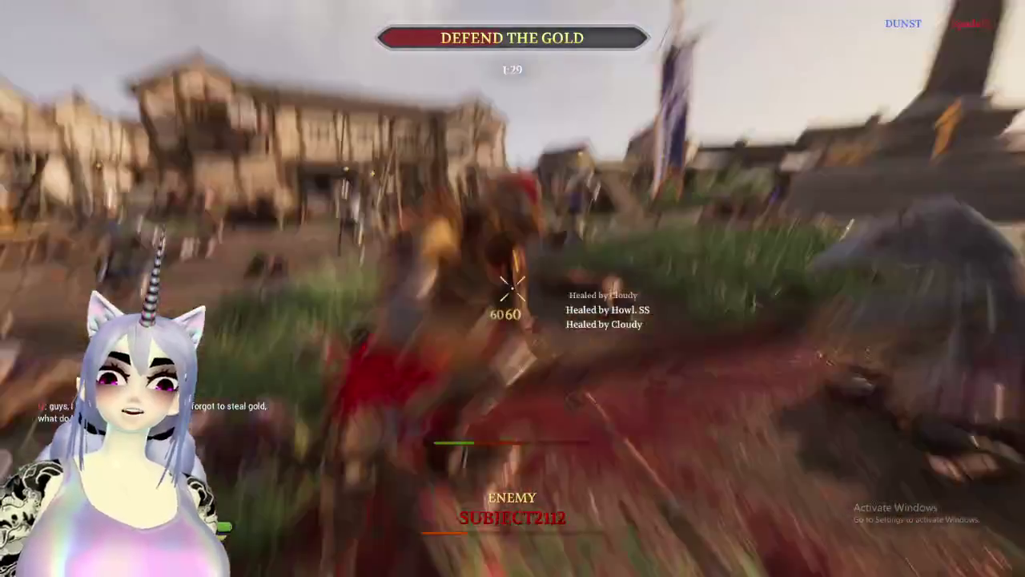
click(512, 289)
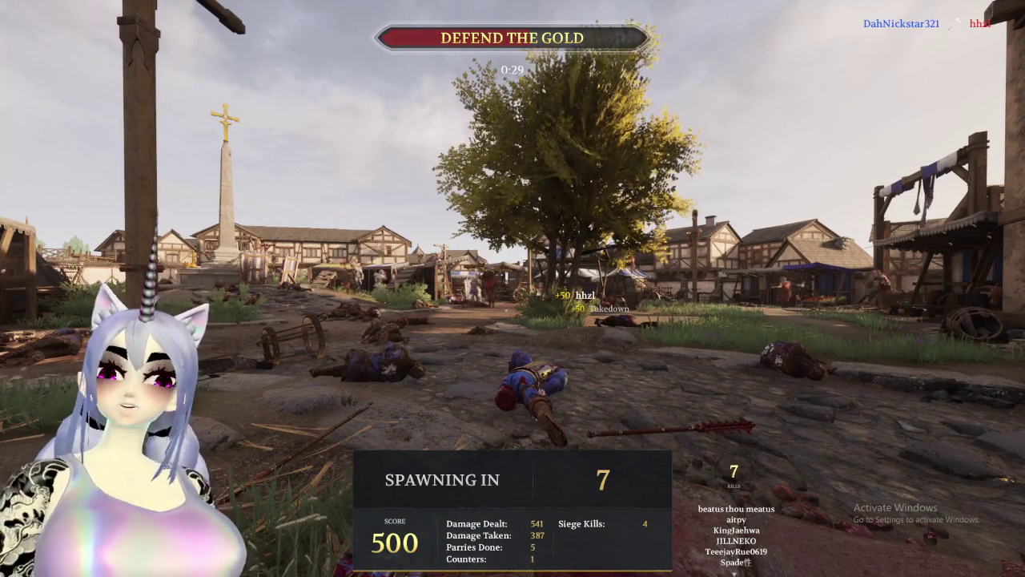
Walk off the platform into the street toward the obelisk.
key(super)
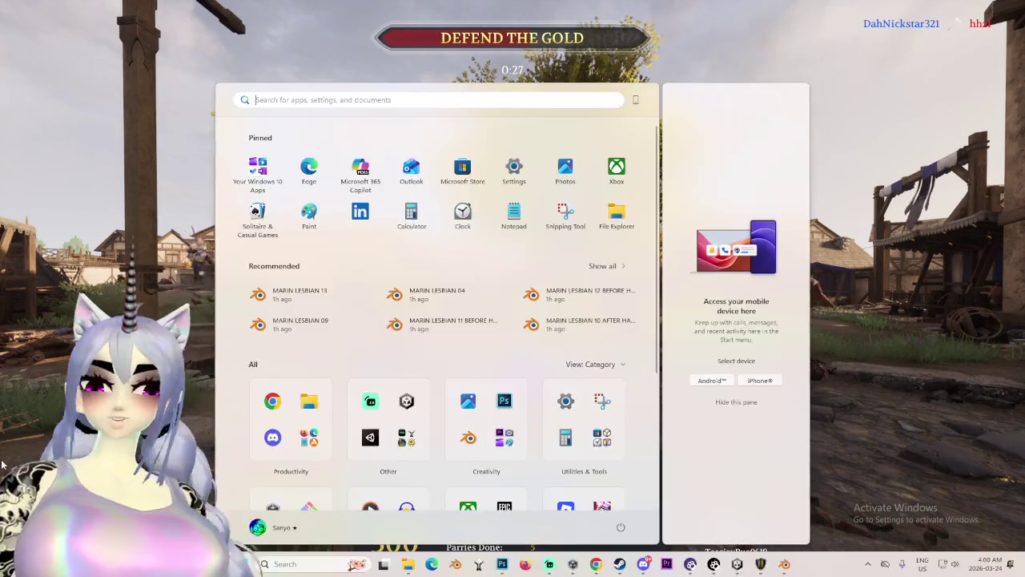
key(super)
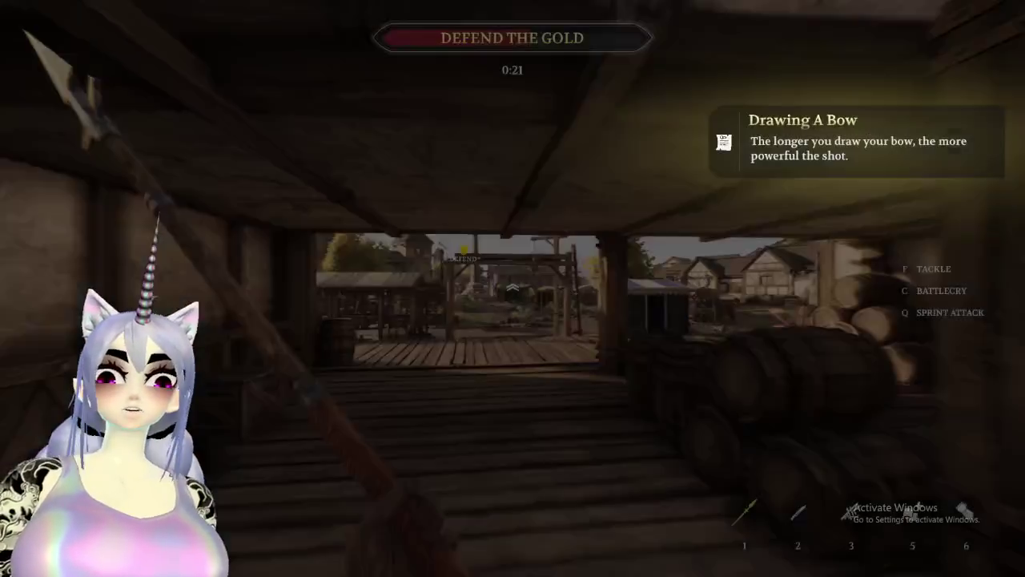
key(w)
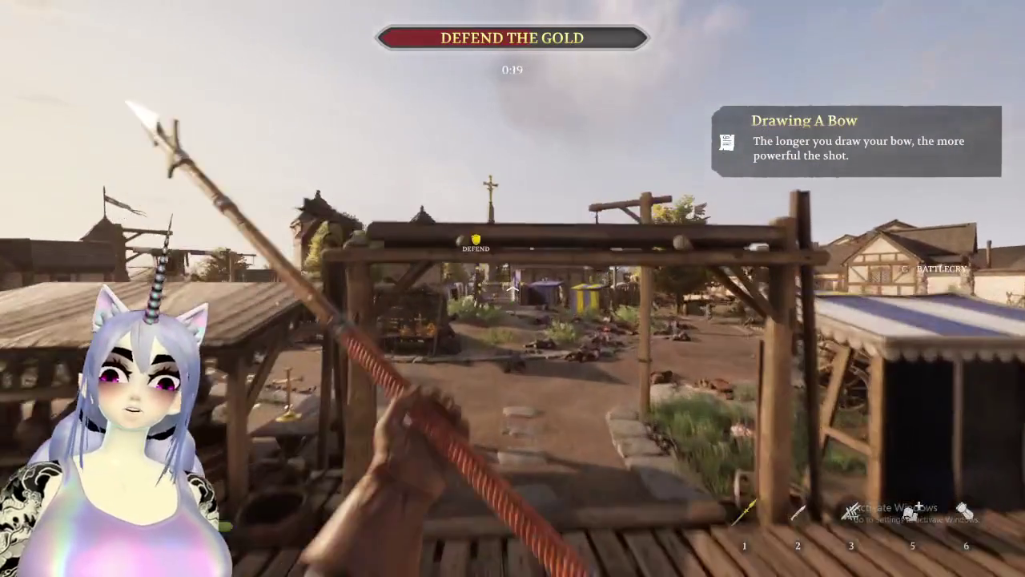
key(w)
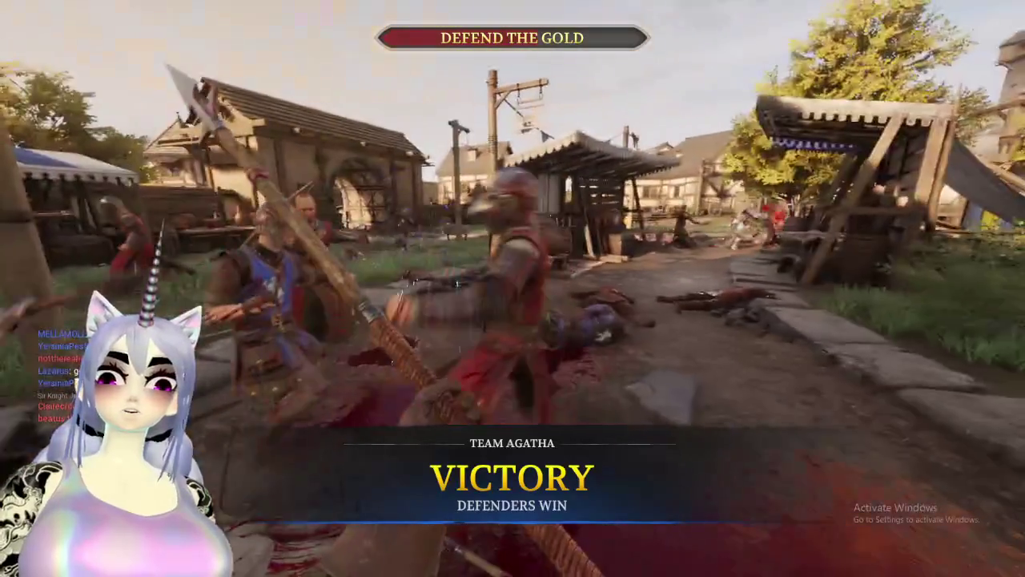
Check the scoreboard, disconnect to the main menu and exit Chivalry 2 to desktop.
key(Tab)
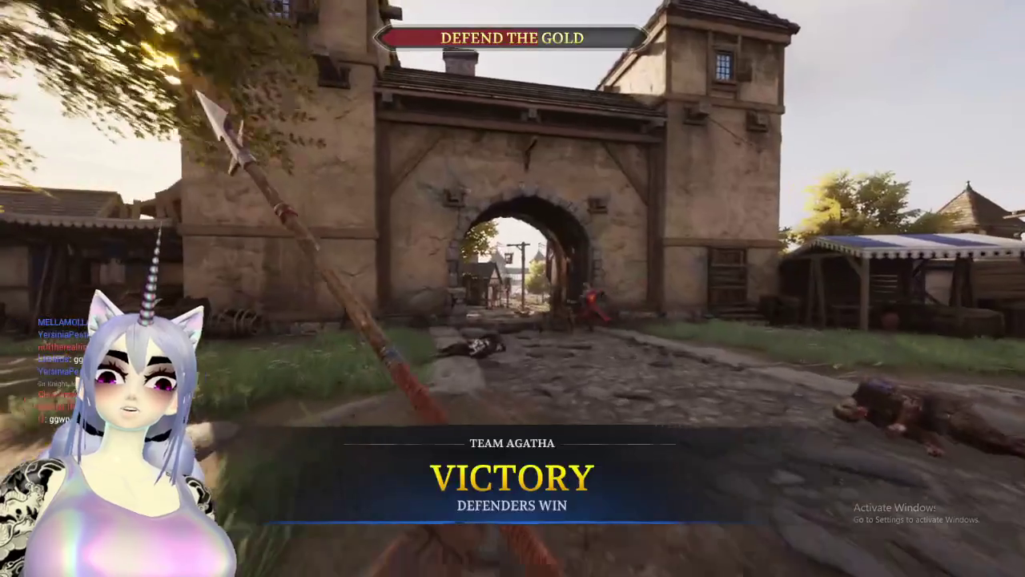
key(Escape)
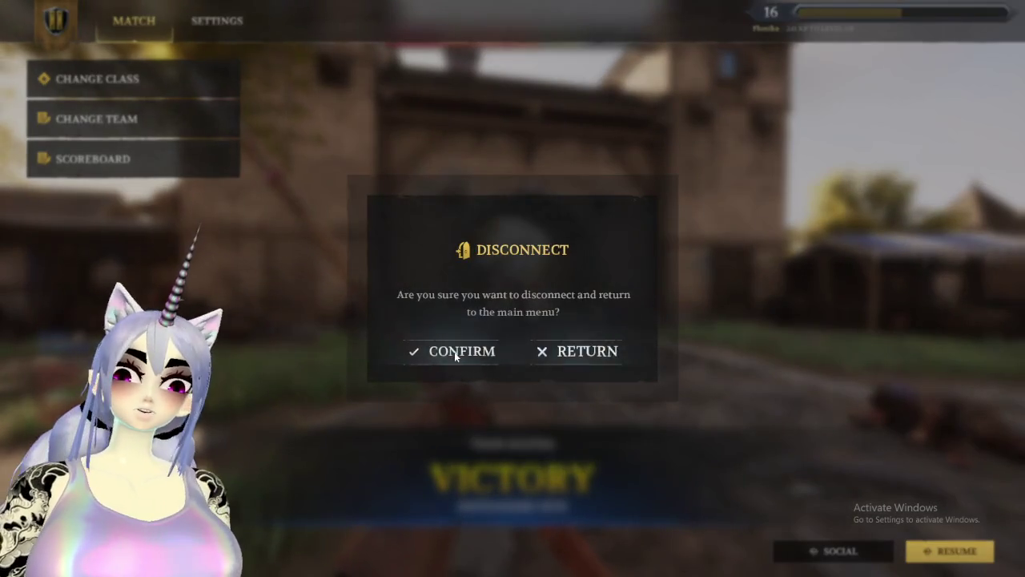
click(454, 352)
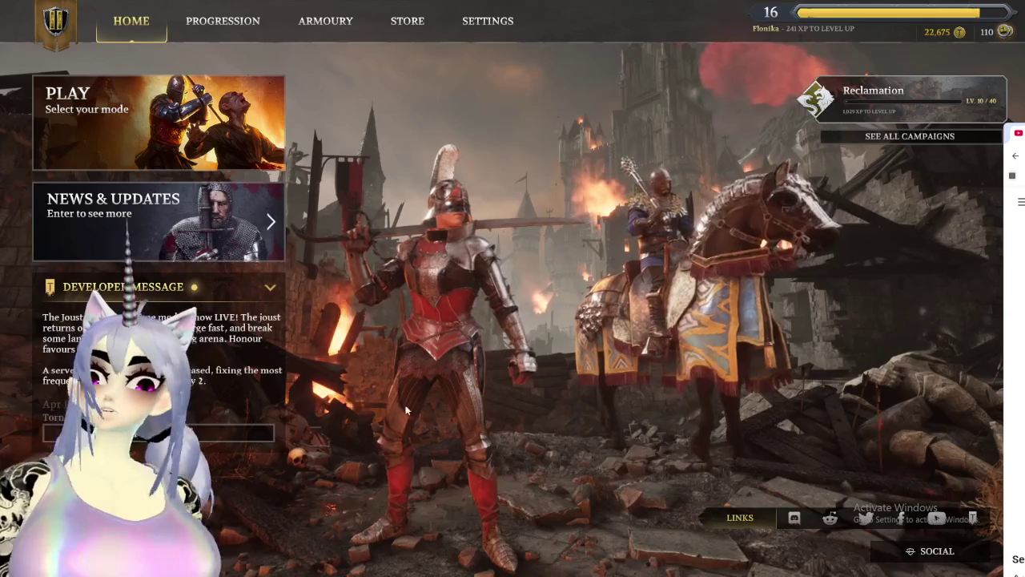
key(Escape)
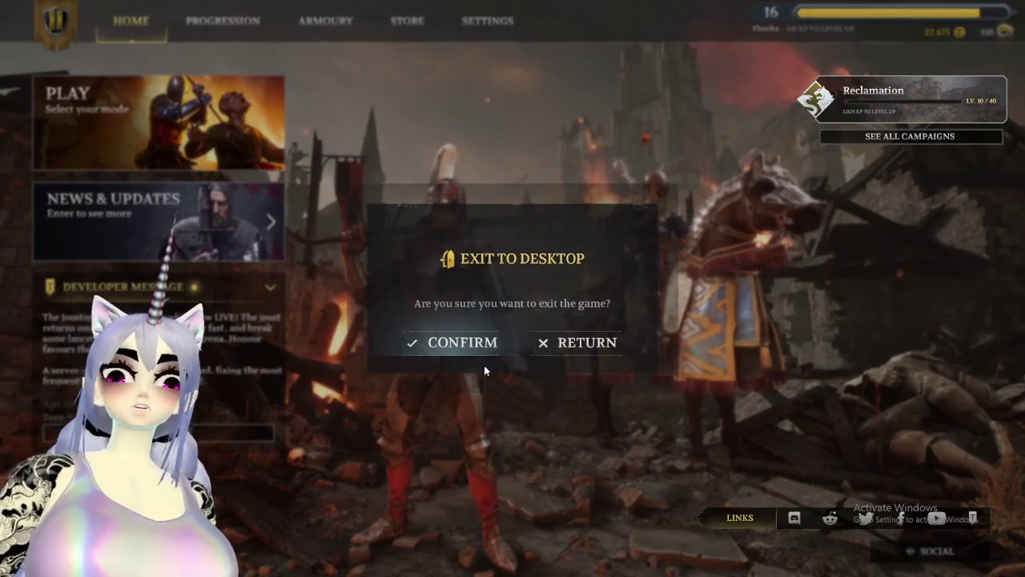
click(480, 344)
drag(433, 199, 491, 222)
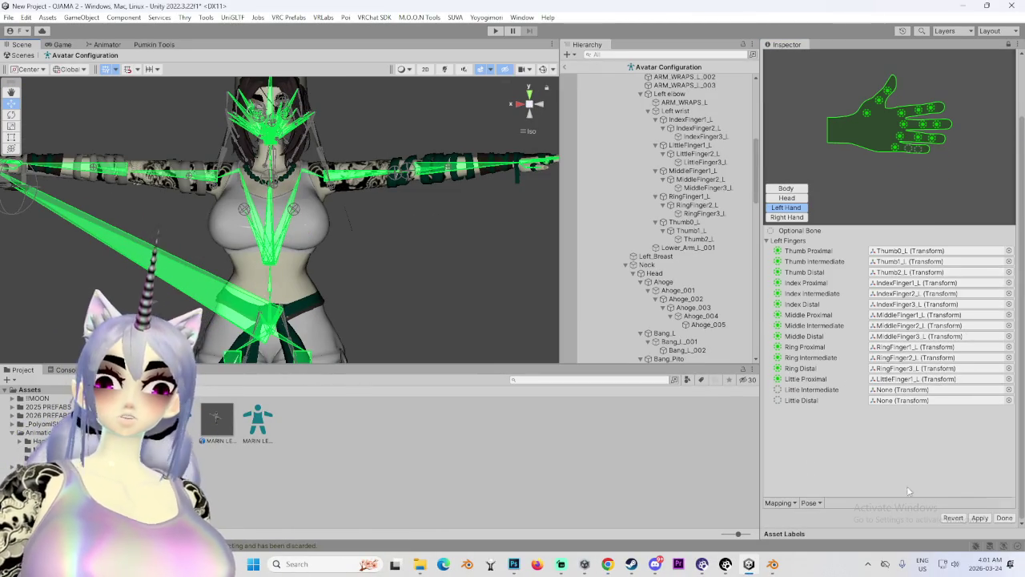
Assign LittleFinger2_L as the left Little Intermediate bone, review the other mappings, and apply.
click(913, 378)
click(698, 154)
drag(707, 157, 921, 400)
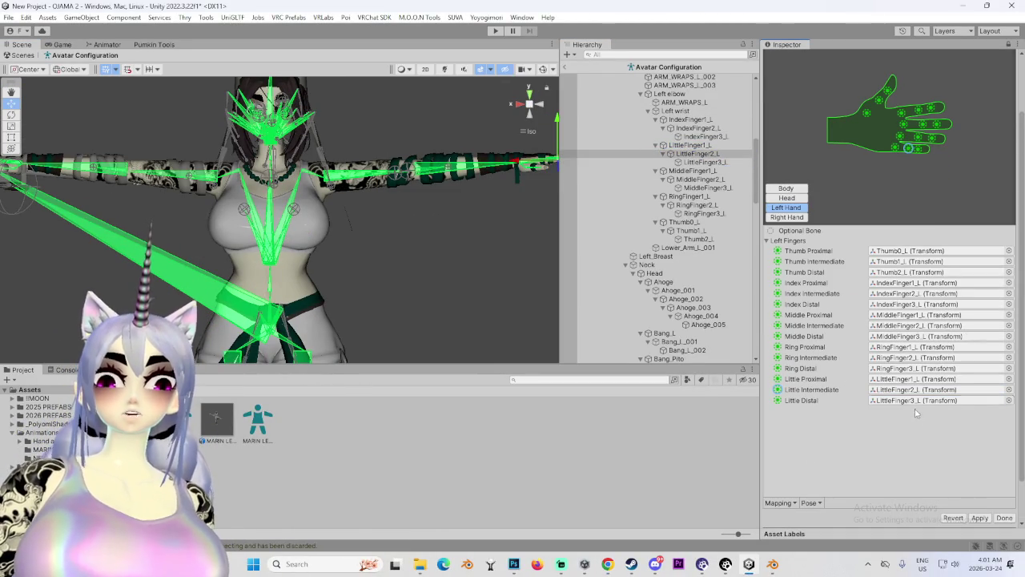
click(787, 217)
click(786, 198)
click(787, 188)
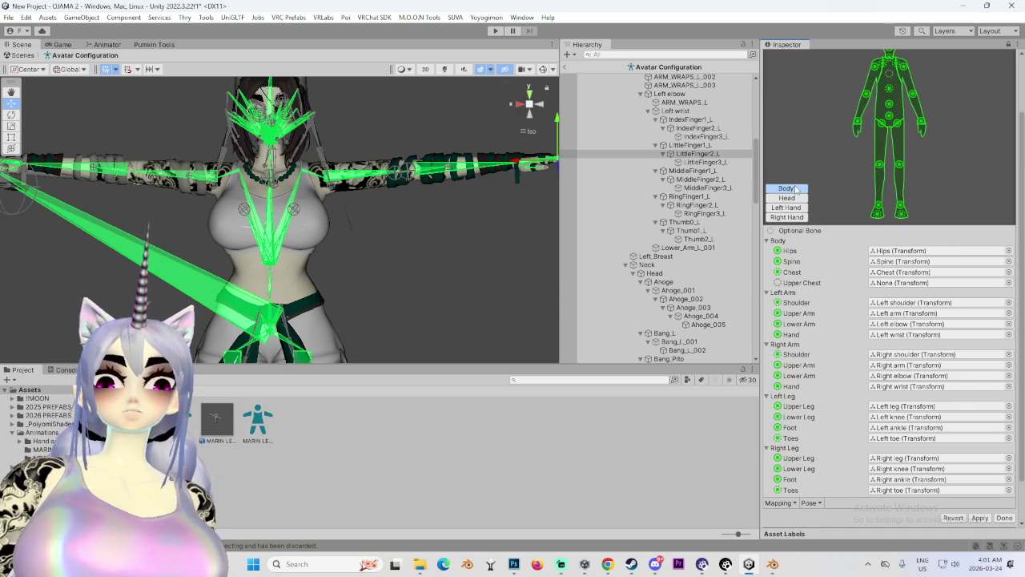
click(979, 517)
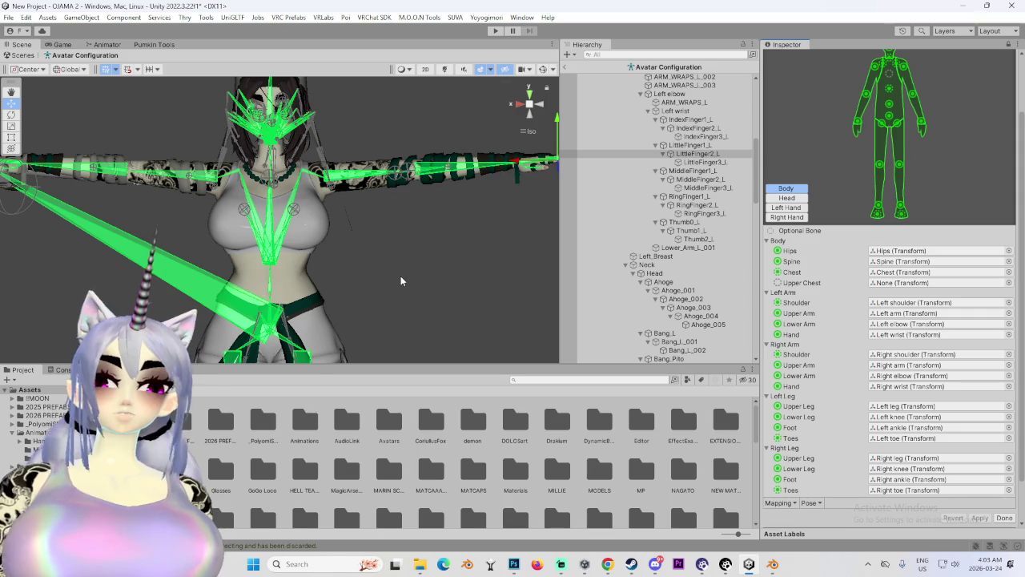
Finish avatar setup, enable Read/Write and Legacy Blend Shape Normals, smoothing 180°, apply, and add model to scene.
drag(383, 308, 429, 265)
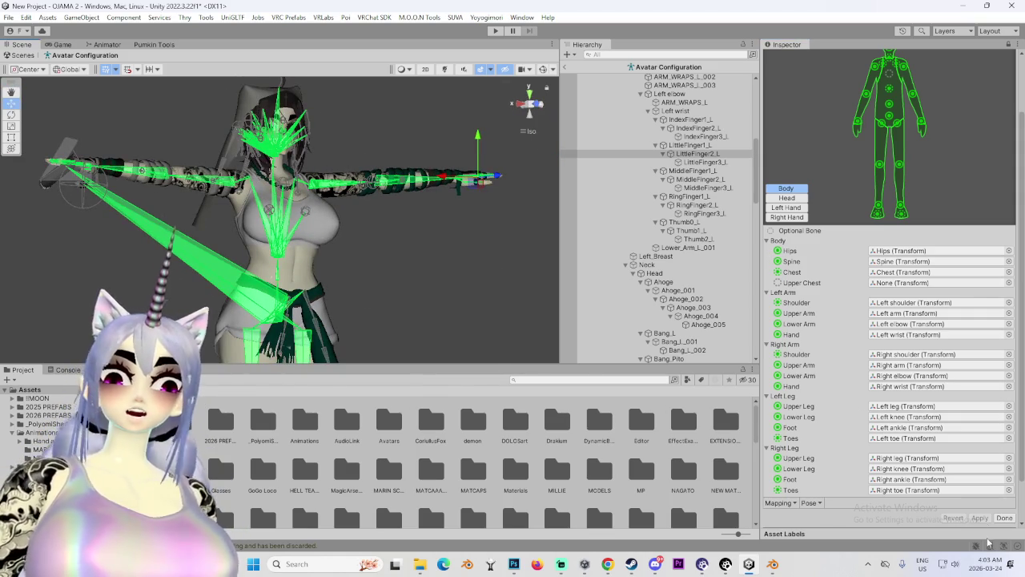
click(1003, 517)
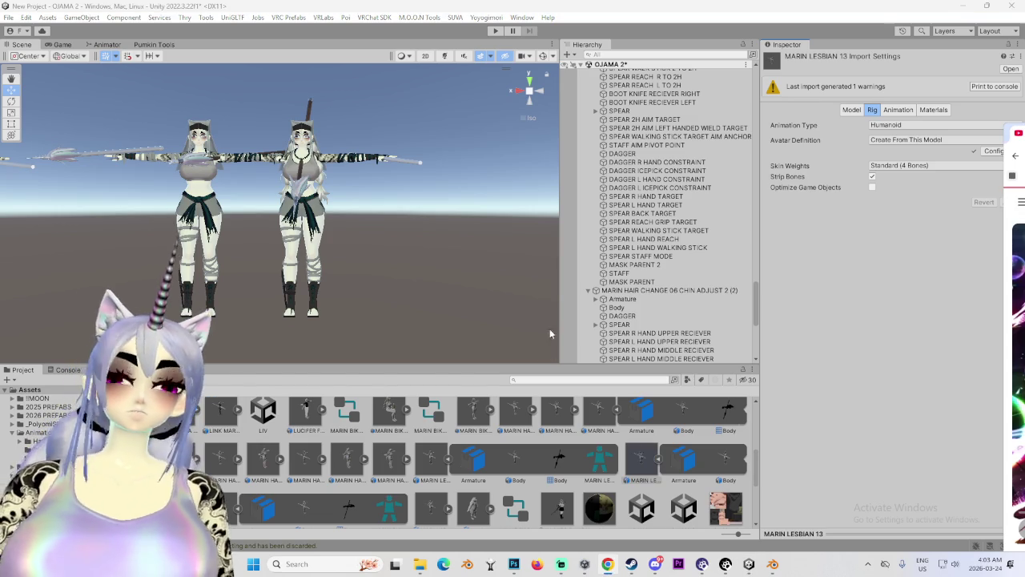
click(851, 109)
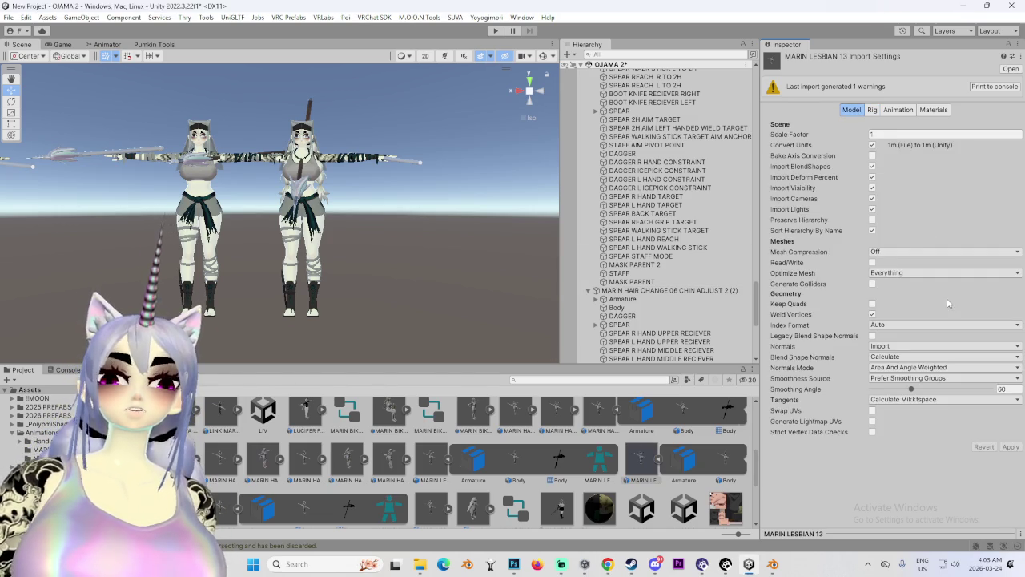
click(872, 262)
click(872, 335)
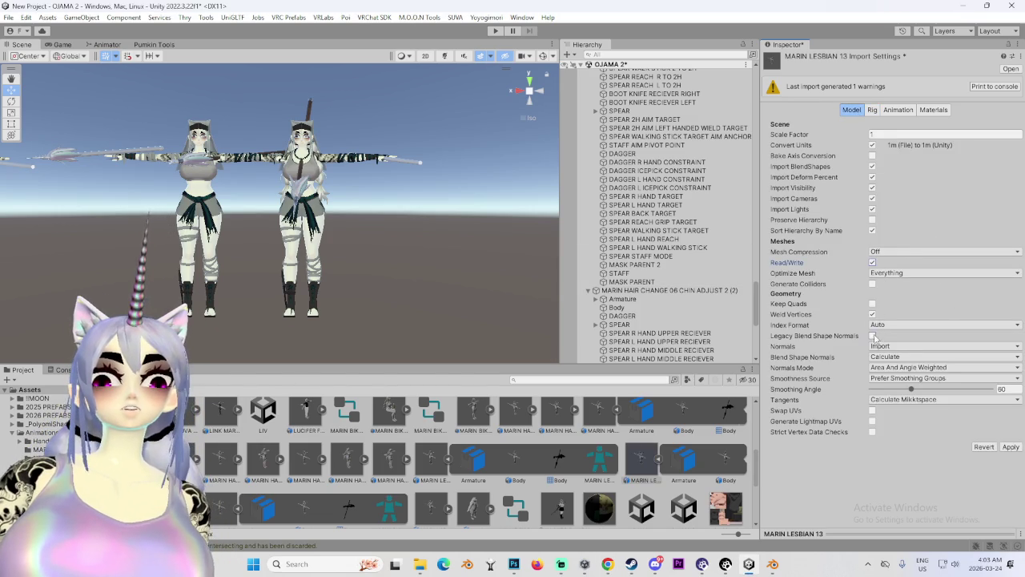
drag(910, 367, 1018, 380)
click(1010, 425)
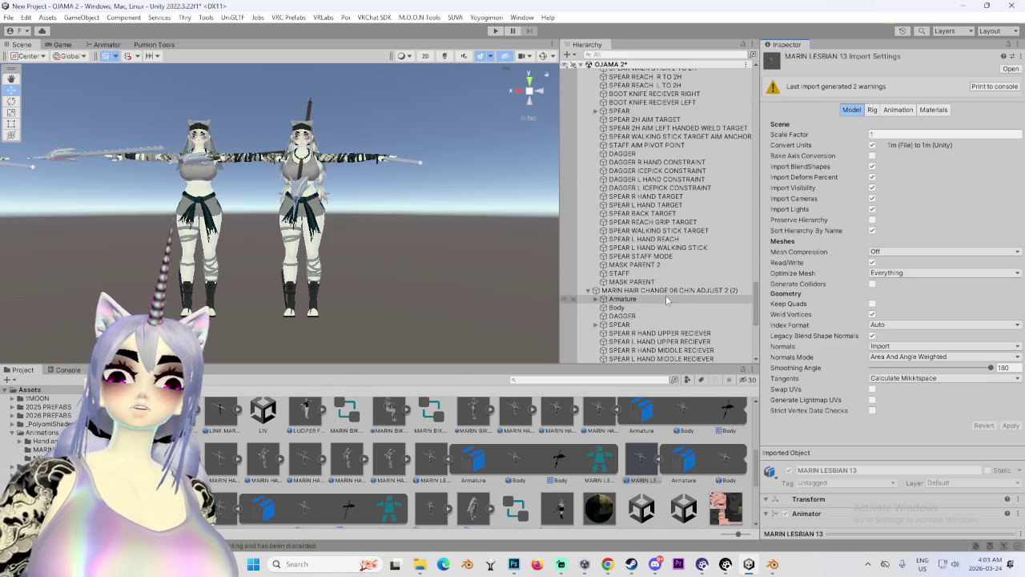
mouse_move(642, 462)
mouse_down()
mouse_move(625, 86)
mouse_move(610, 65)
mouse_up()
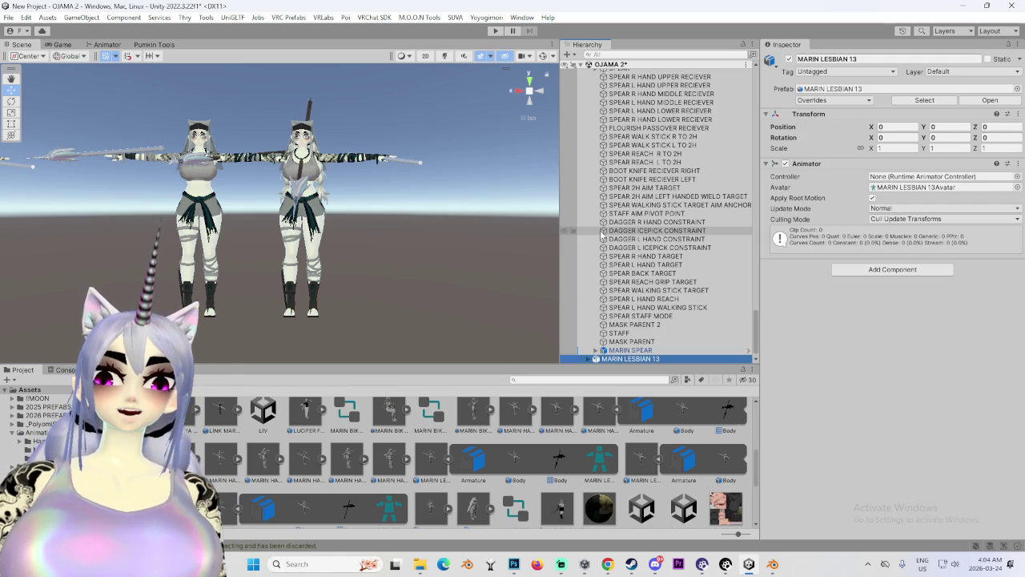
Frame MARIN LESBIAN 13, move it to X -4, select its Body mesh, and open Pumkin's Avatar Tools.
double_click(656, 359)
drag(237, 221, 80, 239)
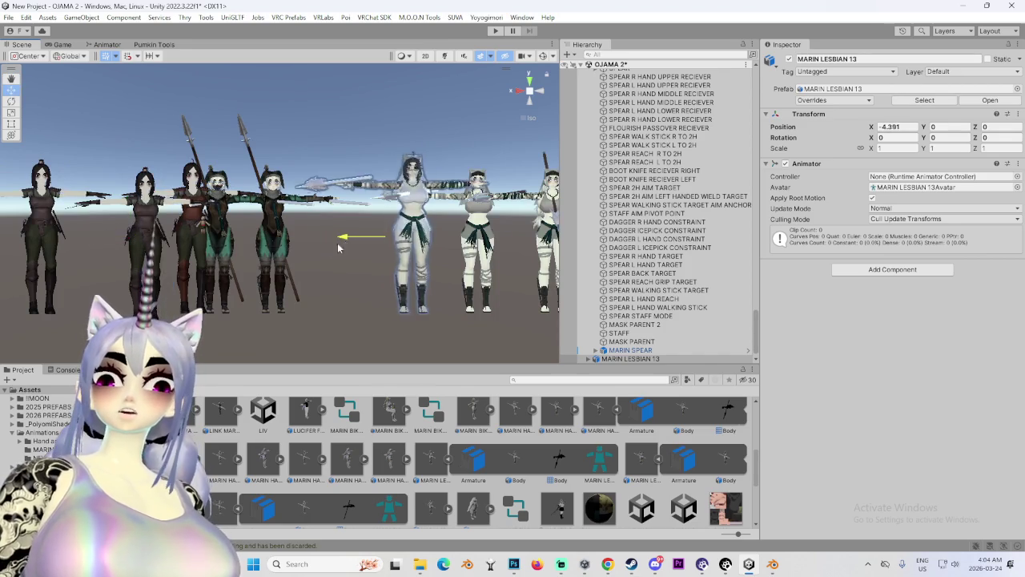
key(f)
scroll(326, 277, up, 5)
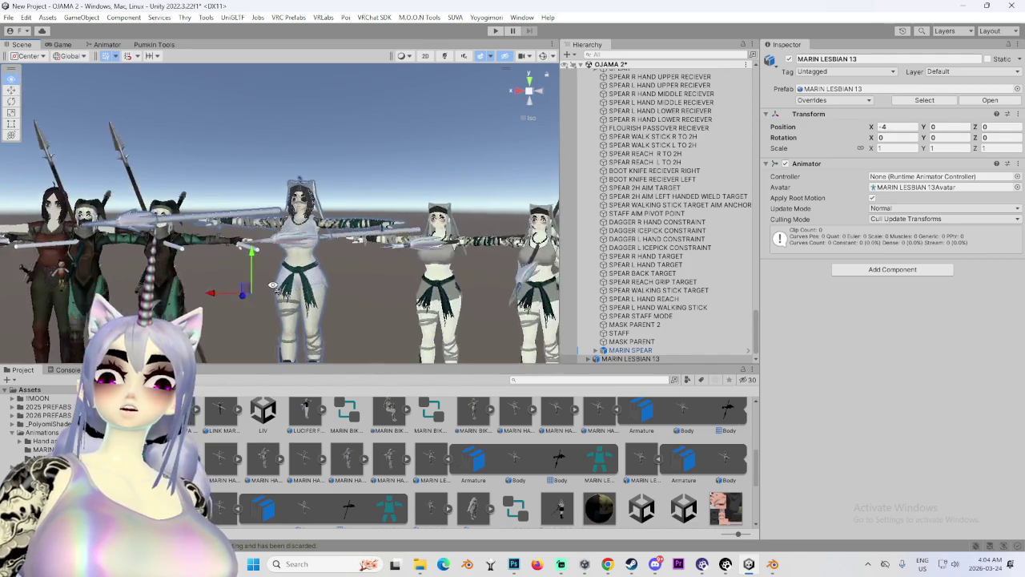
scroll(372, 275, up, 5)
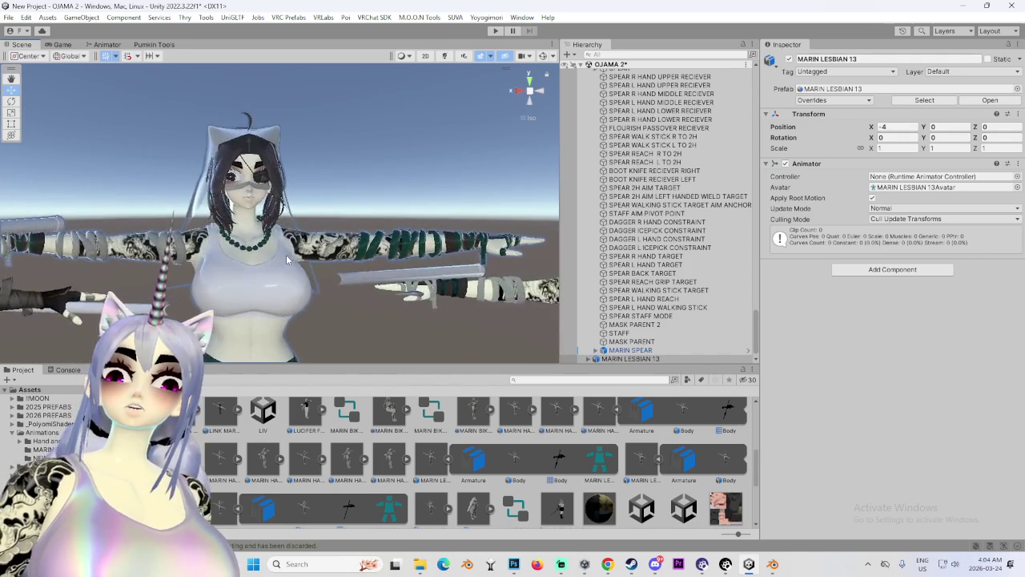
click(347, 224)
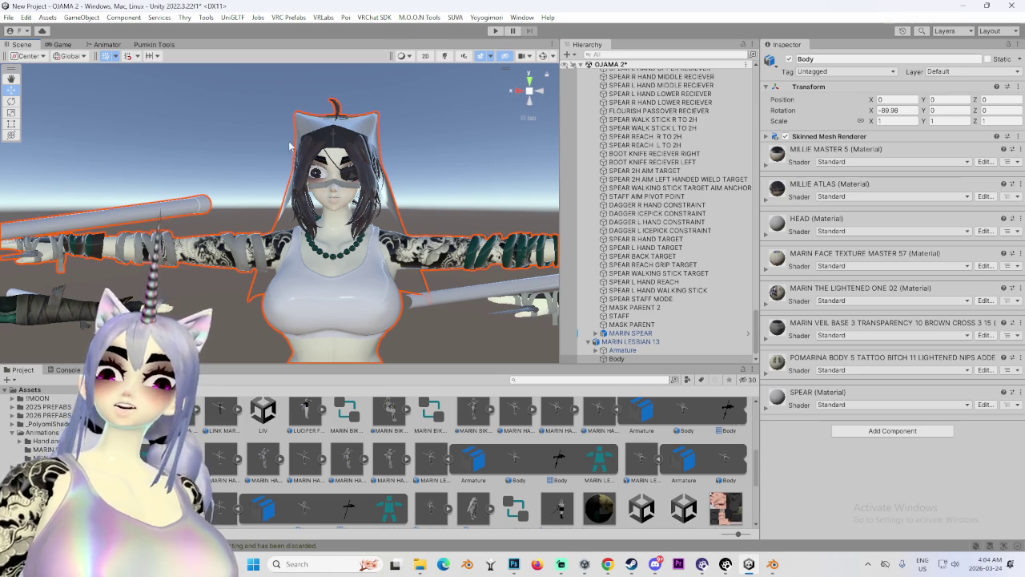
click(154, 44)
Target MARIN LESBIAN 13 in Pumkin Tools and copy the selected components from the old avatar.
scroll(320, 173, down, 2)
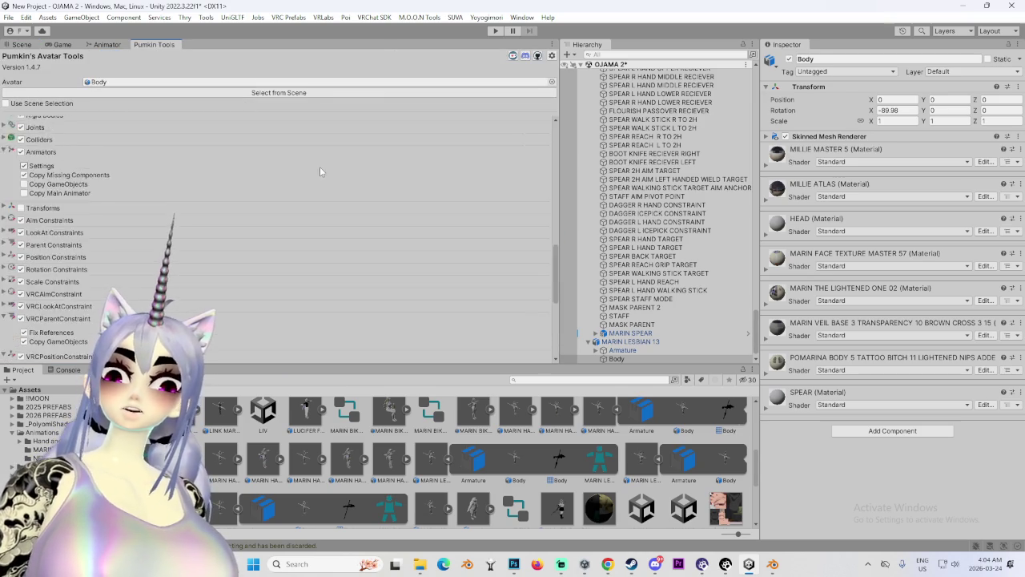
click(630, 341)
scroll(230, 161, up, 2)
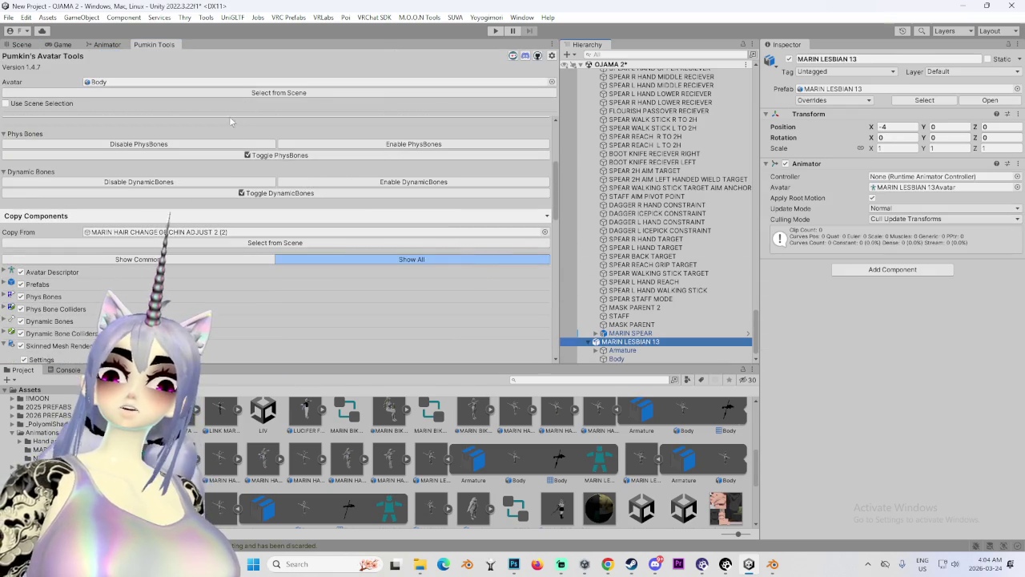
click(237, 93)
scroll(233, 285, down, 10)
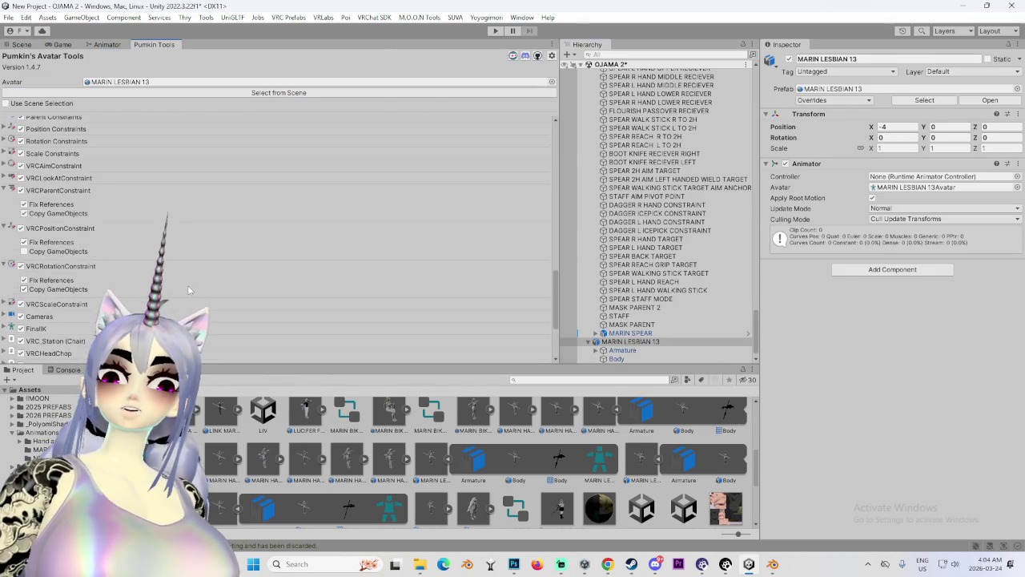
click(232, 285)
click(21, 44)
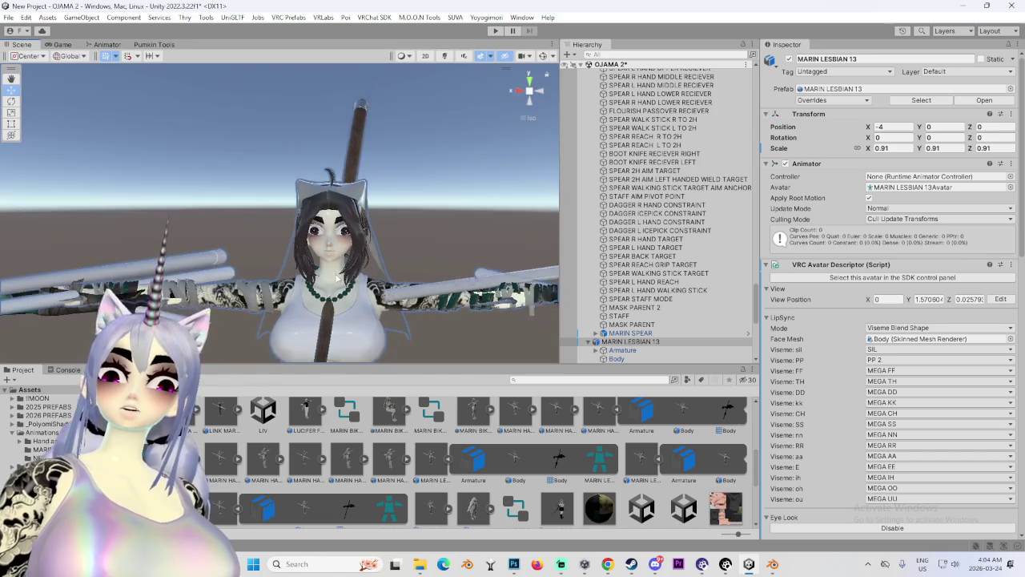
Compare the avatars' body meshes, then select and frame the MARIN LESBIAN 13 root.
scroll(194, 206, up, 2)
click(195, 206)
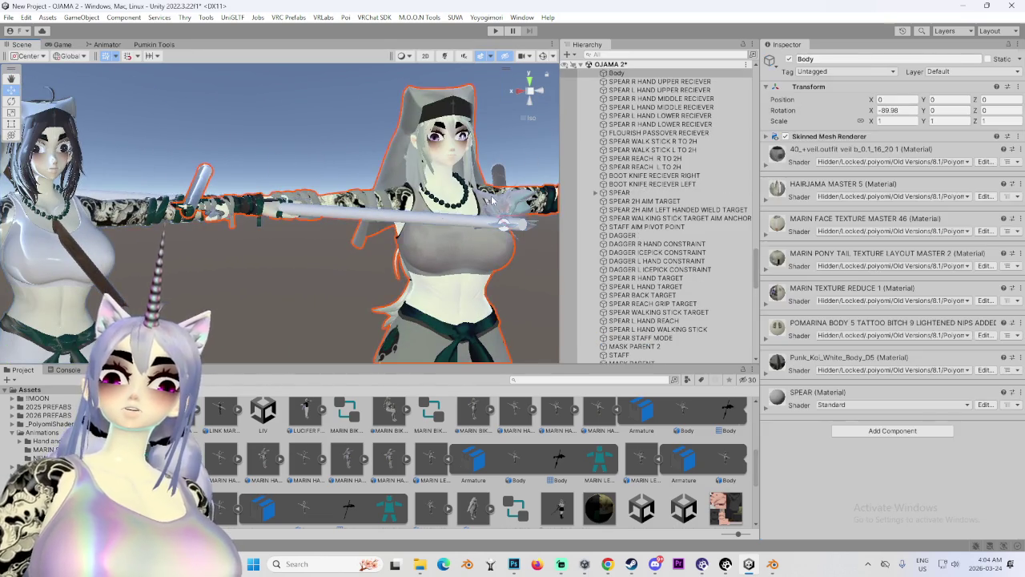
scroll(195, 204, down, 3)
click(433, 200)
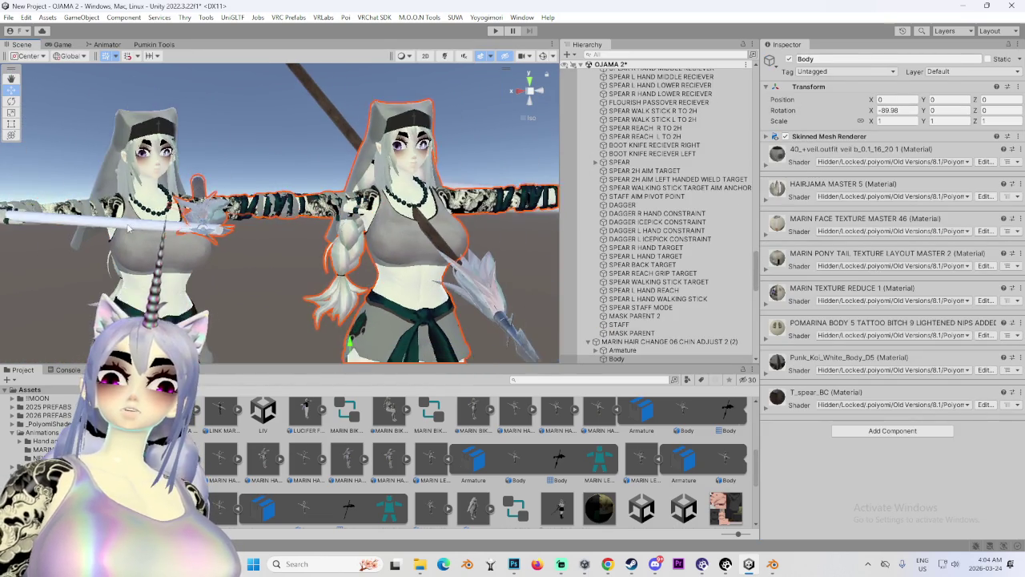
click(48, 200)
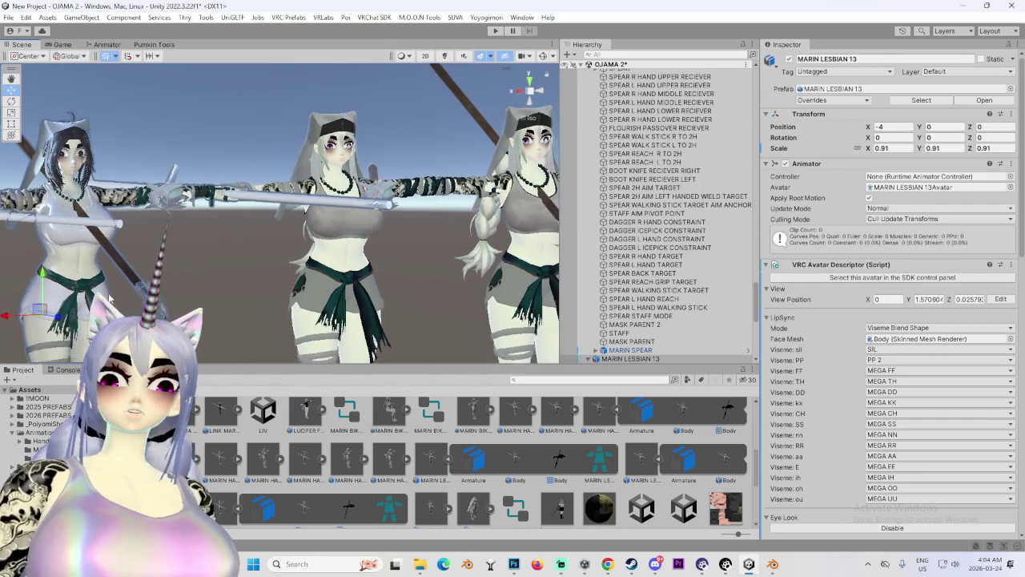
drag(132, 275, 371, 278)
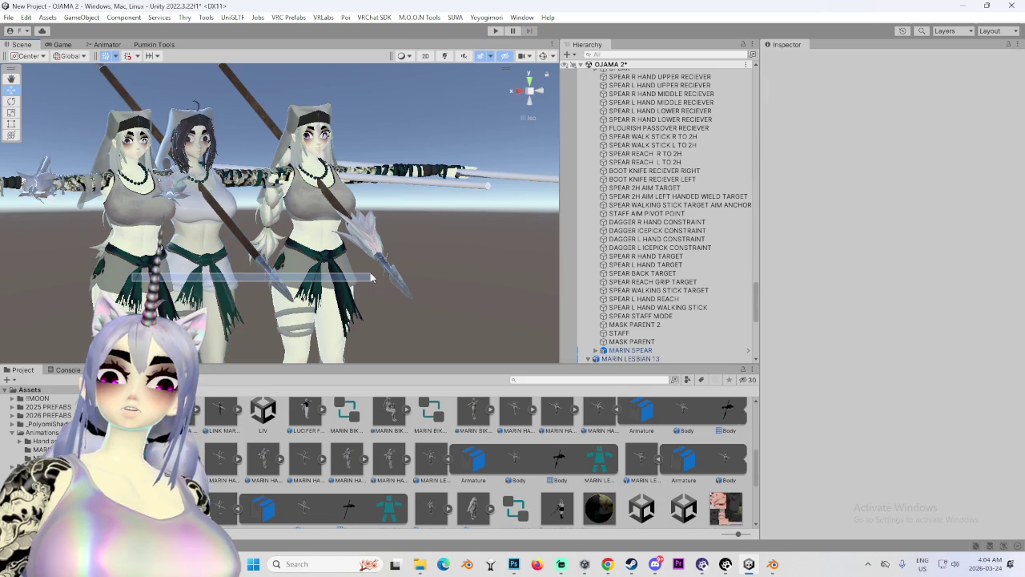
click(281, 286)
key(f)
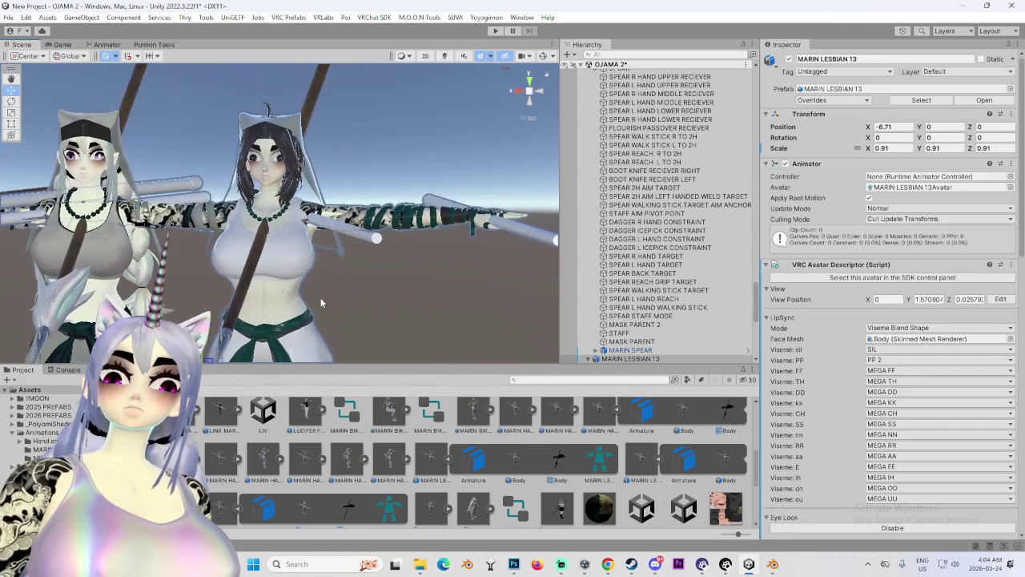
Set the new avatar's MARIN SPEAR scale to 0, then select the left avatar's body.
click(596, 358)
scroll(620, 241, down, 5)
click(679, 193)
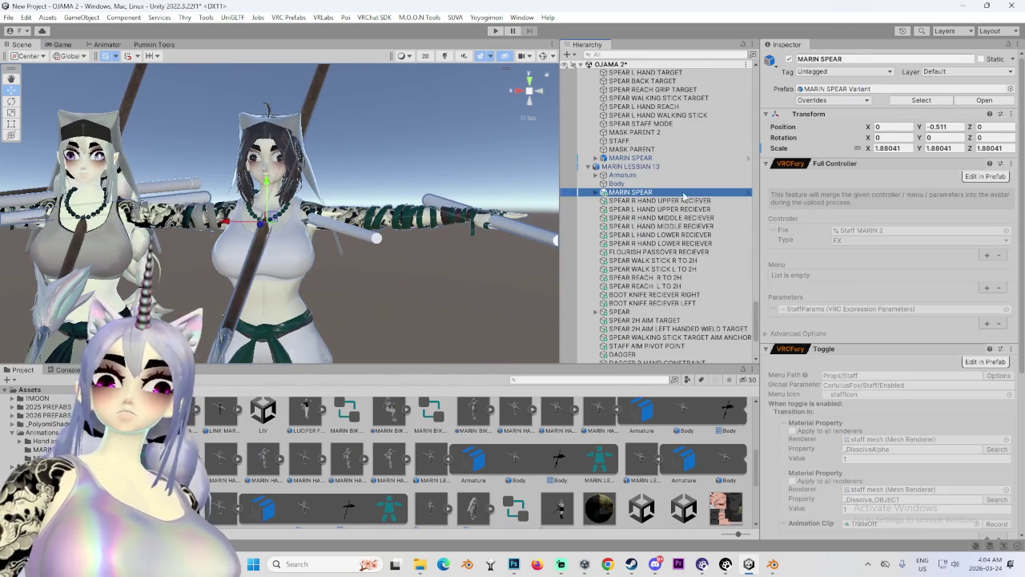
click(889, 148)
text(0)
key(Return)
scroll(526, 233, up, 3)
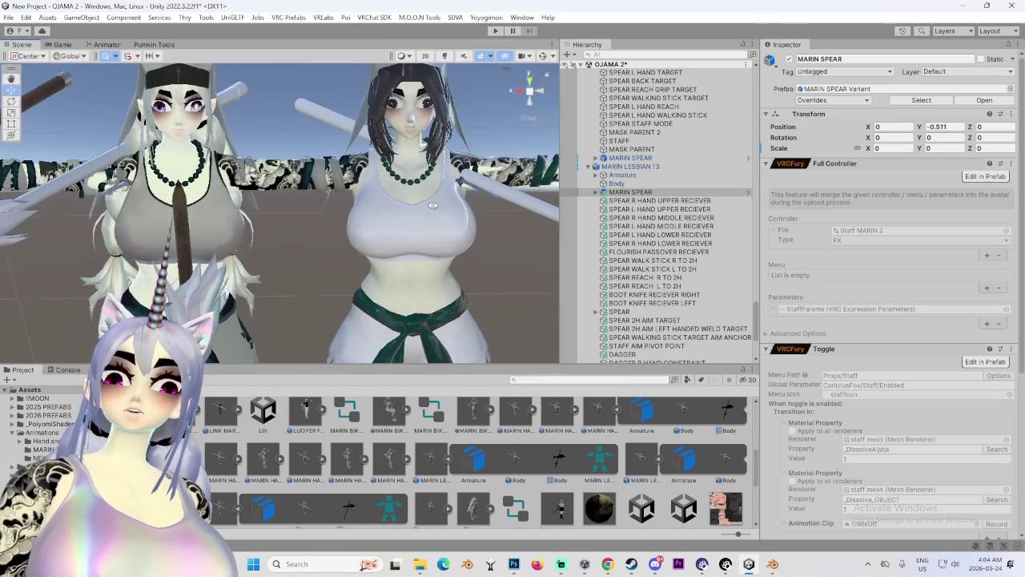
click(122, 121)
click(172, 114)
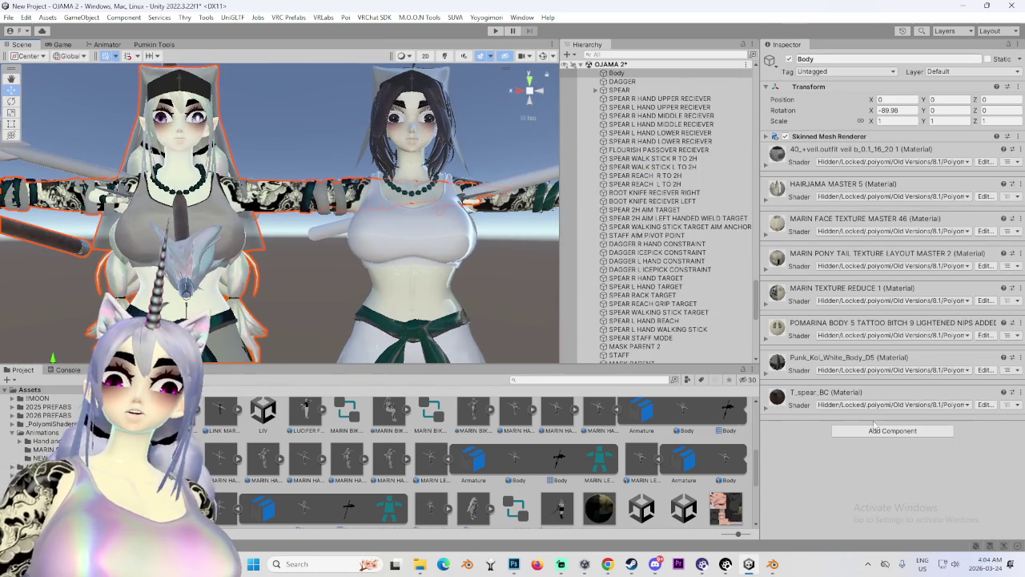
Locate the POMARINA body material and another body material in the project files.
click(1012, 323)
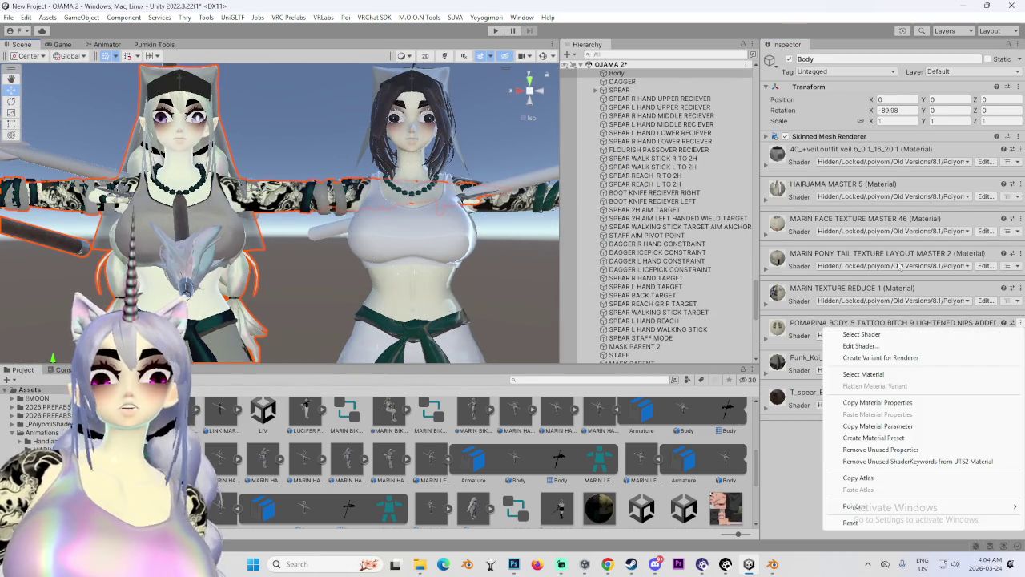
click(863, 374)
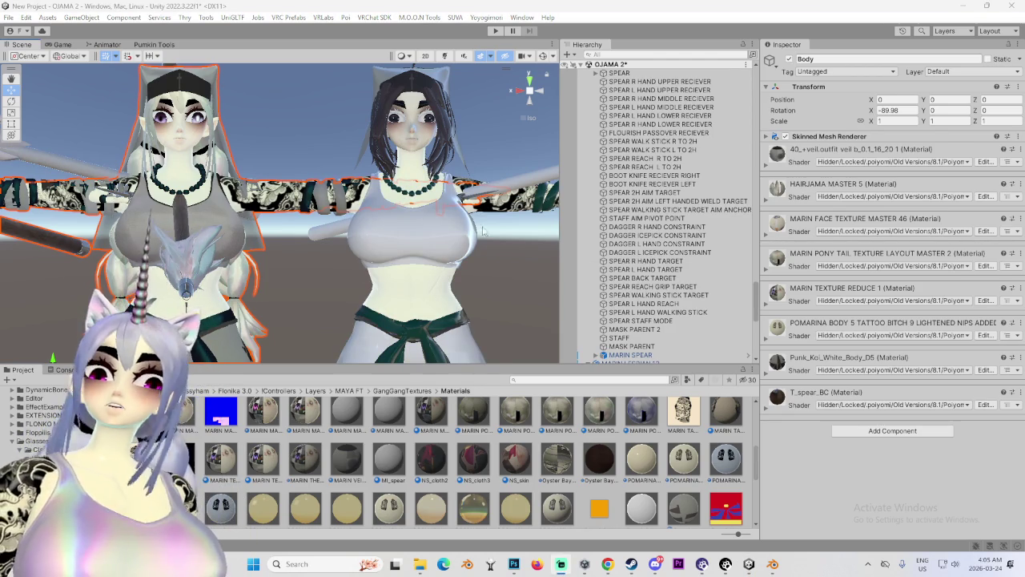
drag(536, 261, 129, 211)
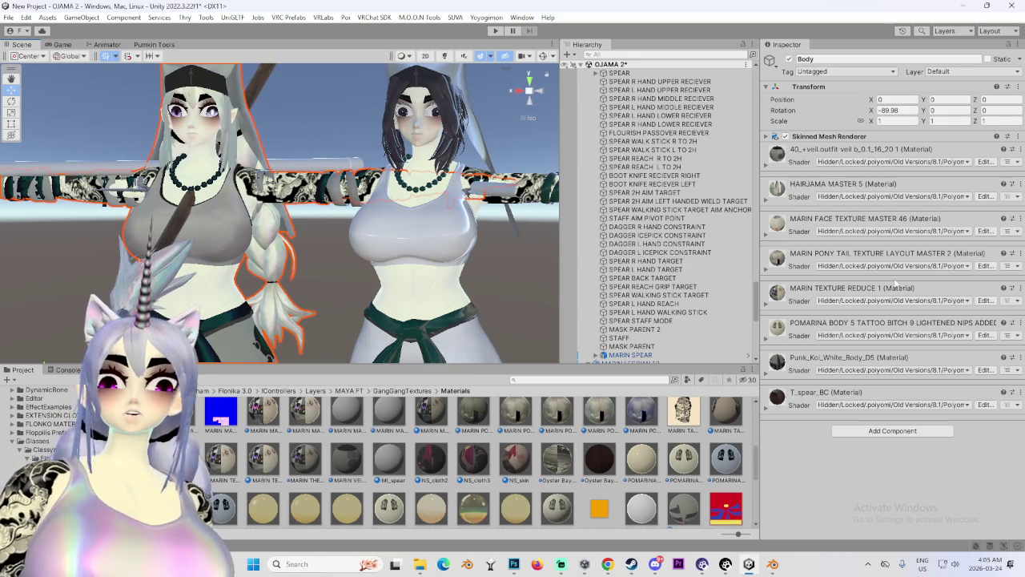
click(1012, 253)
click(881, 305)
mouse_move(336, 192)
mouse_down()
mouse_move(384, 163)
mouse_move(349, 218)
mouse_up()
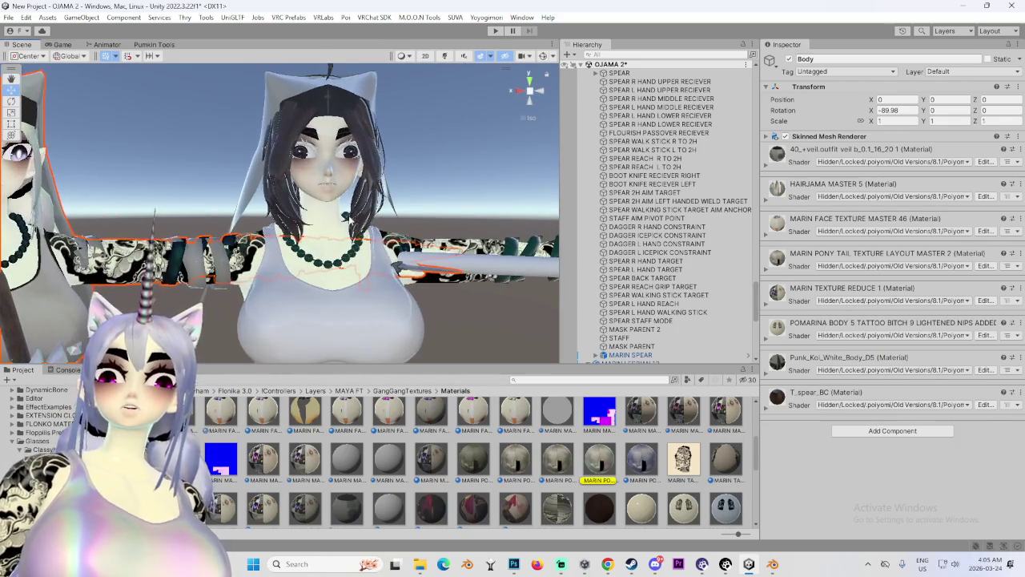
Locate the MARIN FACE TEXTURE MASTER 46 material, then select ARMOR (5) Body and collapse MILLIE ATLAS.
click(1020, 220)
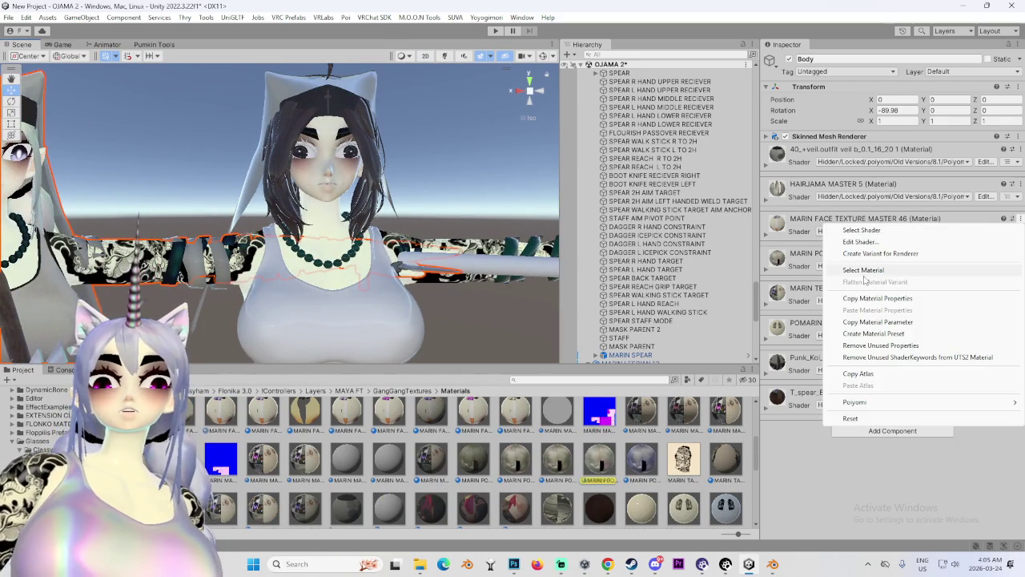
click(881, 268)
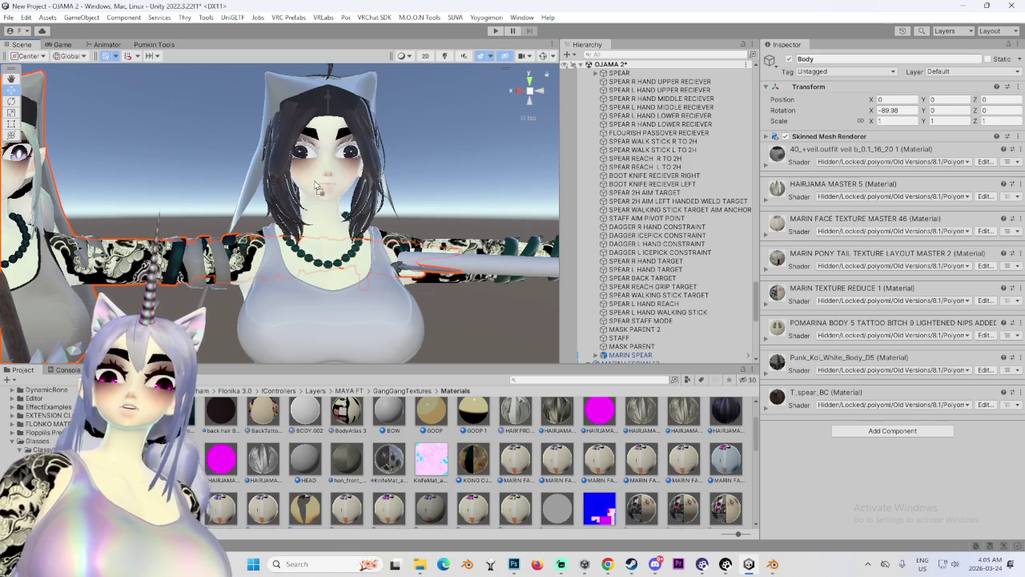
scroll(316, 184, up, 3)
drag(316, 184, 514, 260)
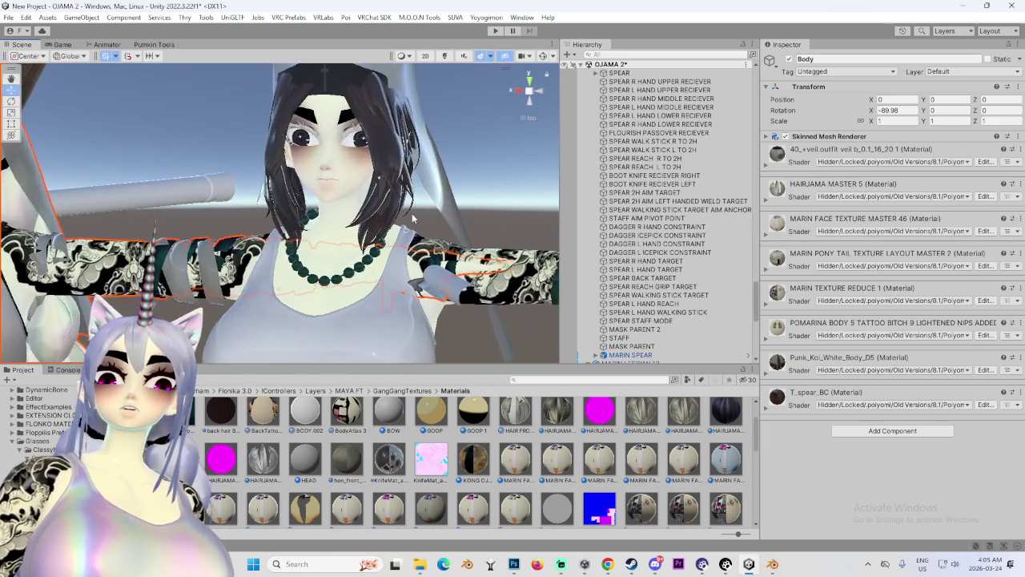
scroll(649, 332, down, 3)
scroll(646, 333, down, 2)
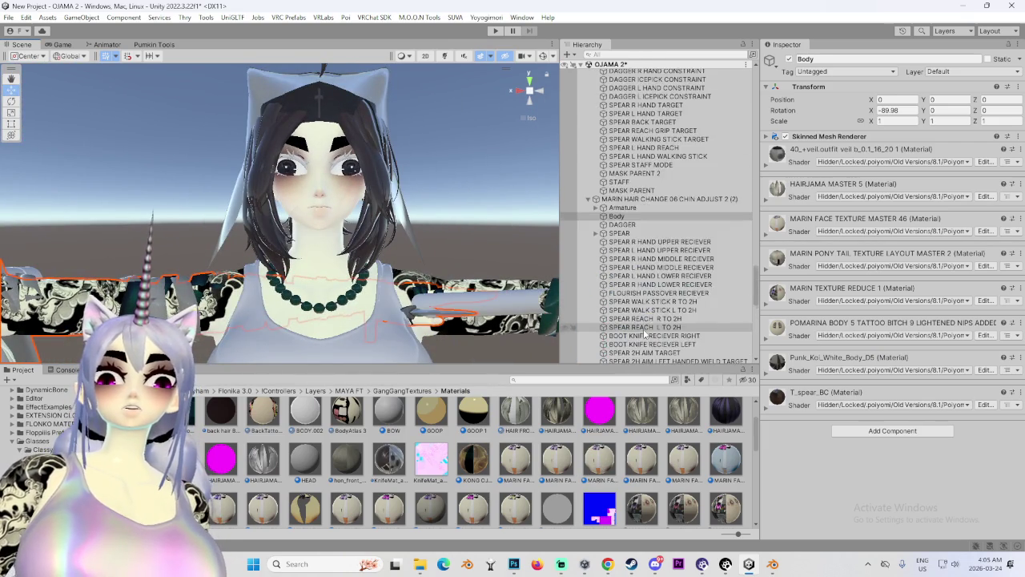
scroll(632, 264, up, 10)
scroll(625, 144, up, 3)
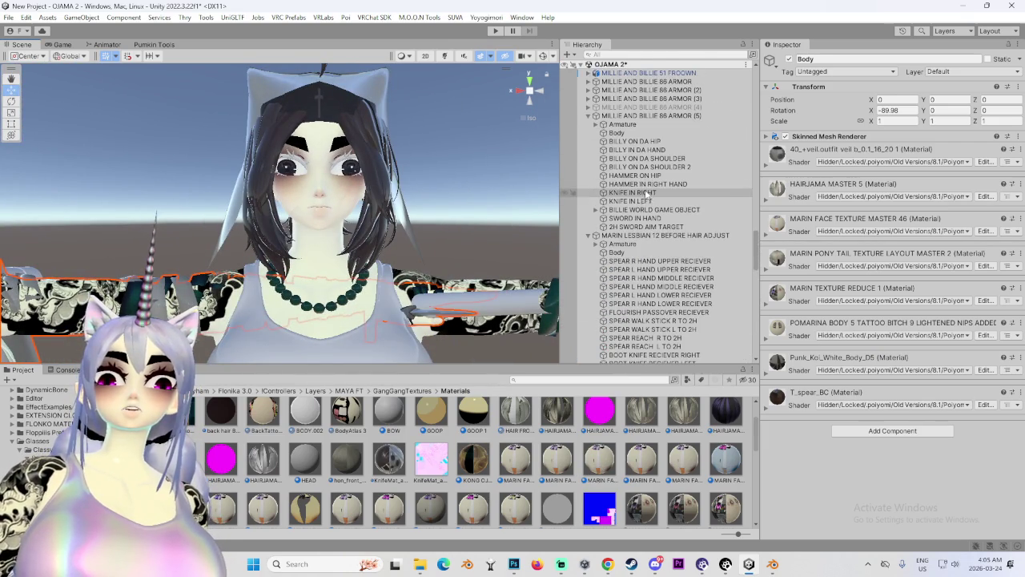
click(616, 132)
click(766, 165)
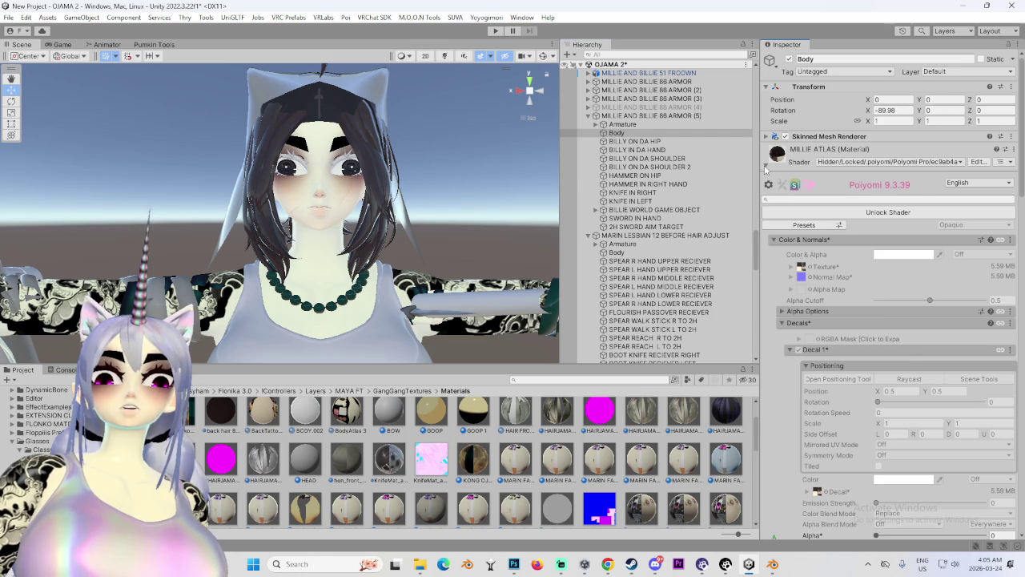
Locate the MILLIE MASTER 4 and MILLIE ATLAS materials in the project files.
click(1020, 223)
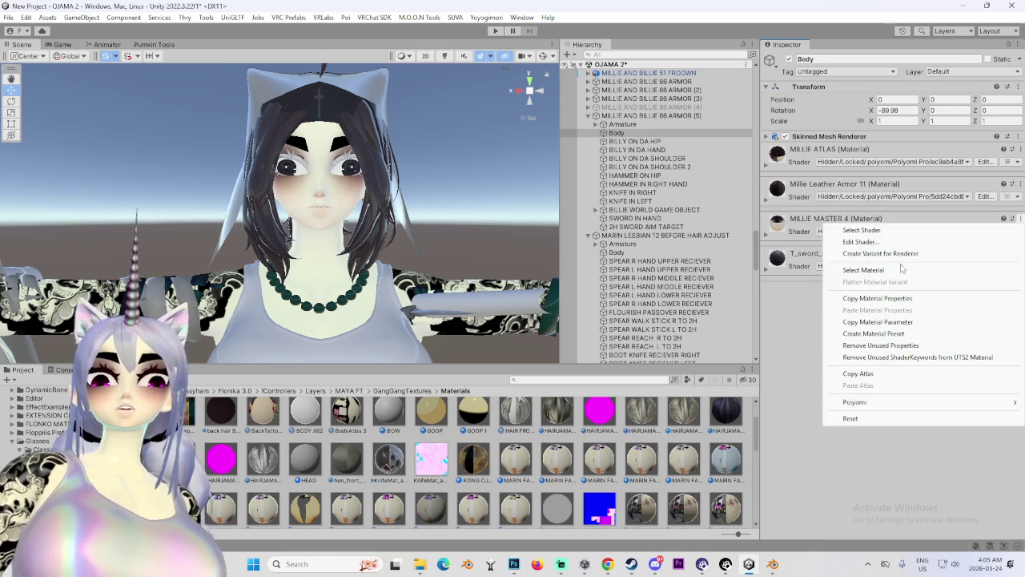
click(881, 270)
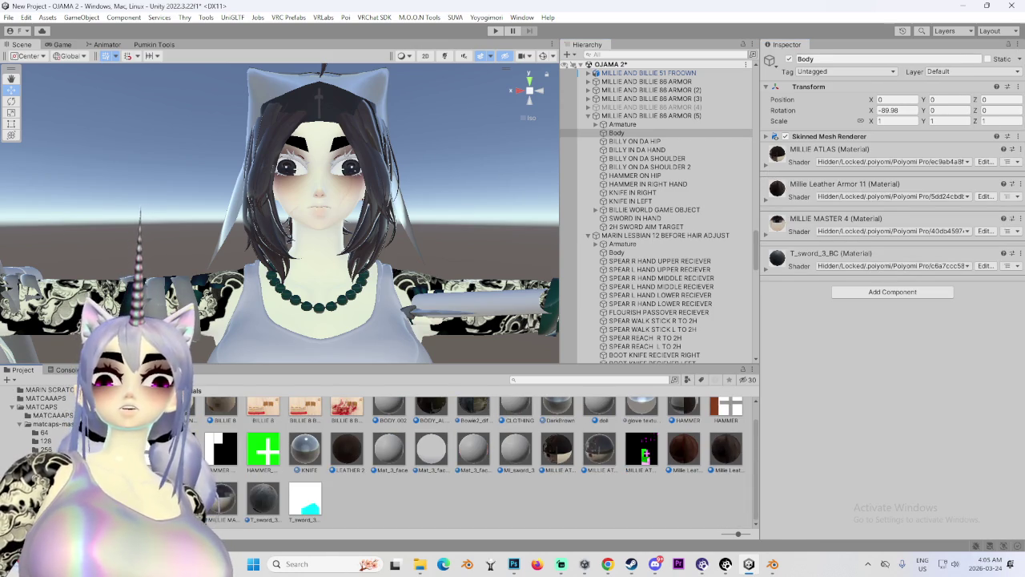
drag(293, 171, 376, 188)
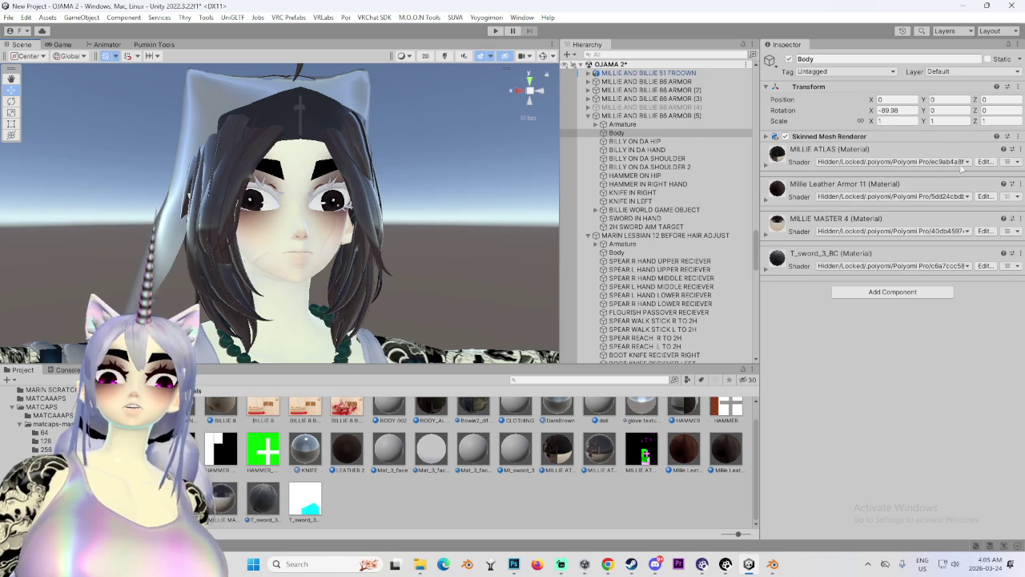
click(1010, 149)
click(850, 205)
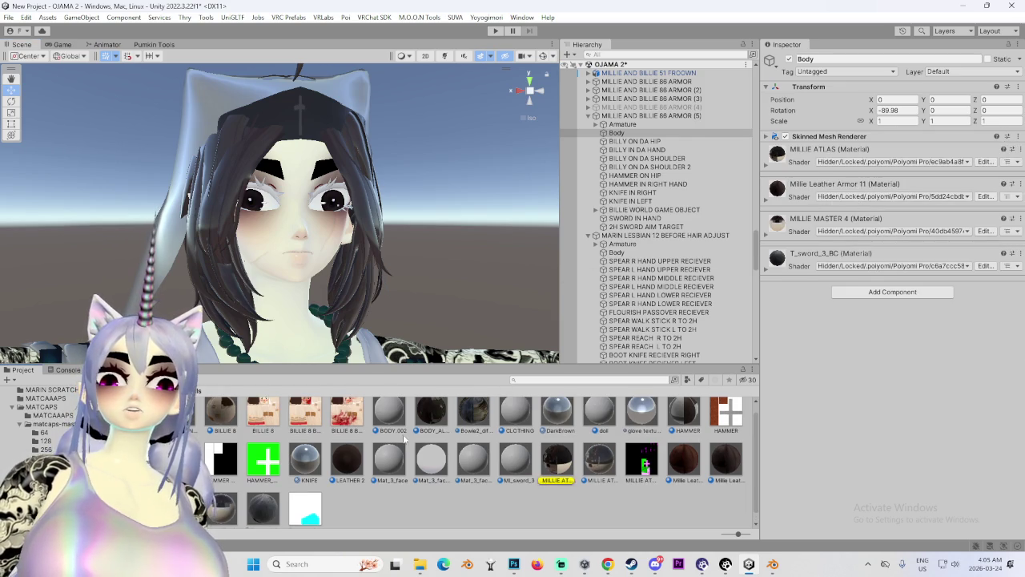
drag(417, 184, 505, 189)
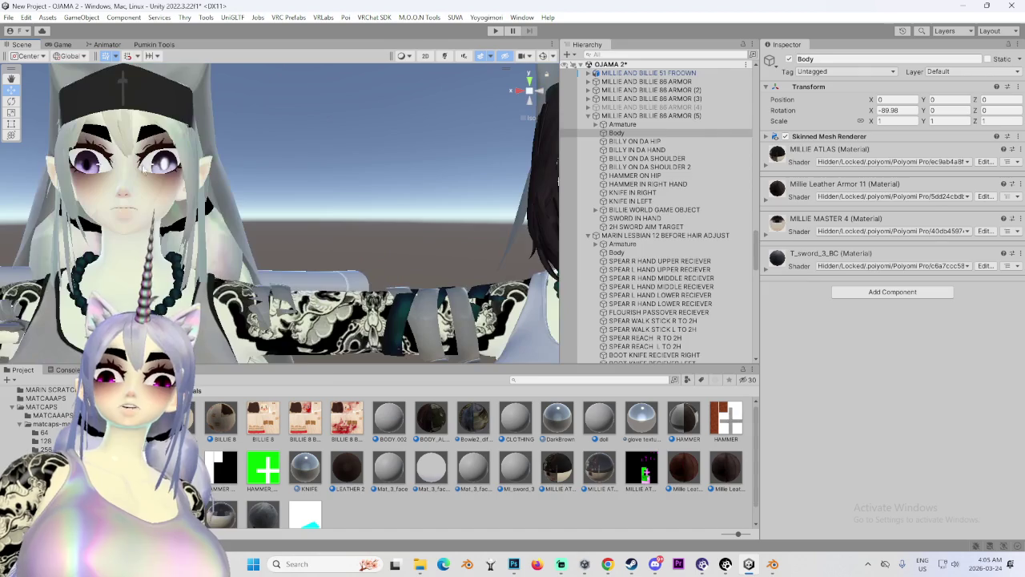
Select and frame the other avatar's body, then locate its 40_+veil material in the project.
click(480, 312)
key(f)
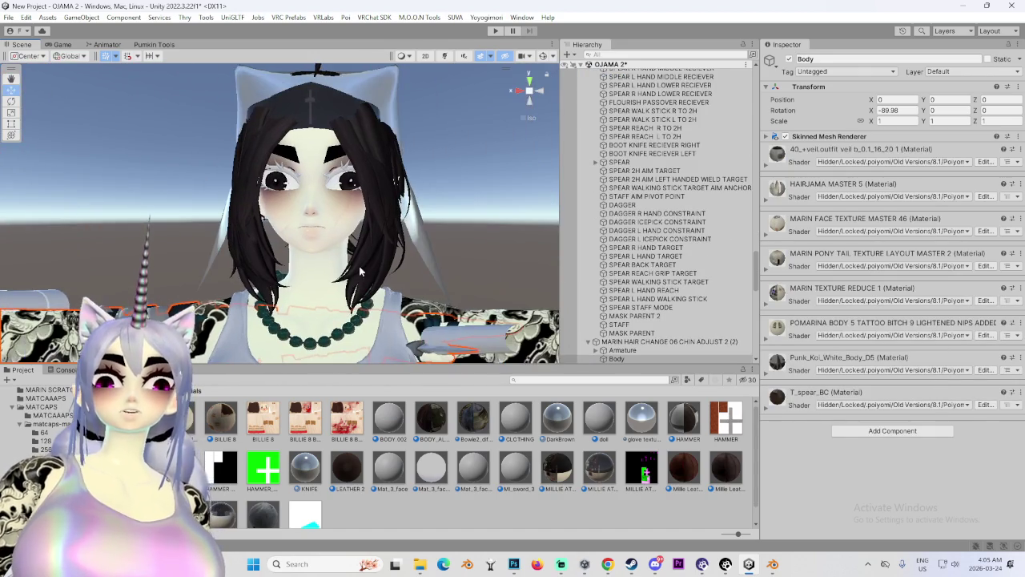
click(1018, 149)
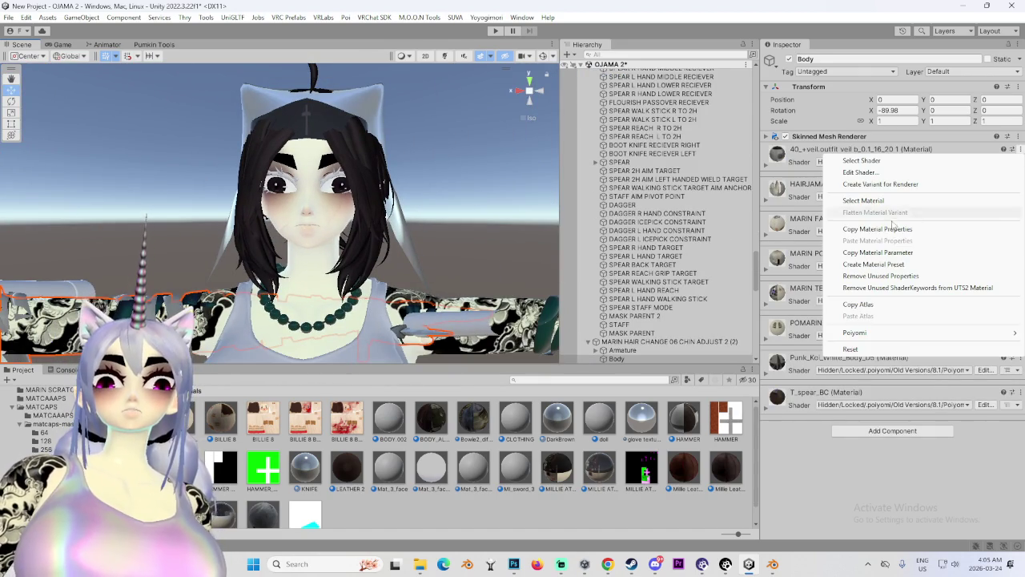
click(865, 203)
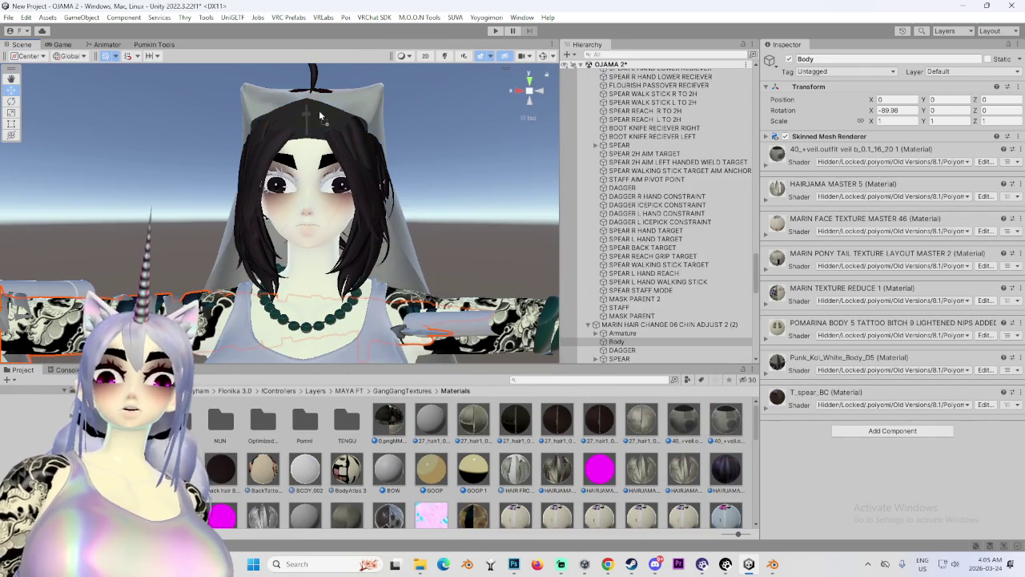
mouse_move(361, 102)
alt+mouse_down()
mouse_move(427, 183)
mouse_move(480, 192)
alt+mouse_up()
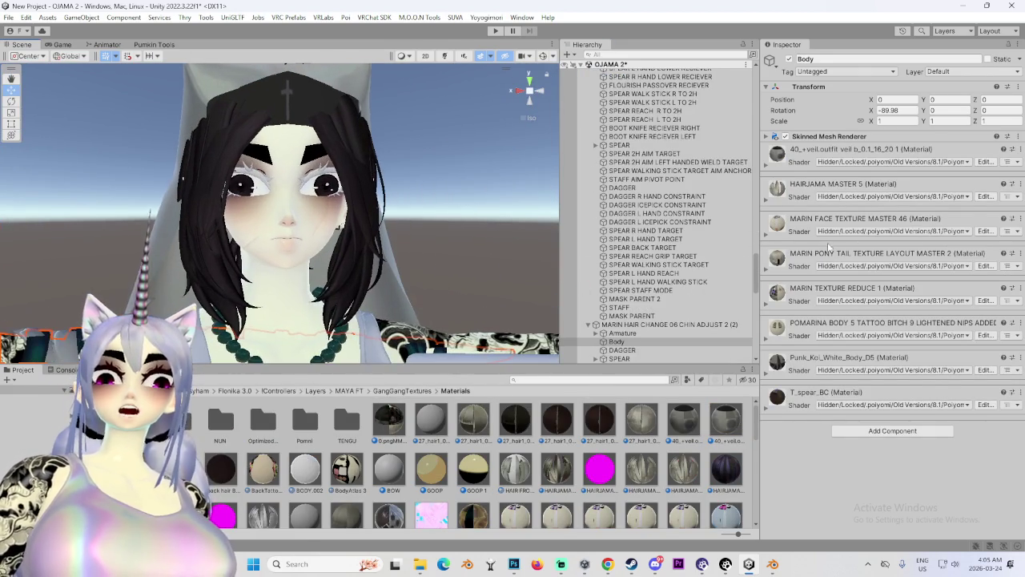
click(1019, 225)
click(868, 271)
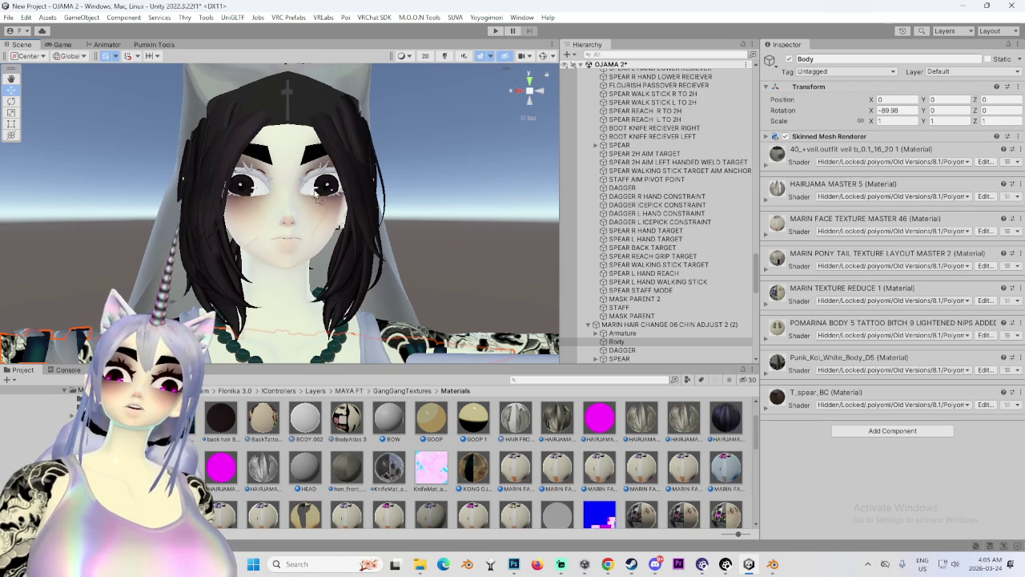
scroll(308, 258, up, 5)
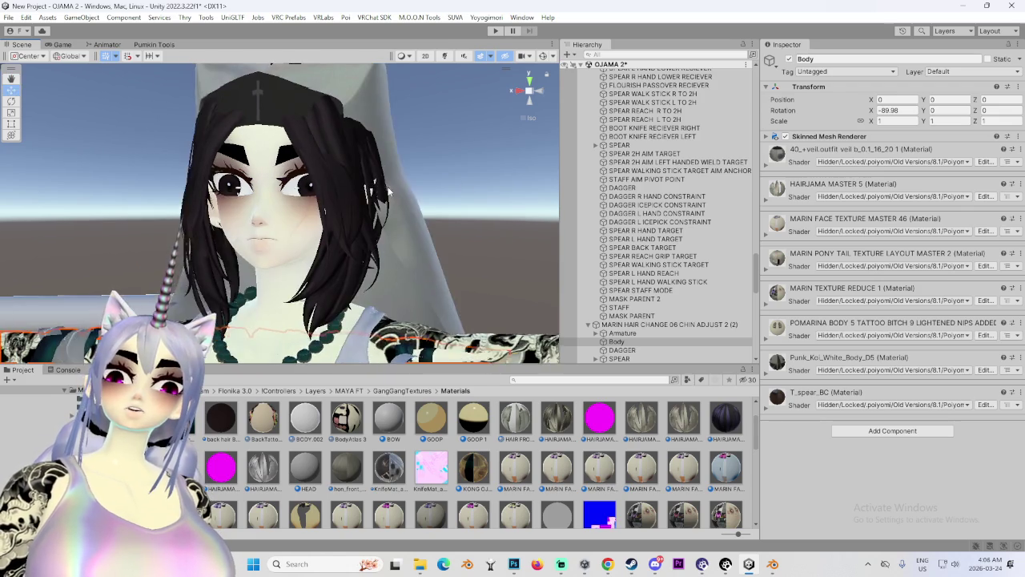
mouse_move(309, 259)
mouse_down()
mouse_move(290, 348)
mouse_move(360, 256)
mouse_move(307, 270)
mouse_move(212, 262)
mouse_move(251, 260)
mouse_move(310, 295)
mouse_move(335, 278)
mouse_move(48, 269)
mouse_up()
scroll(307, 269, down, 3)
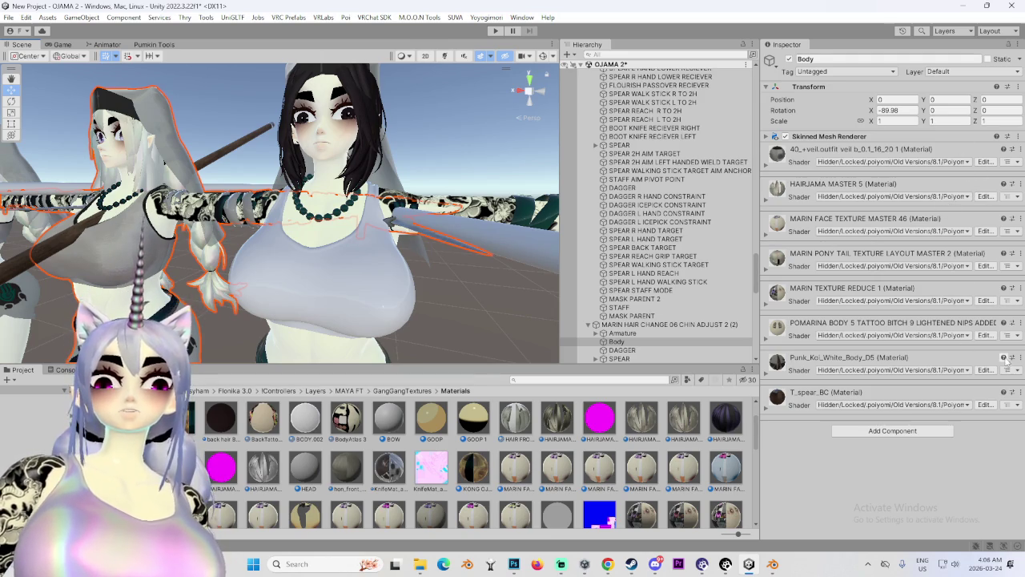
Locate the Punk_Koi_White_Body_D5 material in the project files via Select Material.
click(1012, 149)
click(864, 205)
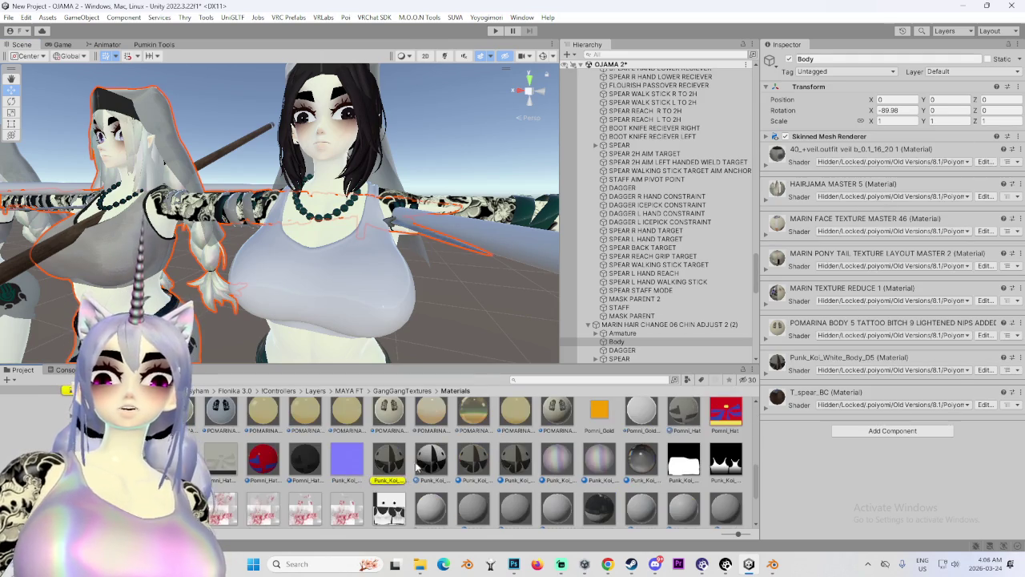
scroll(378, 294, down, 10)
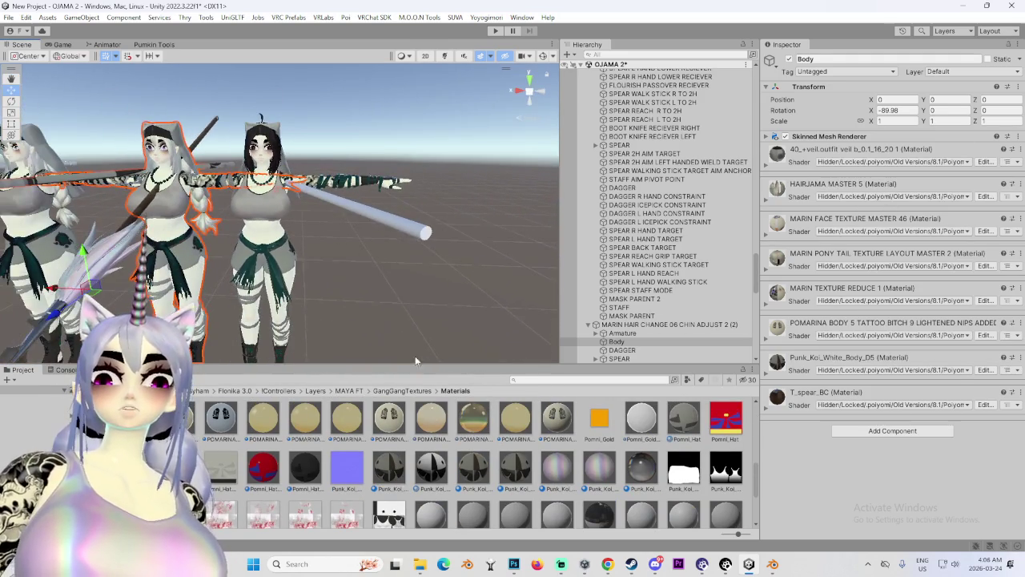
scroll(416, 361, up, 2)
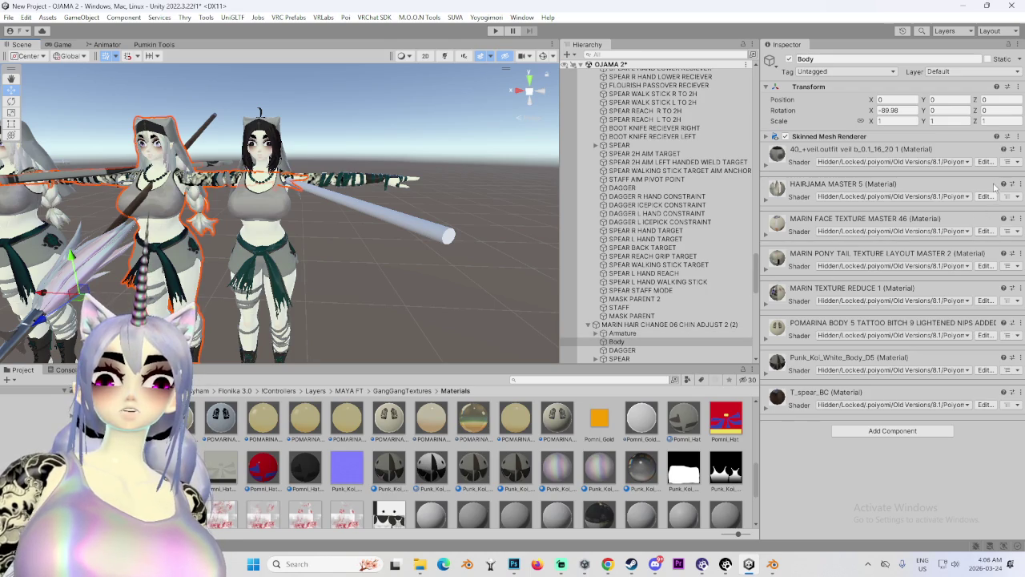
Locate the MARIN TEXTURE REDUCE 1 material in the project files.
click(1013, 287)
click(871, 325)
scroll(335, 260, up, 3)
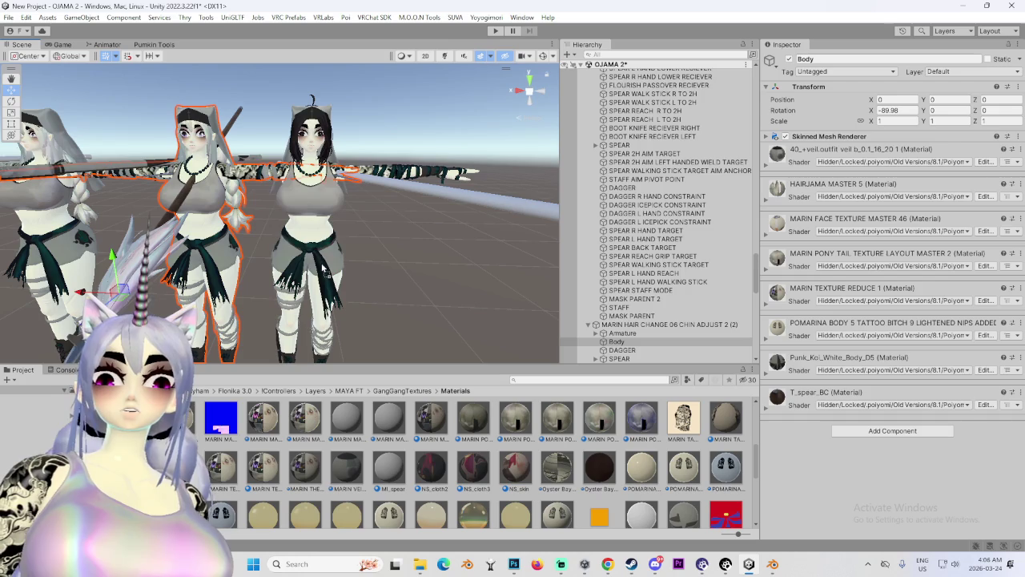
scroll(321, 268, up, 5)
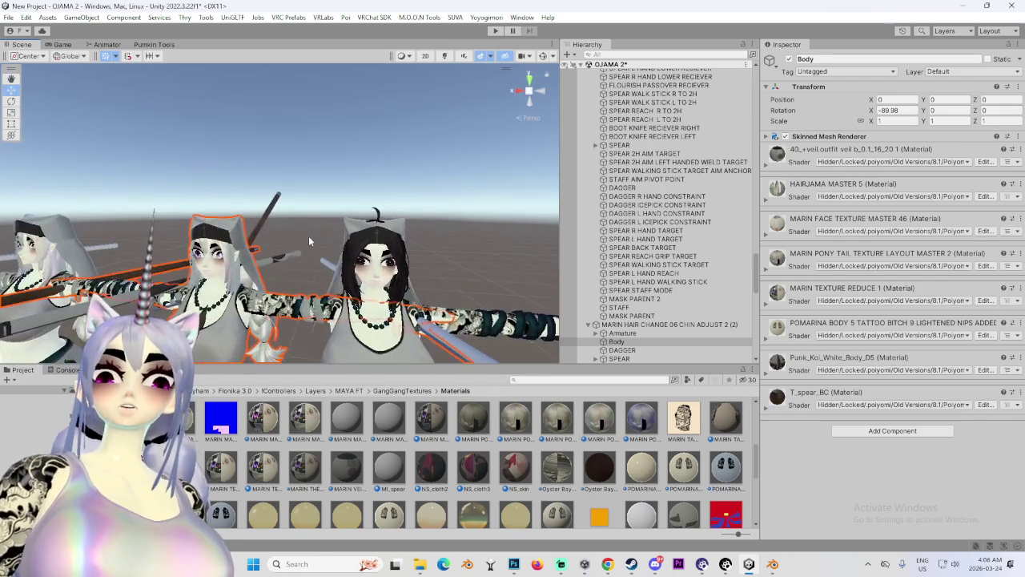
Frame the dark-haired character close up and expand MARIN TEXTURE REDUCE 1's shader settings.
mouse_move(297, 221)
mouse_down()
mouse_move(244, 258)
mouse_move(380, 241)
mouse_move(256, 240)
mouse_up()
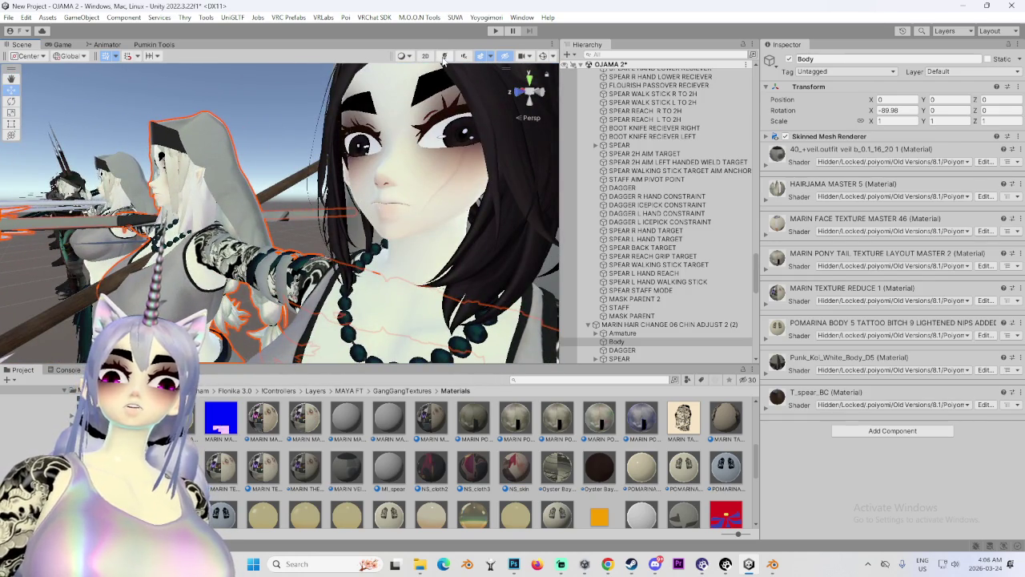
key(f)
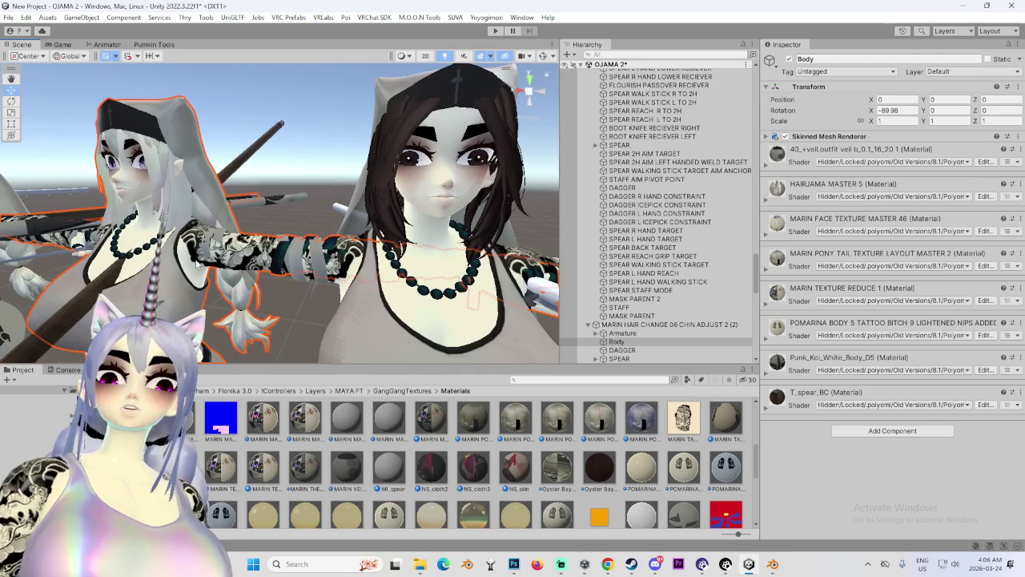
mouse_move(281, 232)
mouse_down()
mouse_move(127, 229)
mouse_move(239, 252)
mouse_up()
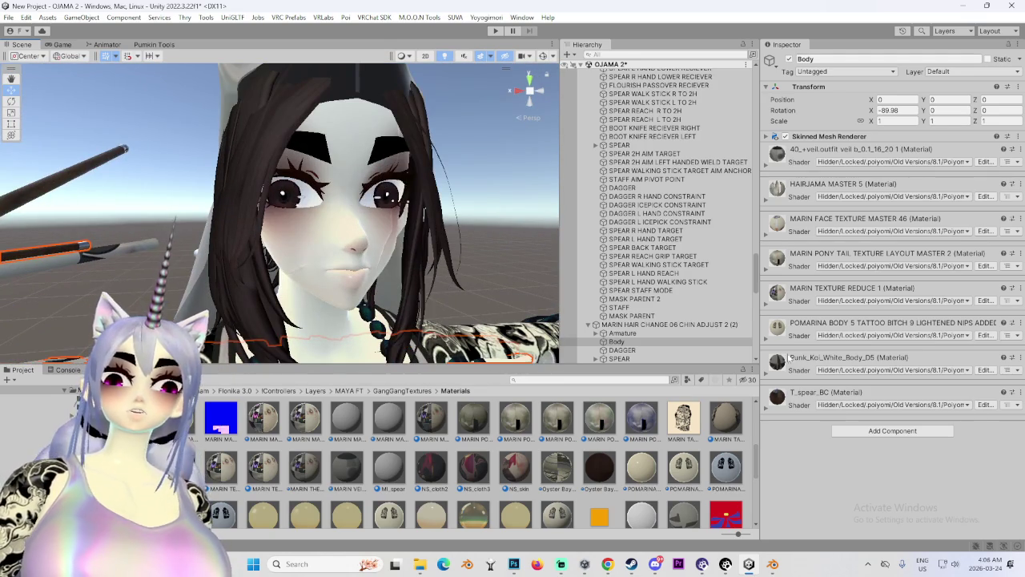
click(765, 309)
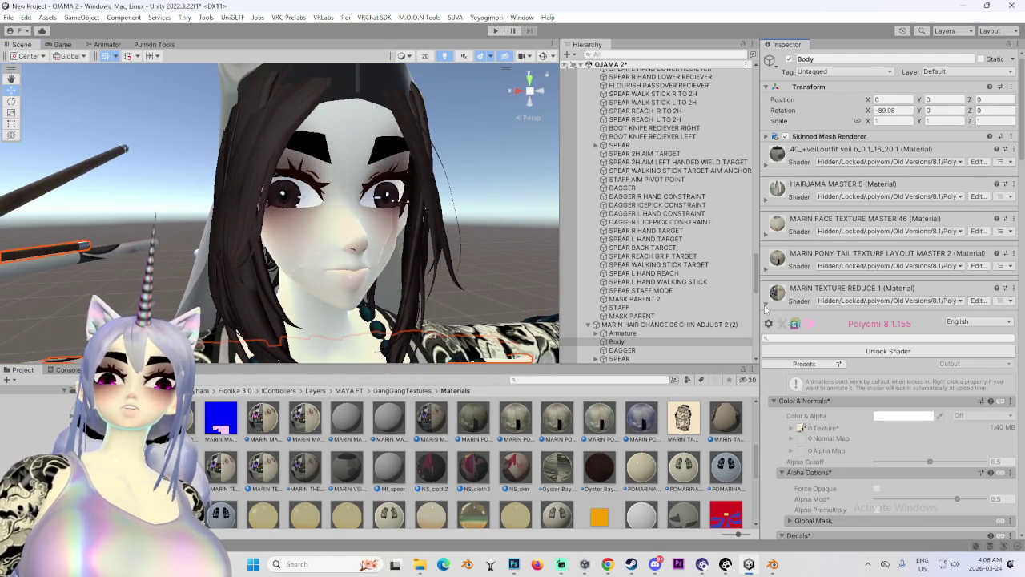
Collapse MARIN TEXTURE REDUCE 1 and unlock the MARIN FACE TEXTURE MASTER 46 Poiyomi shader.
click(765, 308)
click(766, 237)
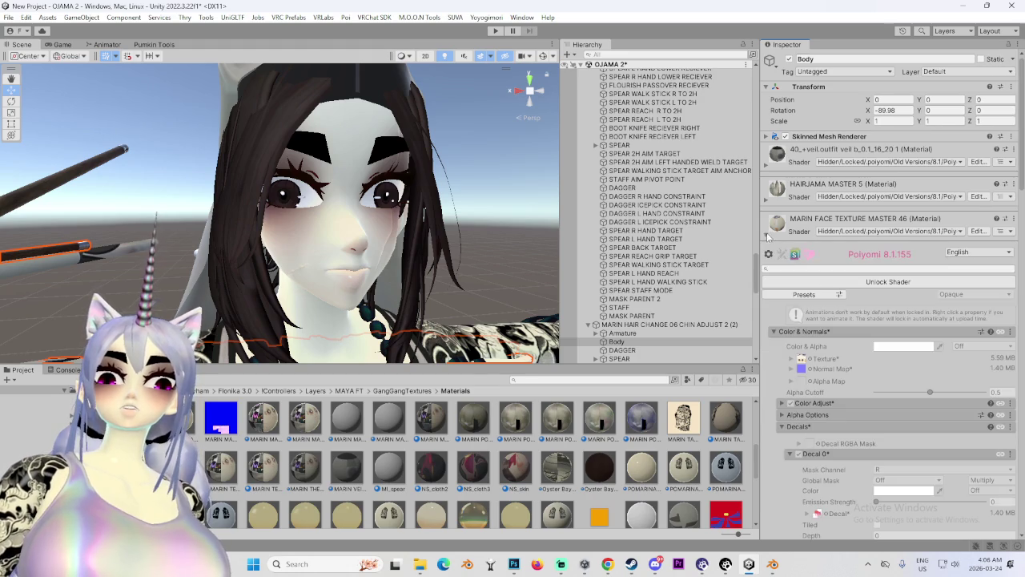
click(866, 282)
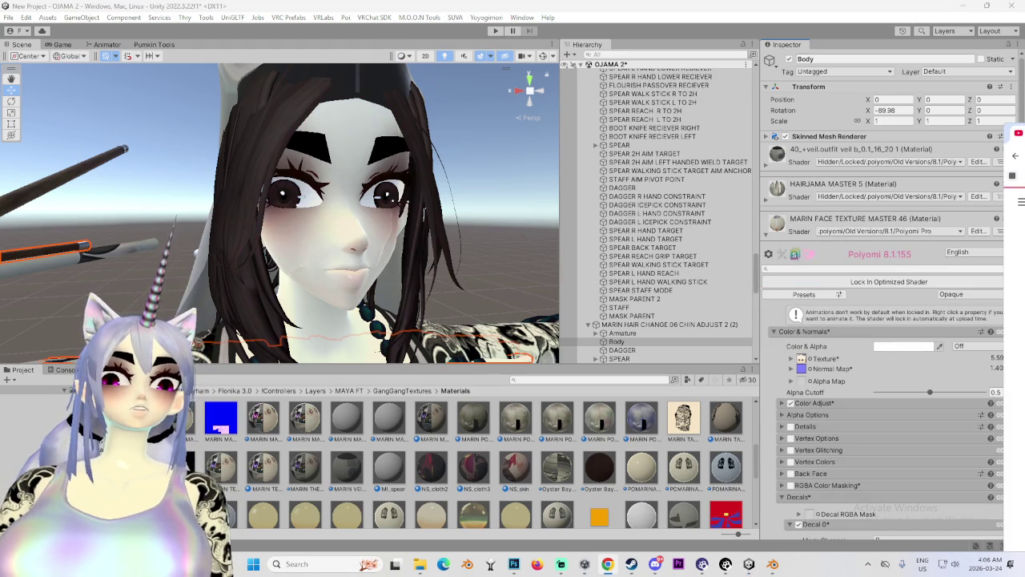
Orbit around the face and select the MARIN LESBIAN 13 avatar and its Body mesh.
drag(404, 254, 451, 266)
scroll(450, 267, down, 5)
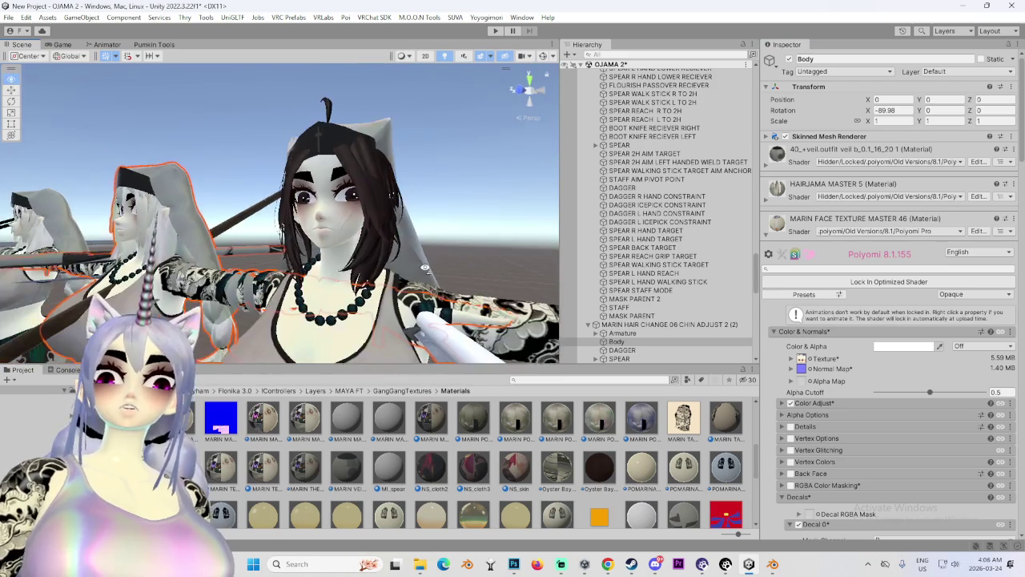
click(430, 320)
click(312, 303)
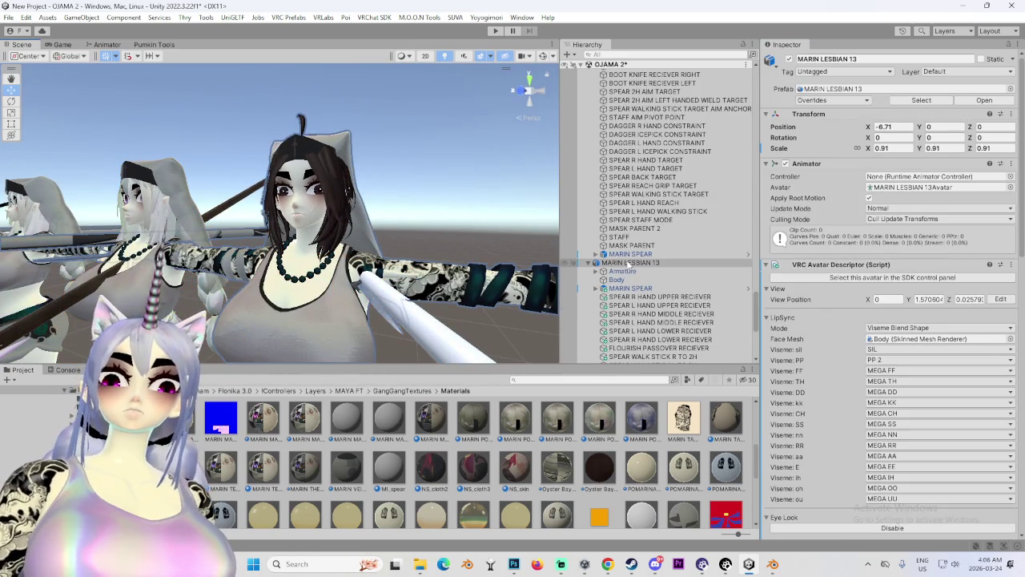
Select MARIN LESBIAN 13 and move it to Position X -7.72.
scroll(391, 319, down, 6)
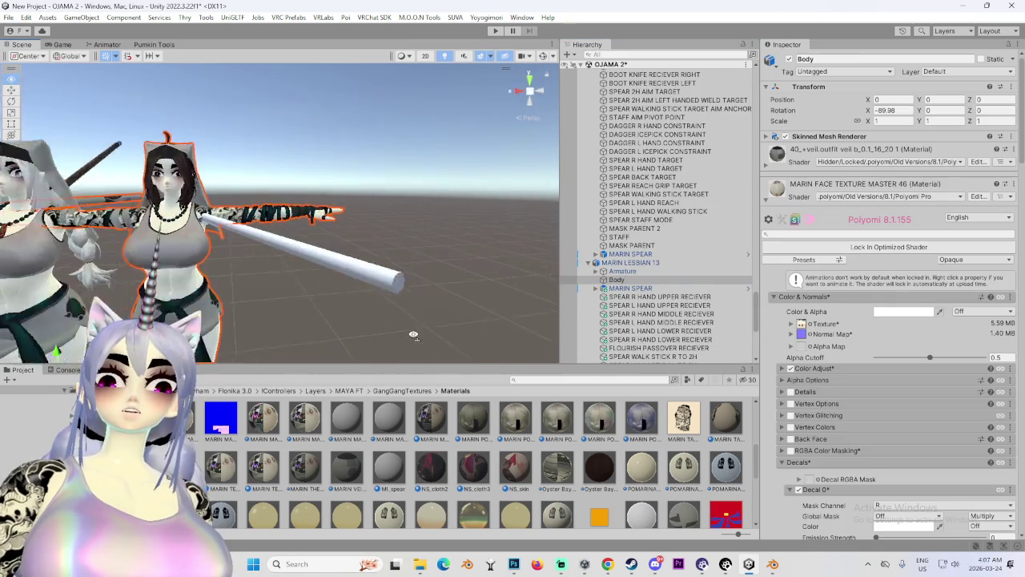
double_click(671, 264)
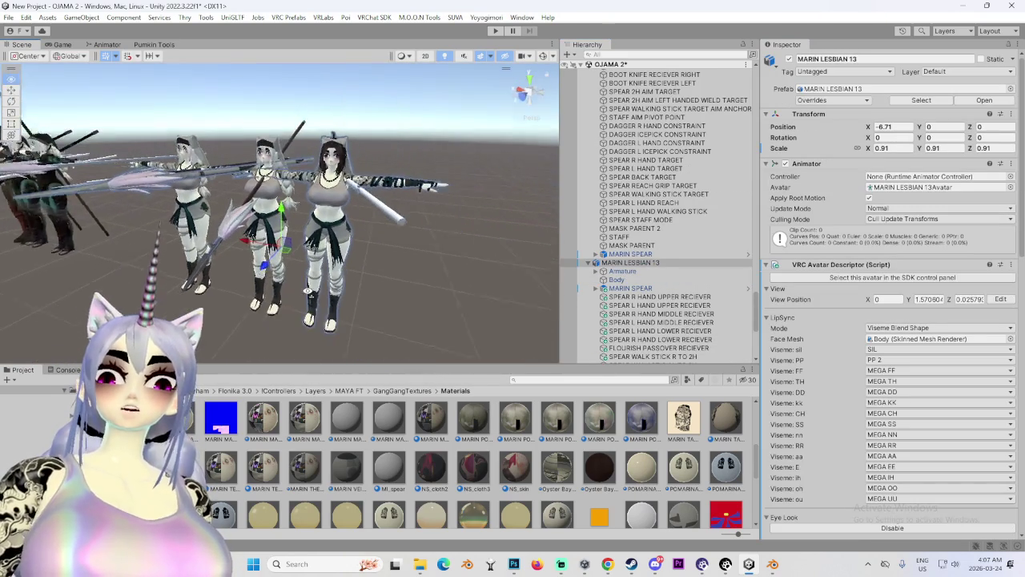
mouse_move(312, 256)
mouse_down()
mouse_move(359, 266)
mouse_move(369, 230)
mouse_move(425, 248)
mouse_up()
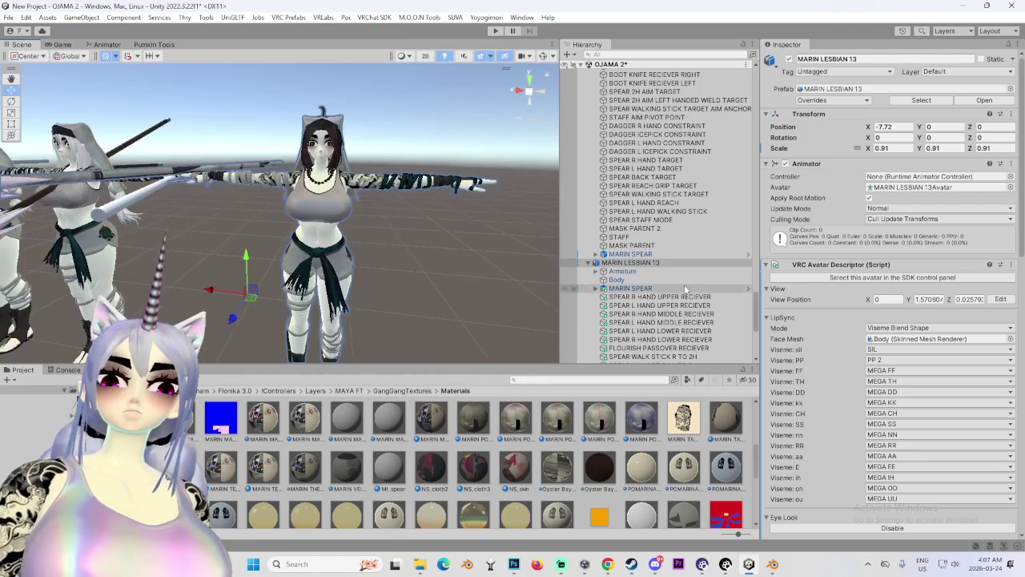
Inspect the MARIN SPEAR, frame the avatar's Body, and collapse the face material settings.
click(630, 287)
mouse_move(328, 305)
mouse_down()
mouse_move(347, 301)
mouse_move(296, 264)
mouse_up()
click(617, 278)
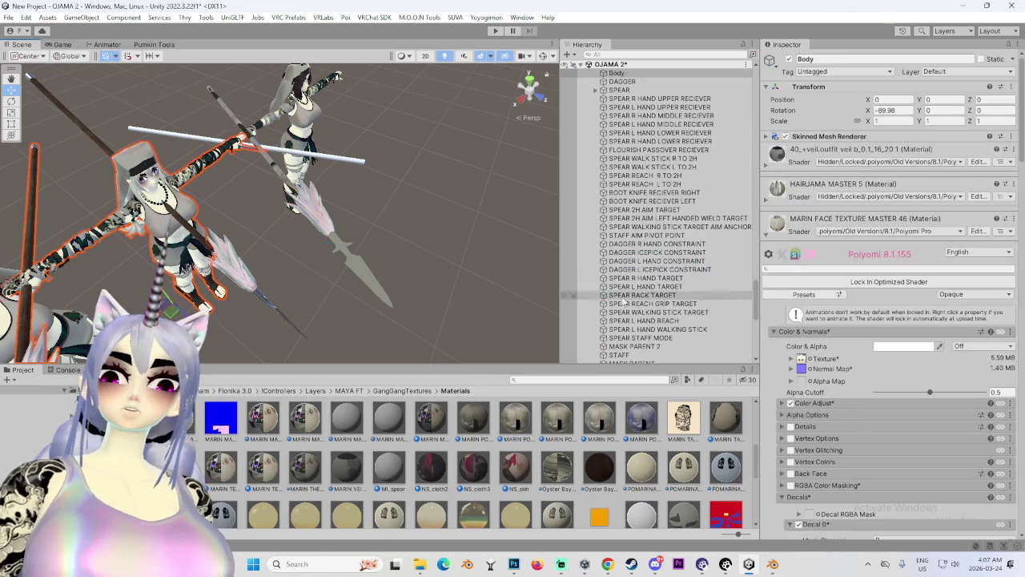
key(f)
scroll(773, 236, down, 4)
scroll(773, 235, up, 3)
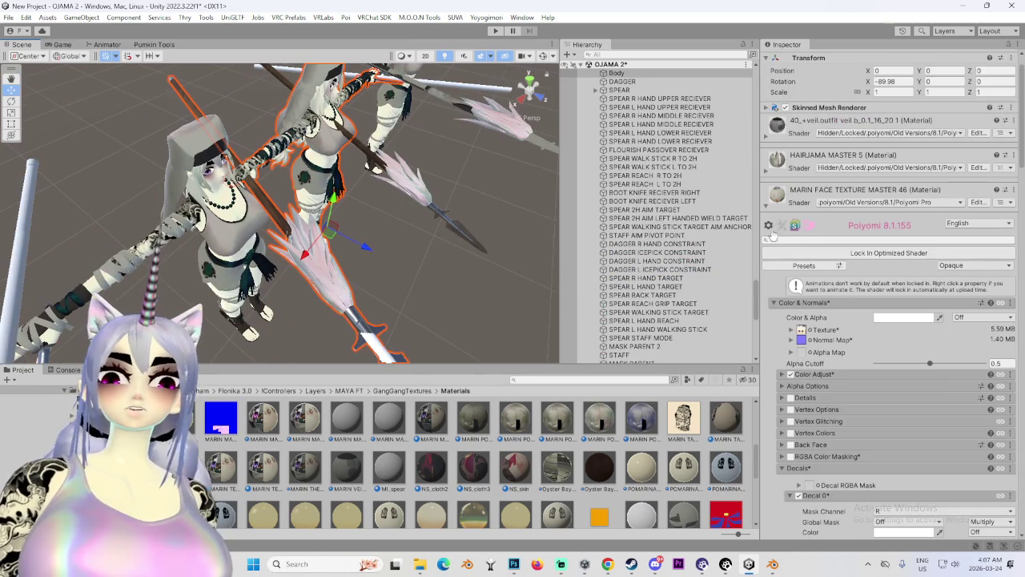
click(764, 207)
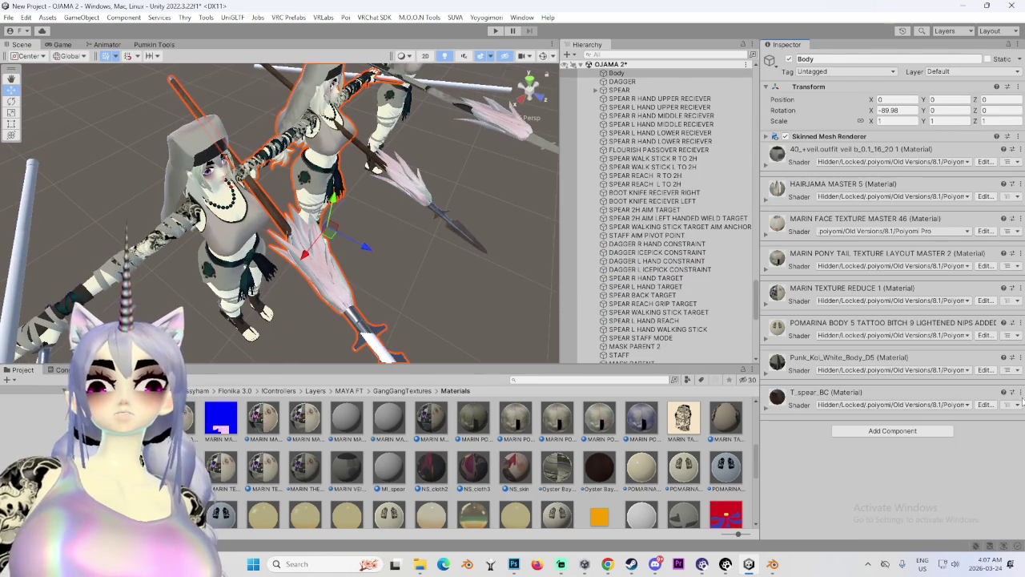
Locate the T_spear_BC material in the project files and view the spear close up.
click(1021, 400)
click(897, 240)
mouse_move(404, 271)
mouse_down()
mouse_move(284, 270)
mouse_move(246, 459)
mouse_up()
mouse_move(285, 359)
mouse_down()
mouse_move(182, 216)
mouse_move(312, 201)
mouse_move(413, 213)
mouse_move(336, 174)
mouse_move(320, 192)
mouse_up()
Select the avatar and switch to a wide front isometric view of all avatars.
click(320, 241)
mouse_move(320, 240)
mouse_down()
mouse_move(290, 210)
mouse_move(320, 216)
mouse_up()
mouse_move(498, 330)
mouse_down()
mouse_move(369, 308)
mouse_move(382, 260)
mouse_move(463, 141)
mouse_up()
click(539, 90)
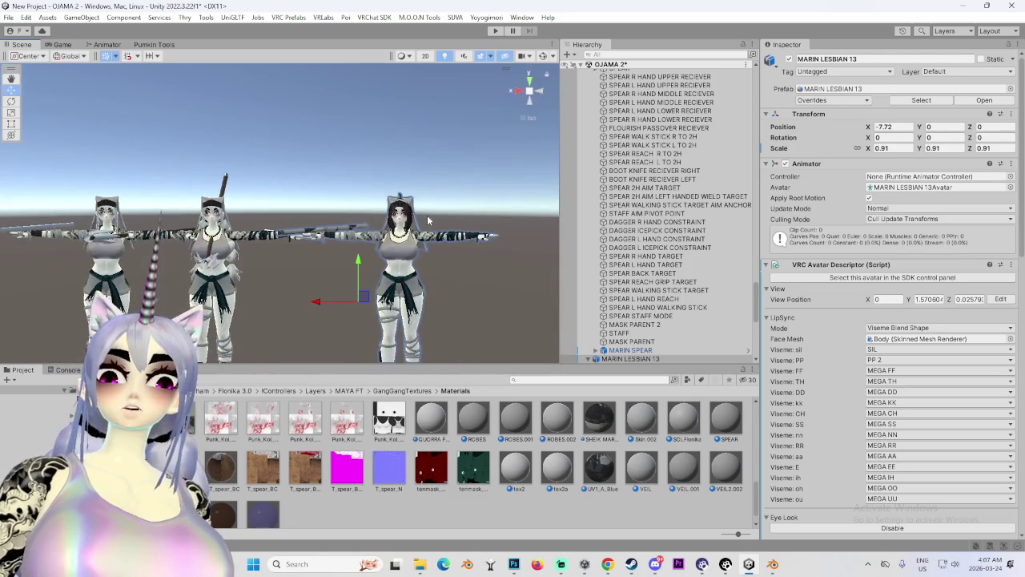
Frame MARIN LESBIAN 13 in the Scene and inspect its DAGGER L HAND CONSTRAINT object.
double_click(659, 345)
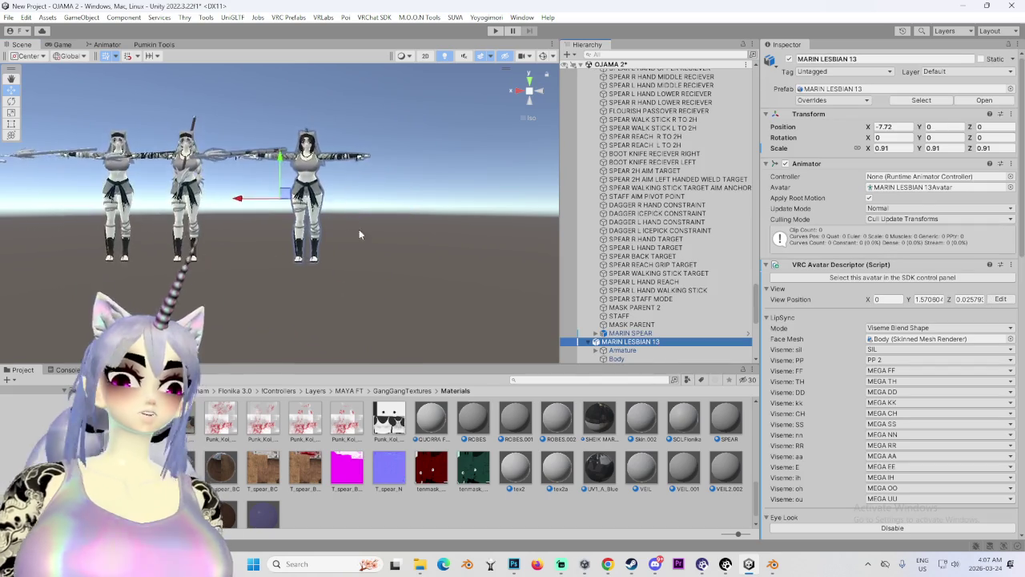
scroll(291, 242, up, 5)
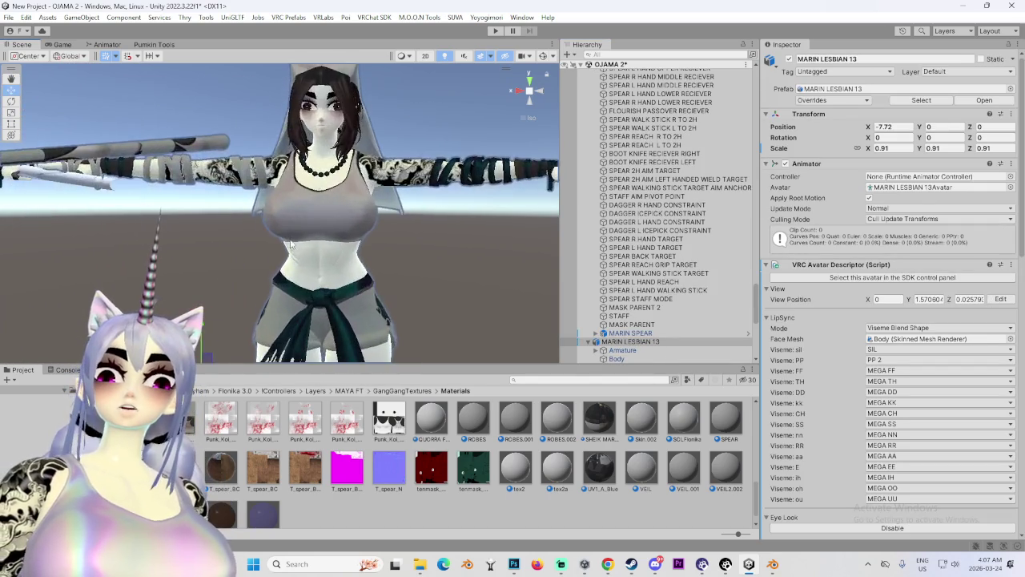
mouse_move(331, 198)
mouse_down()
mouse_move(58, 226)
mouse_move(375, 223)
mouse_move(202, 257)
mouse_move(460, 249)
mouse_move(414, 198)
mouse_up()
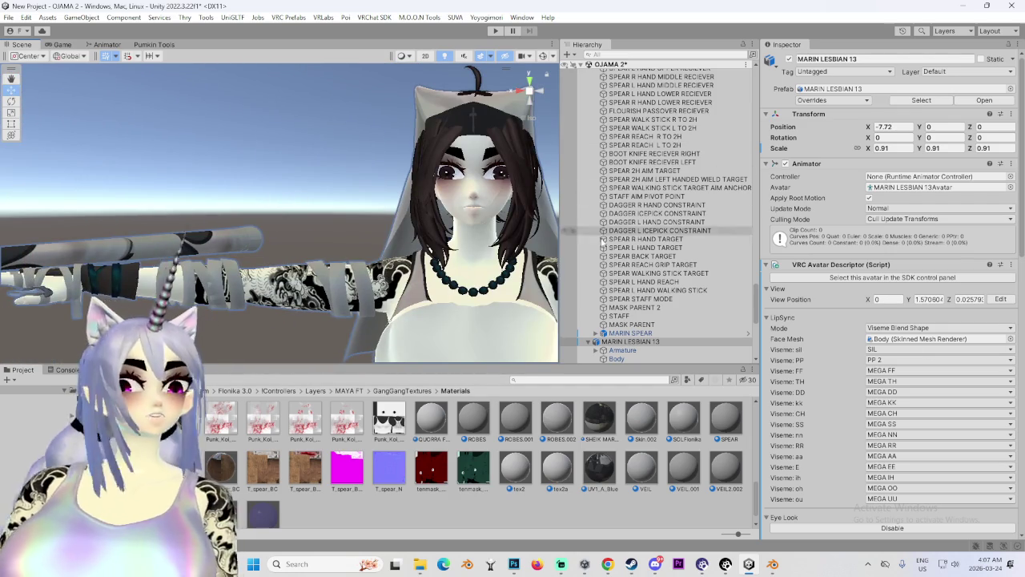
double_click(665, 222)
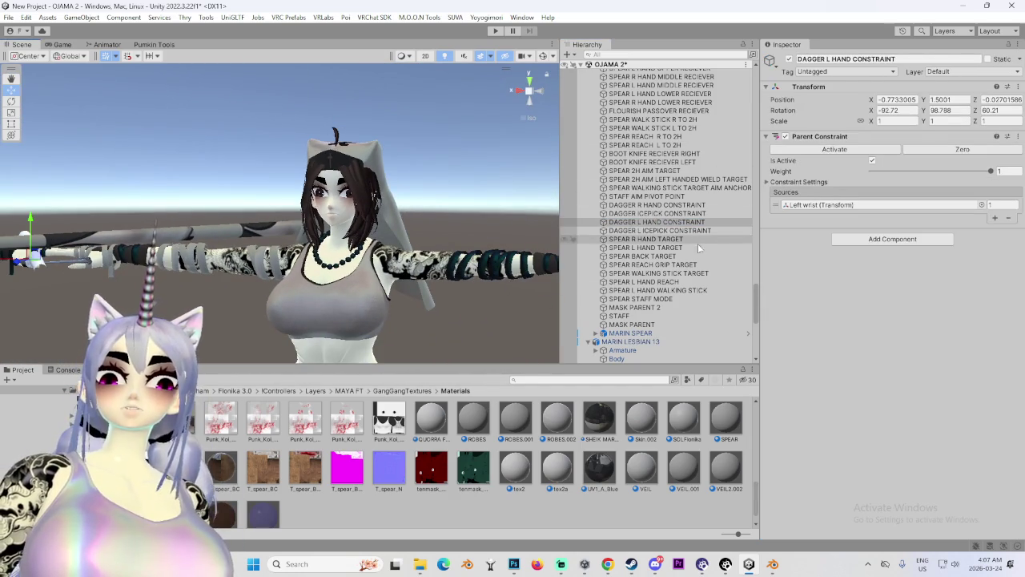
Select the MARIN LESBIAN 13 root and open the VRChat SDK Control Panel.
double_click(630, 341)
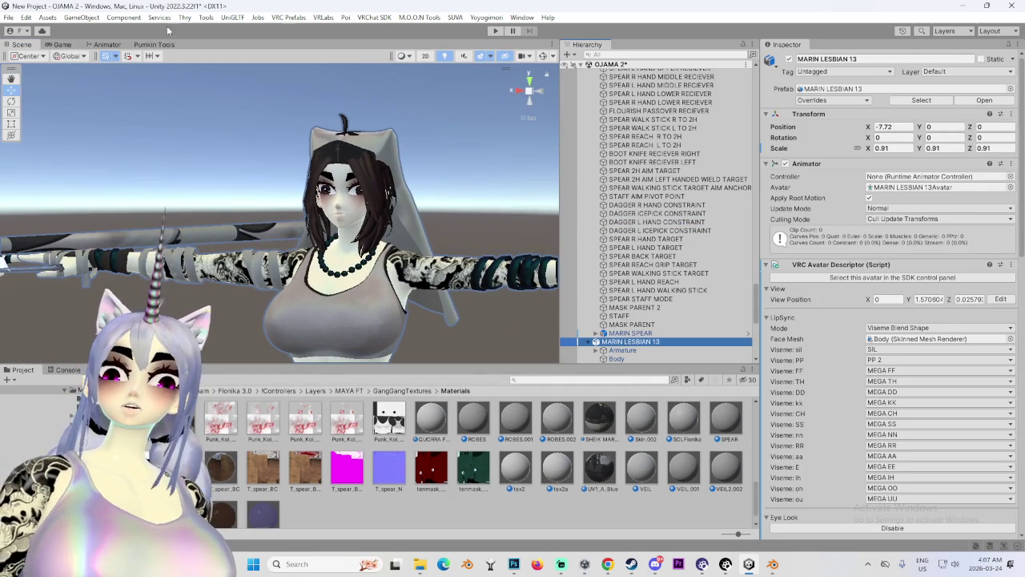
click(374, 17)
click(401, 49)
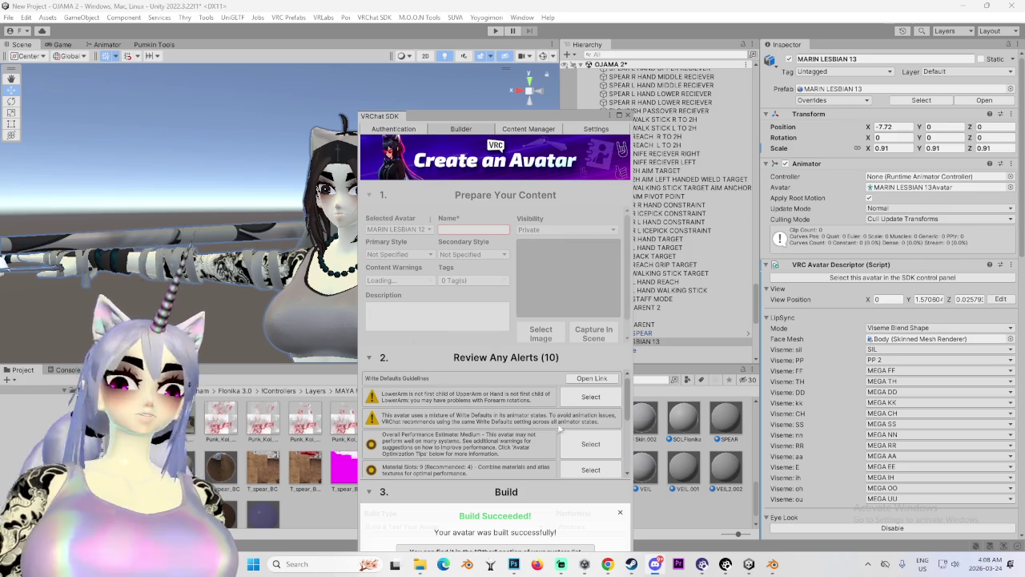
Dismiss the Build Succeeded notice and run Build & Test, accepting VRCFury's Write Defaults Auto-Fix.
click(620, 510)
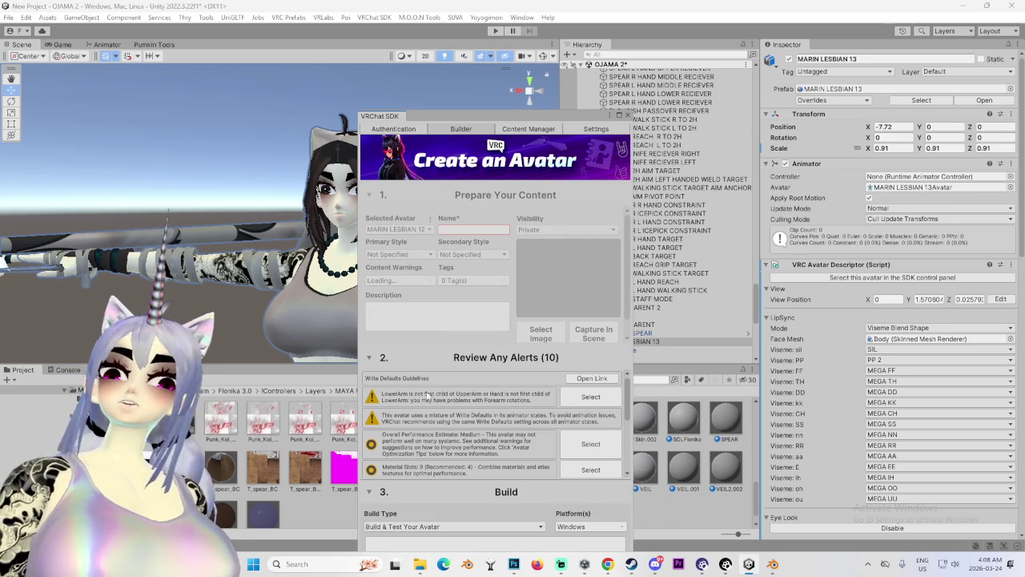
drag(253, 106, 237, 105)
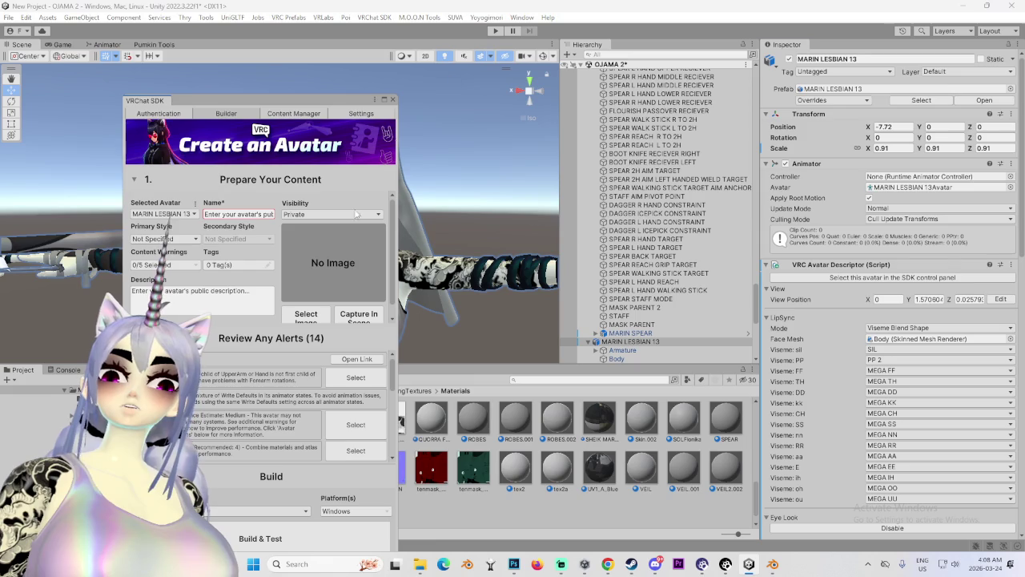
drag(303, 105, 461, 49)
click(418, 485)
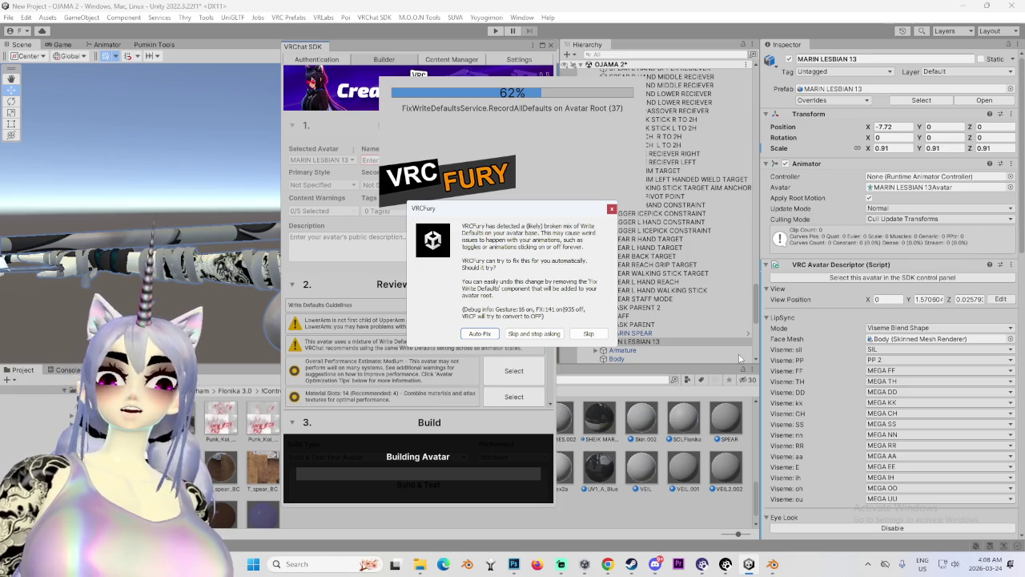
click(480, 333)
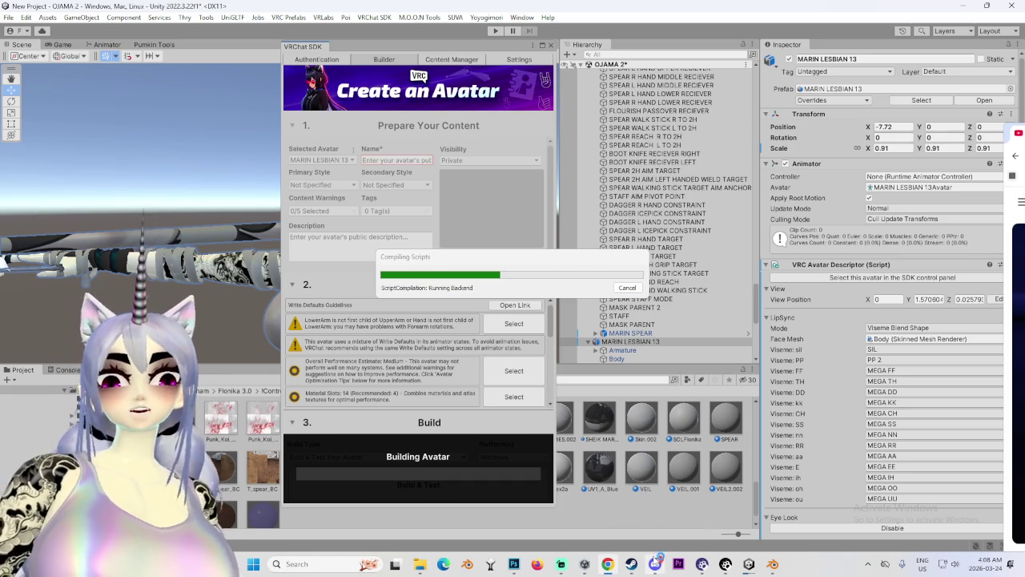
Switch from Unity over to the Blender window.
click(585, 565)
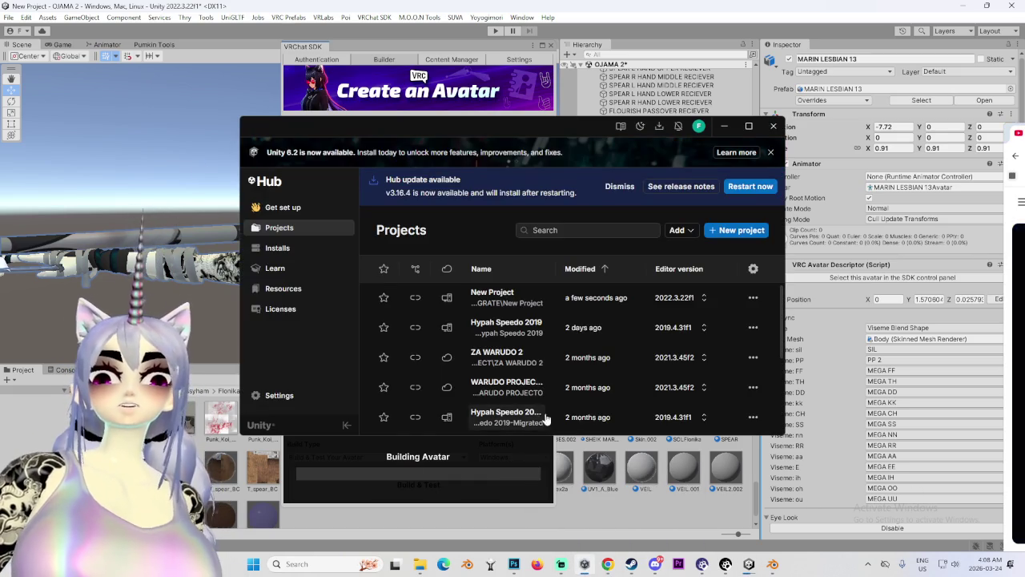
click(747, 565)
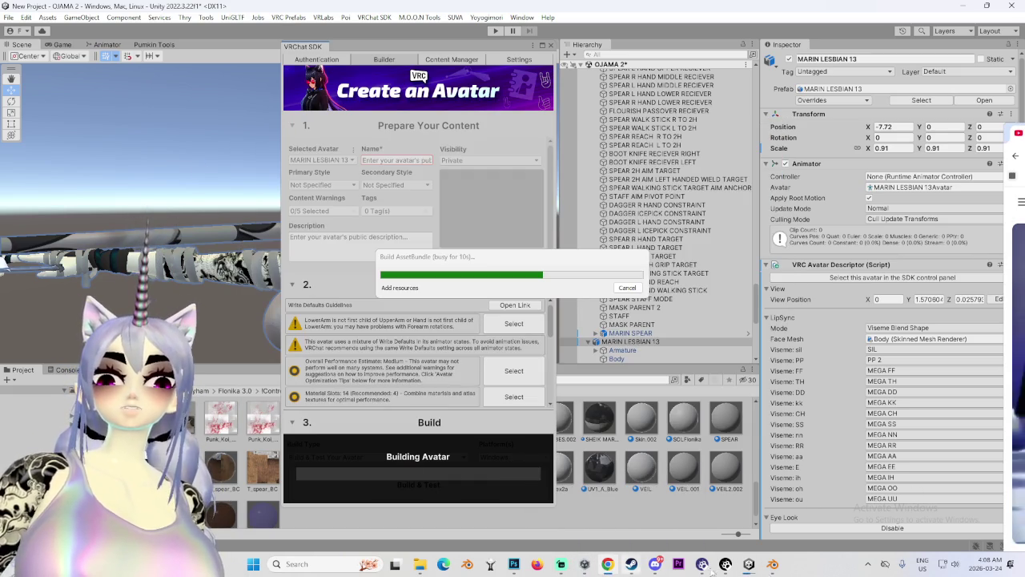
click(782, 567)
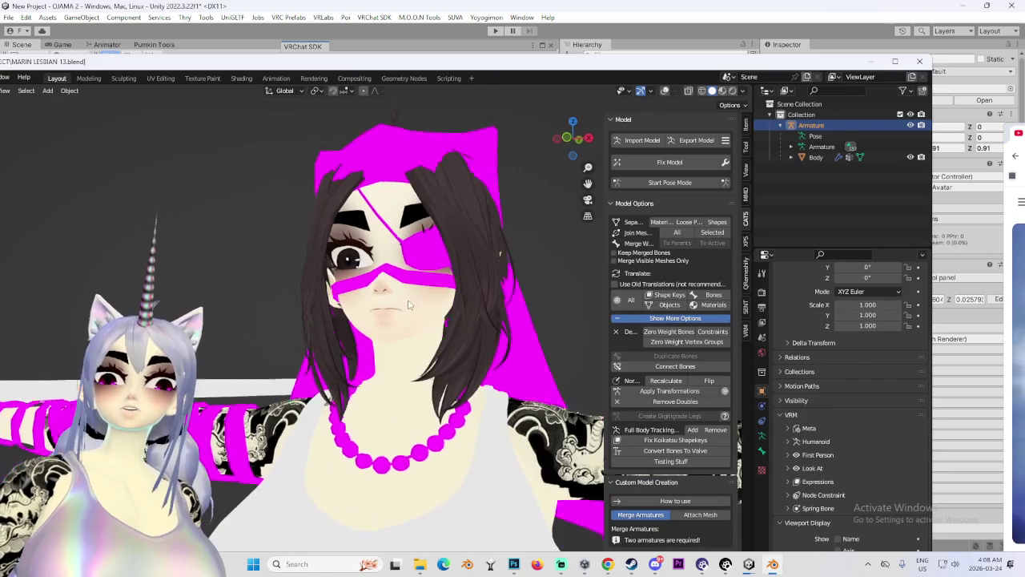
Set viewport shading lighting to Studio and orbit to a three-quarter view of the head.
click(742, 90)
click(744, 146)
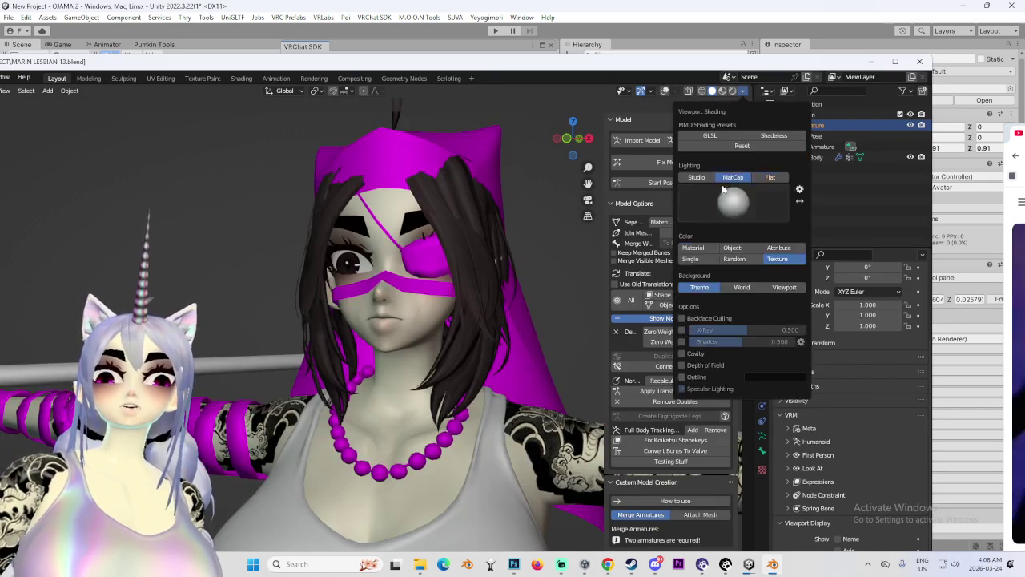
mouse_move(479, 282)
mouse_down()
mouse_move(467, 312)
mouse_move(396, 326)
mouse_move(515, 359)
mouse_move(433, 360)
mouse_up()
scroll(450, 356, up, 2)
scroll(426, 324, up, 4)
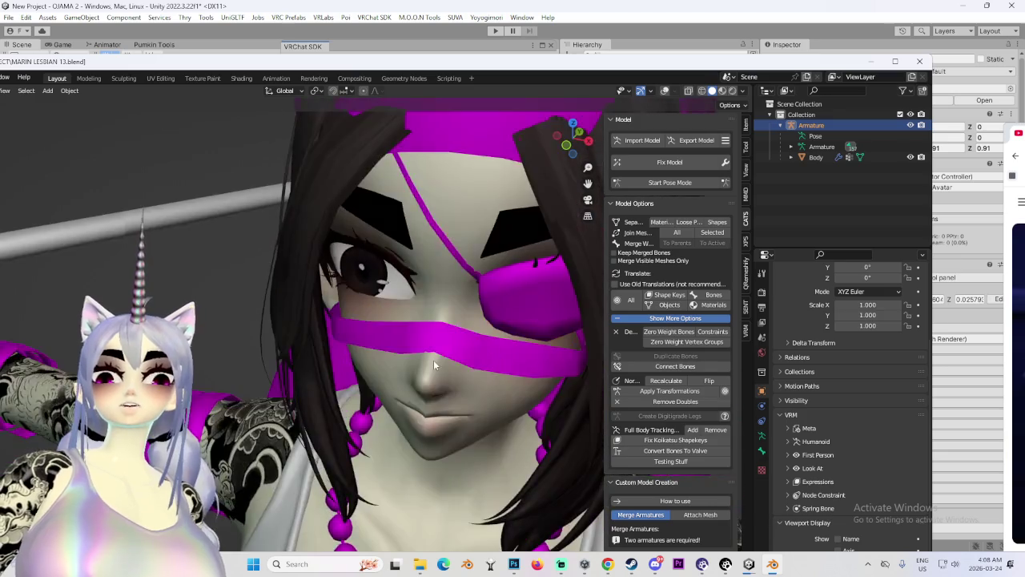
scroll(490, 325, down, 4)
Enable X-ray, hide the Armature, snap to front view, and minimise Blender.
click(665, 91)
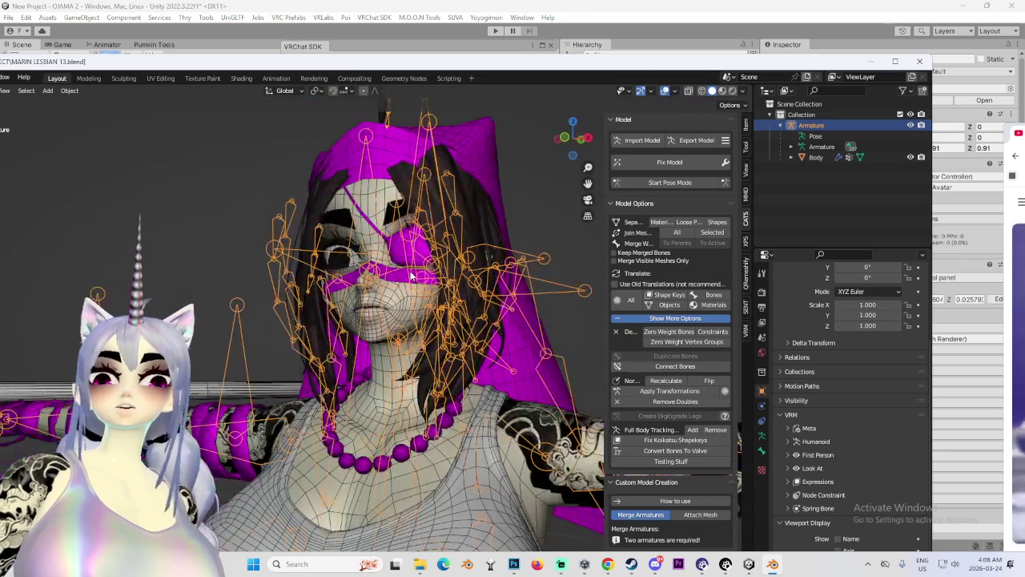
key(KP_1)
click(910, 125)
click(816, 157)
drag(572, 135, 594, 135)
key(KP_1)
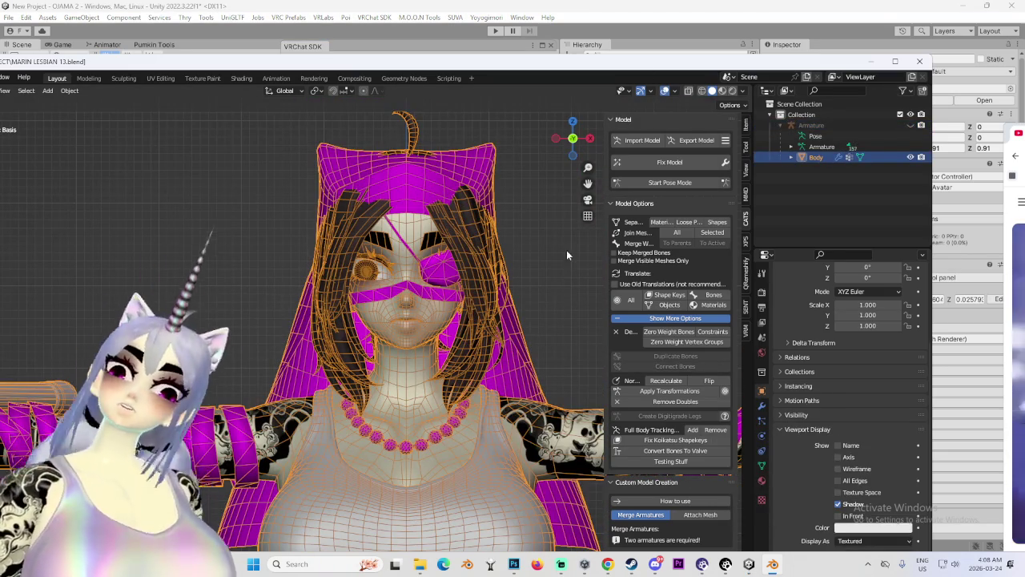
click(773, 564)
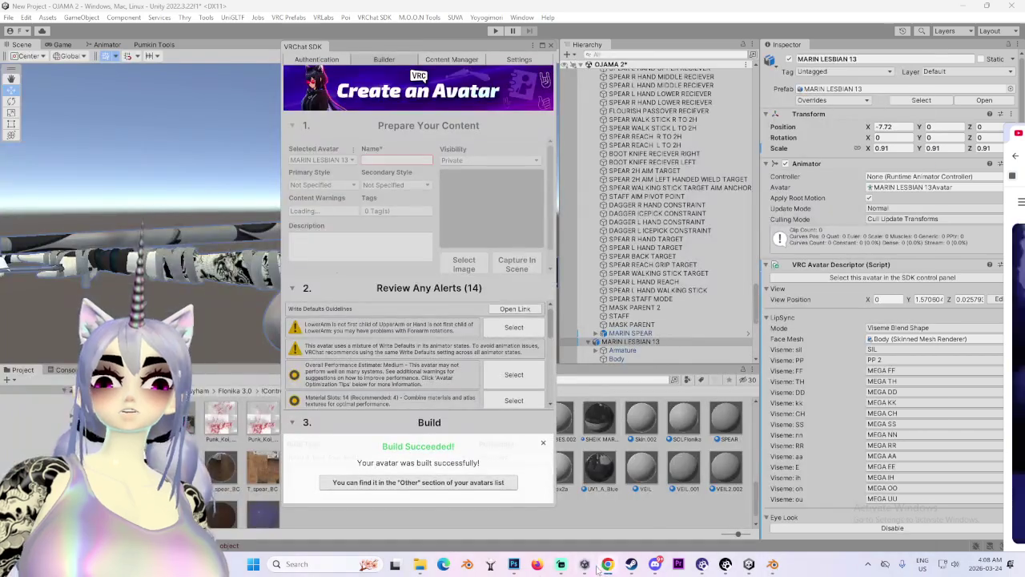
Move the VRChat SDK builder panel aside in Unity and orbit to face the avatar.
click(514, 565)
click(514, 566)
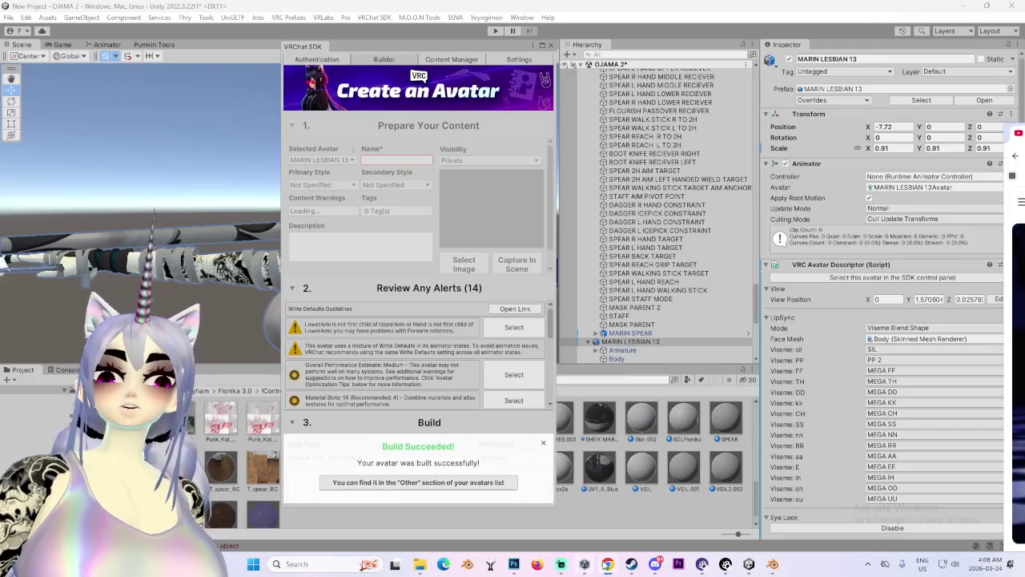
click(632, 565)
click(631, 563)
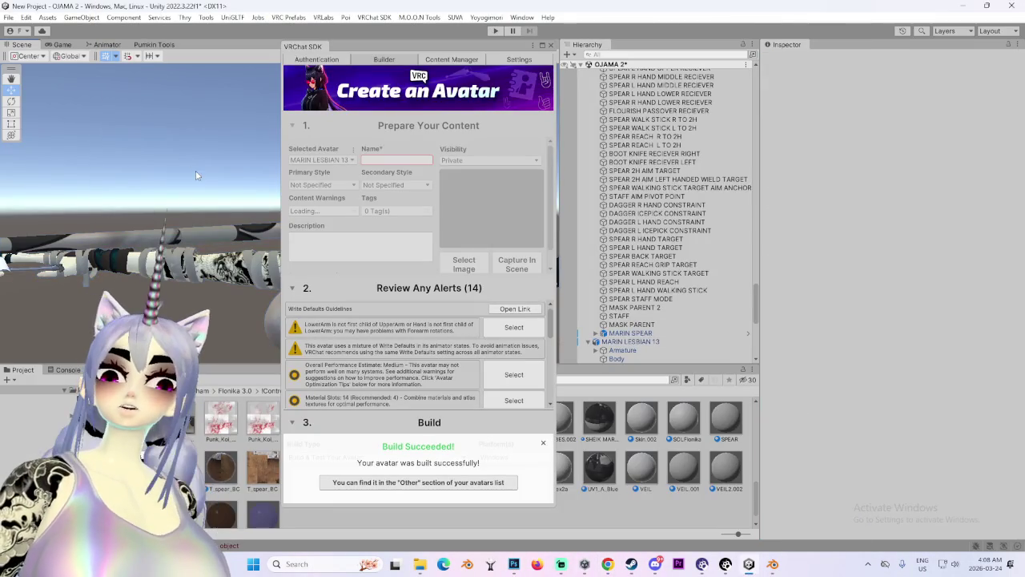
drag(398, 64, 688, 56)
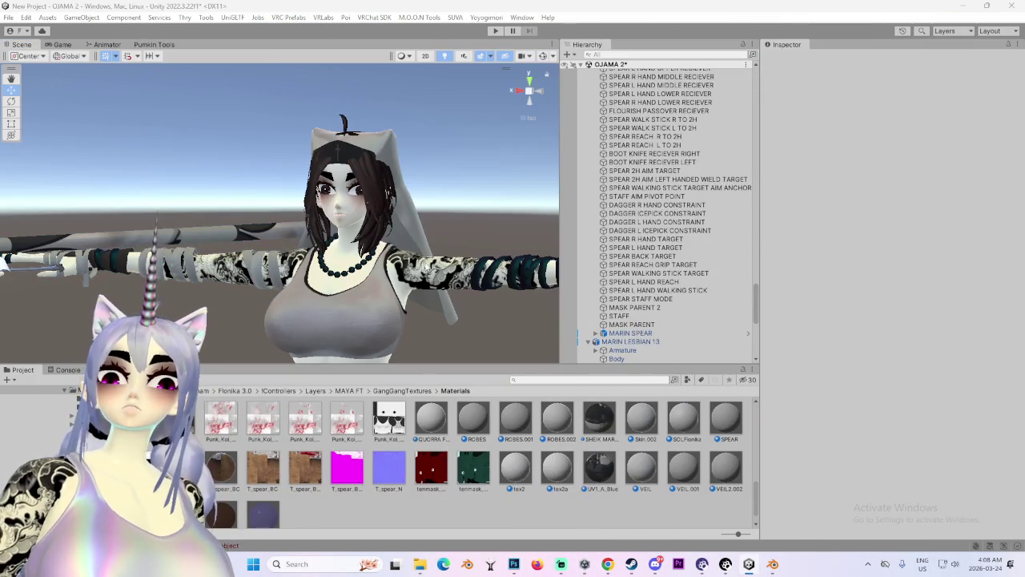
drag(368, 270, 398, 270)
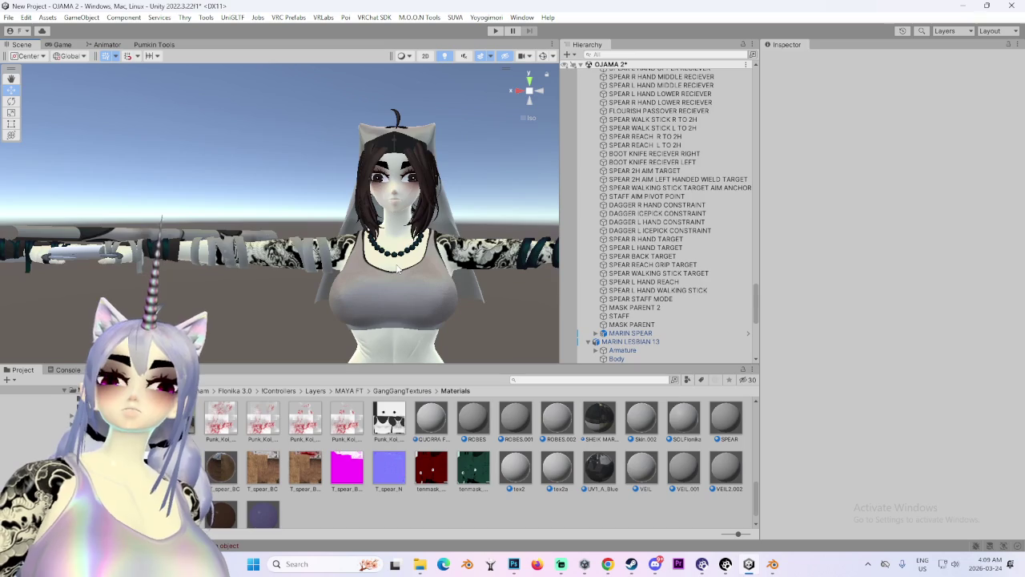
In Steam, select VRChat in the Library and click Play.
click(631, 563)
click(134, 145)
click(301, 231)
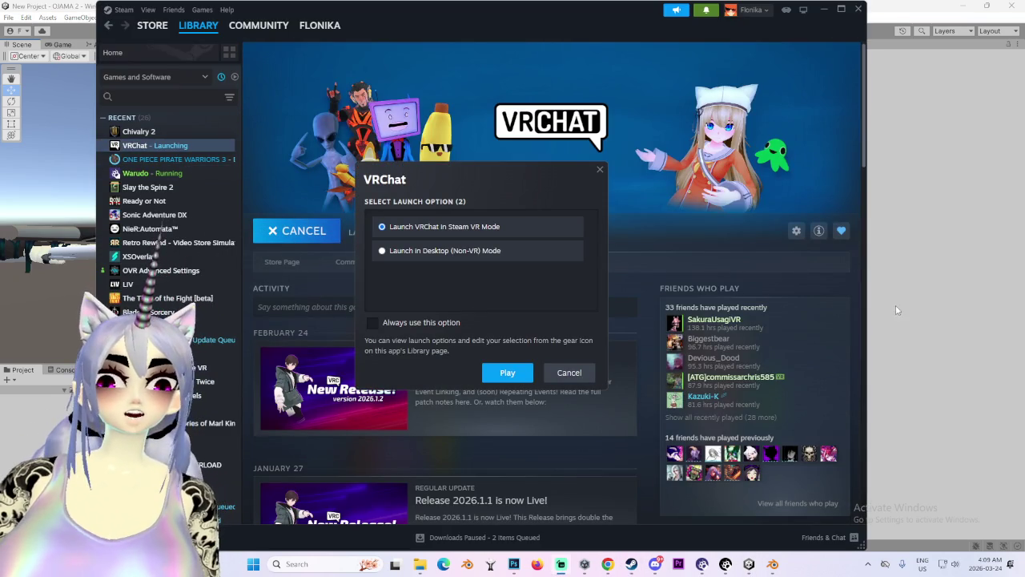
Confirm launching VRChat in Steam VR mode and return to Unity's avatar view while it loads.
click(515, 372)
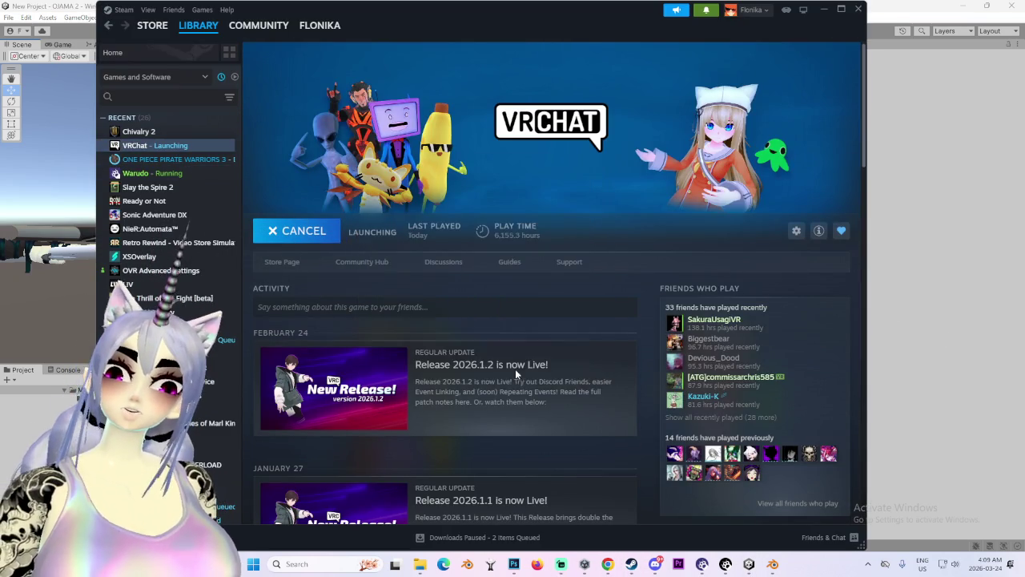
click(2, 346)
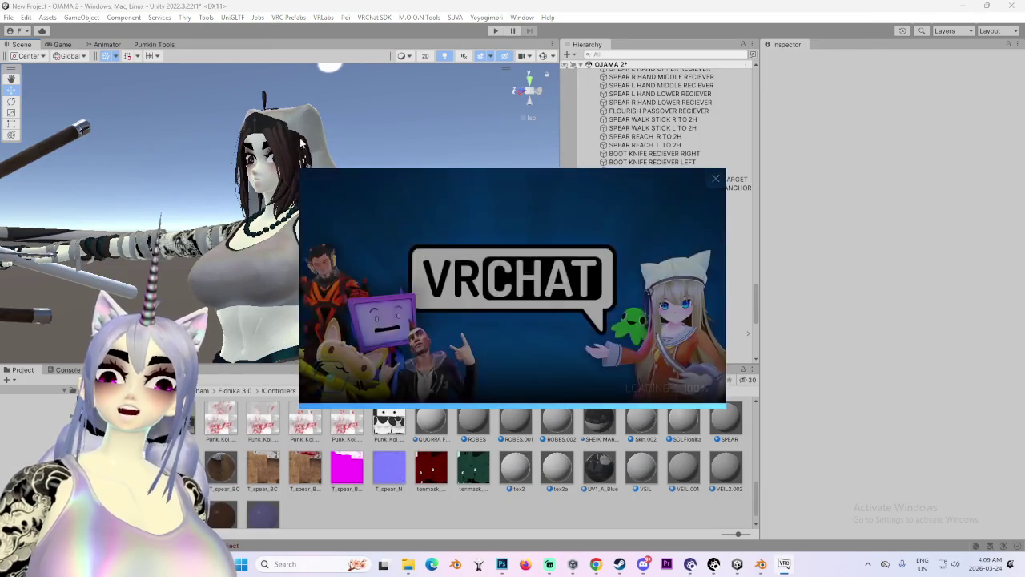
mouse_move(418, 165)
mouse_down()
mouse_move(382, 276)
mouse_move(276, 187)
mouse_move(92, 277)
mouse_up()
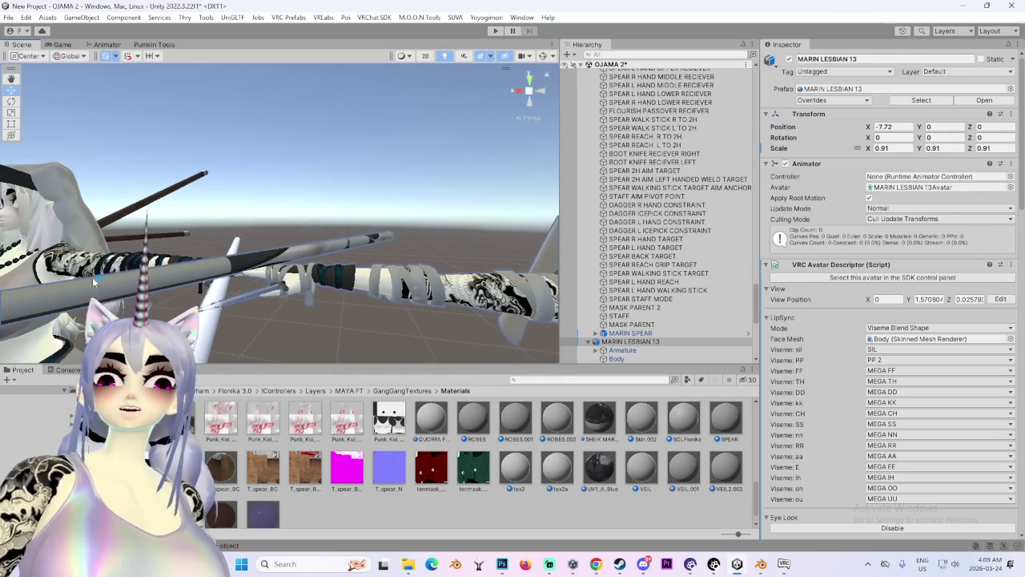
drag(149, 291, 261, 285)
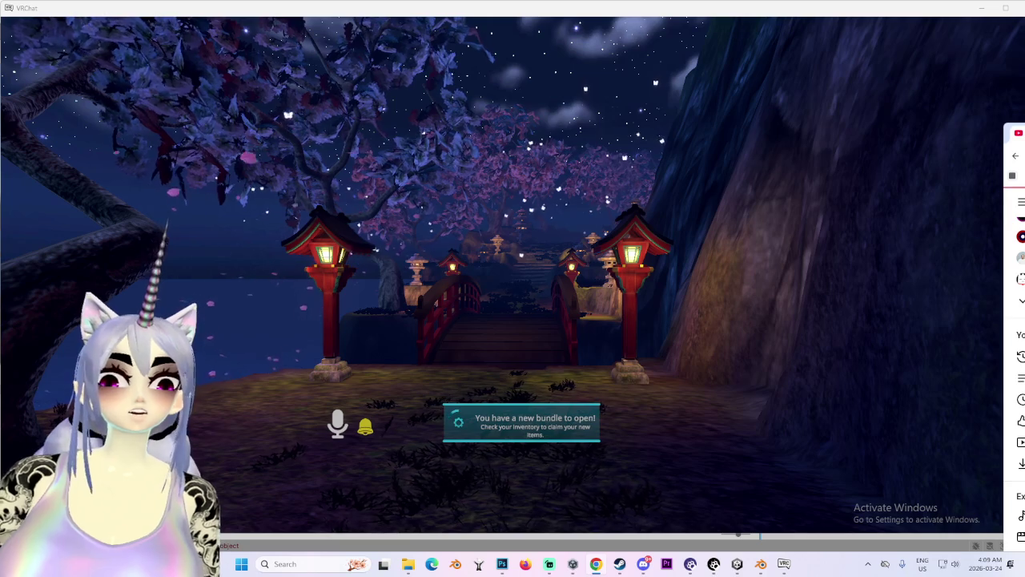
Walk around the night world, accepting the fast-travel offer along the way.
click(530, 297)
key(w)
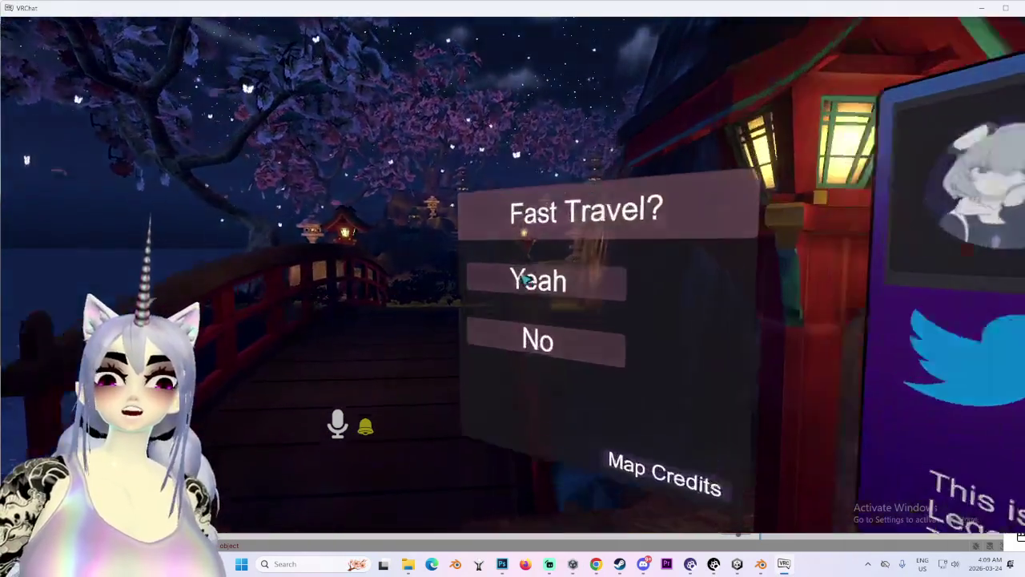
click(521, 274)
key(super)
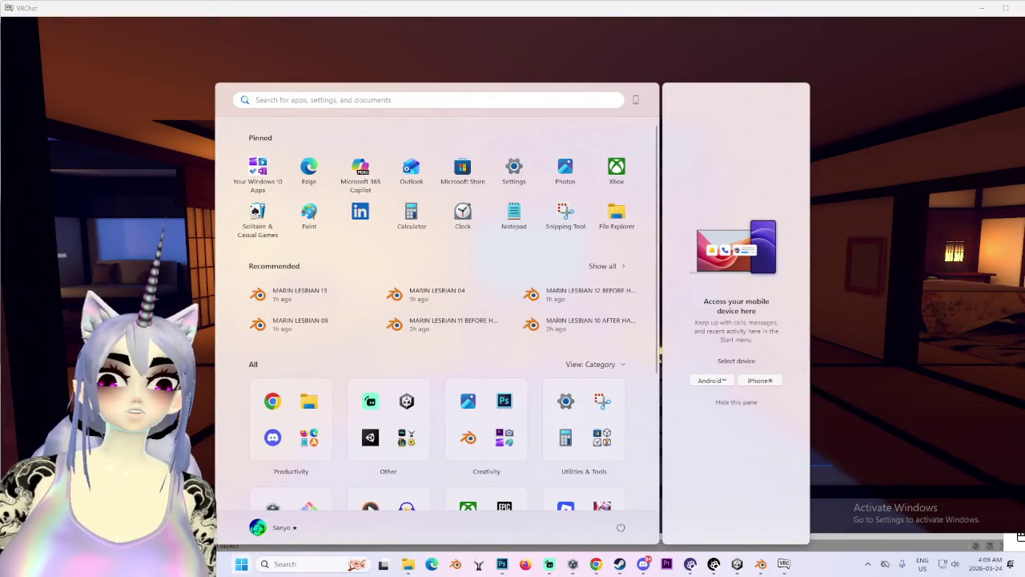
key(Escape)
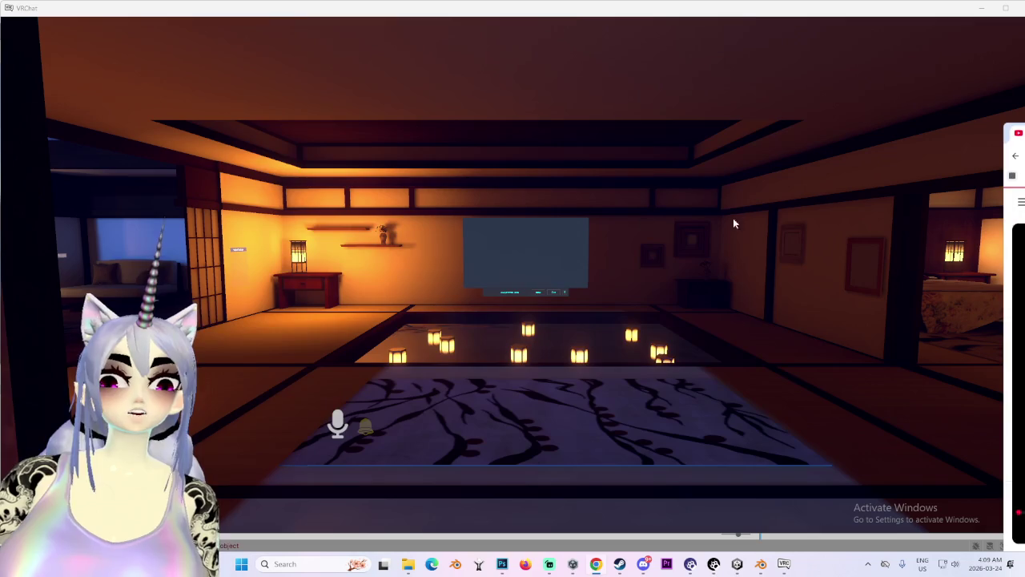
key(w)
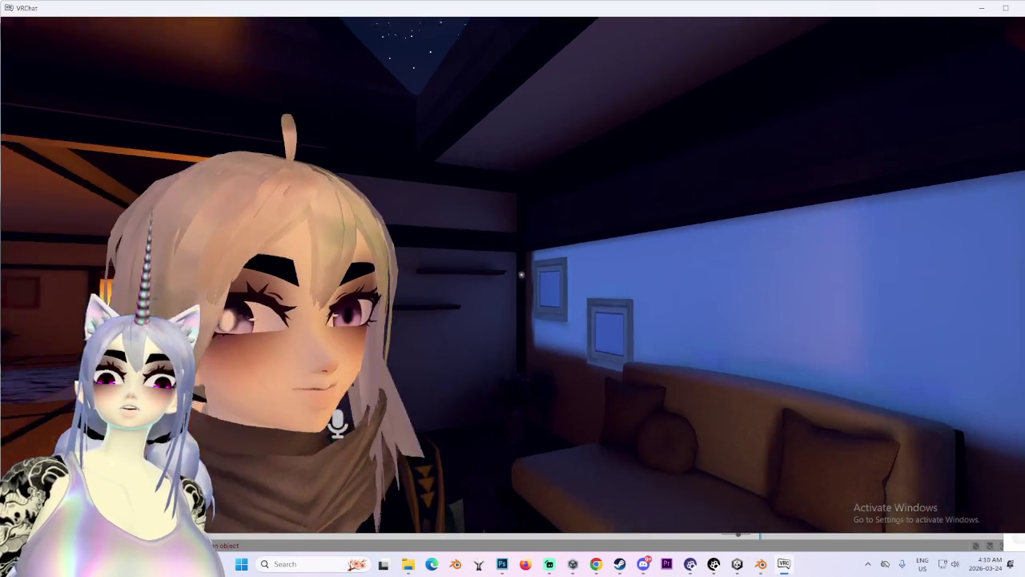
Open the quick menu's avatar list, close it, then reopen the quick menu.
key(Escape)
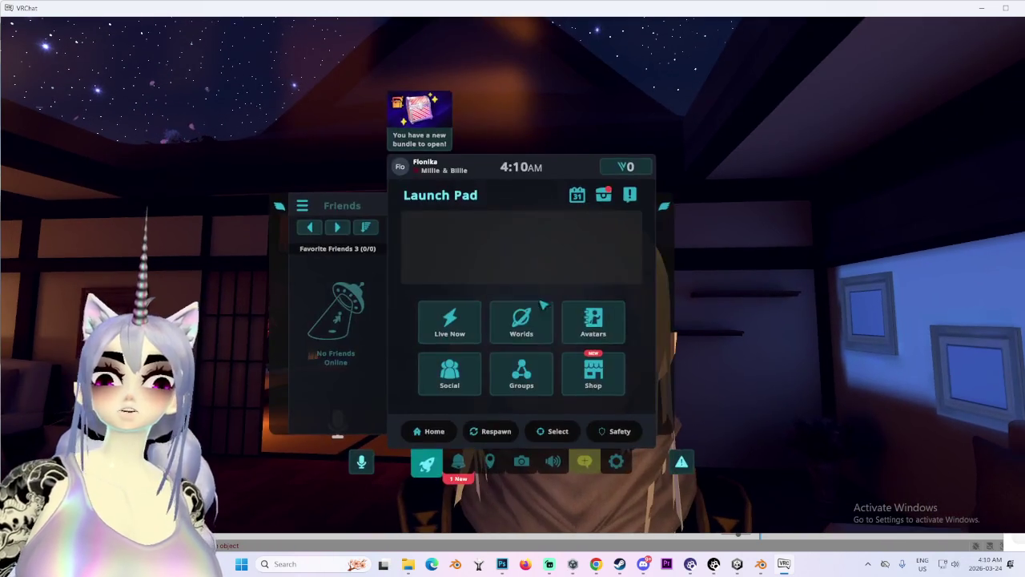
click(578, 320)
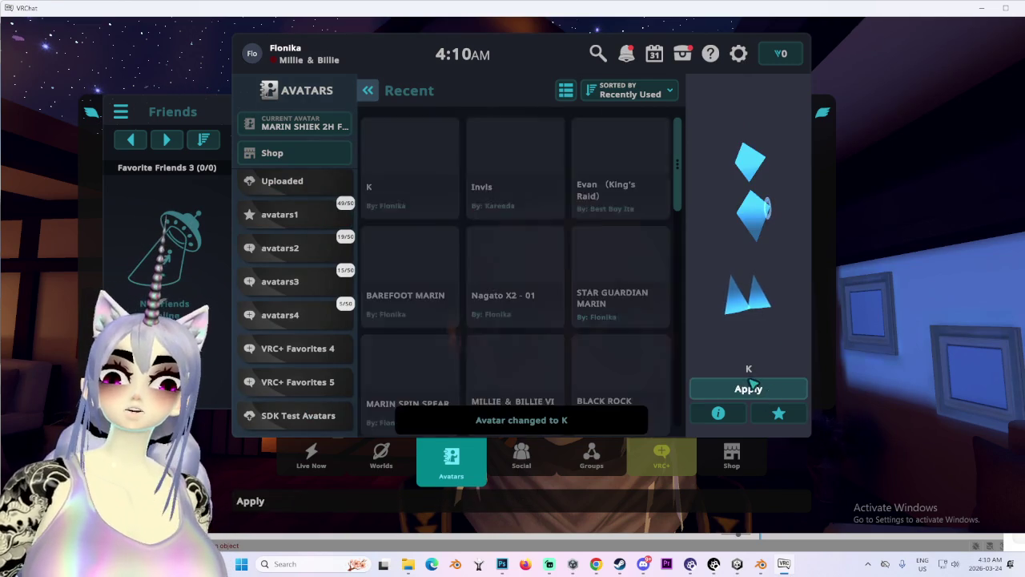
key(Escape)
key(Escape)
key(Escape)
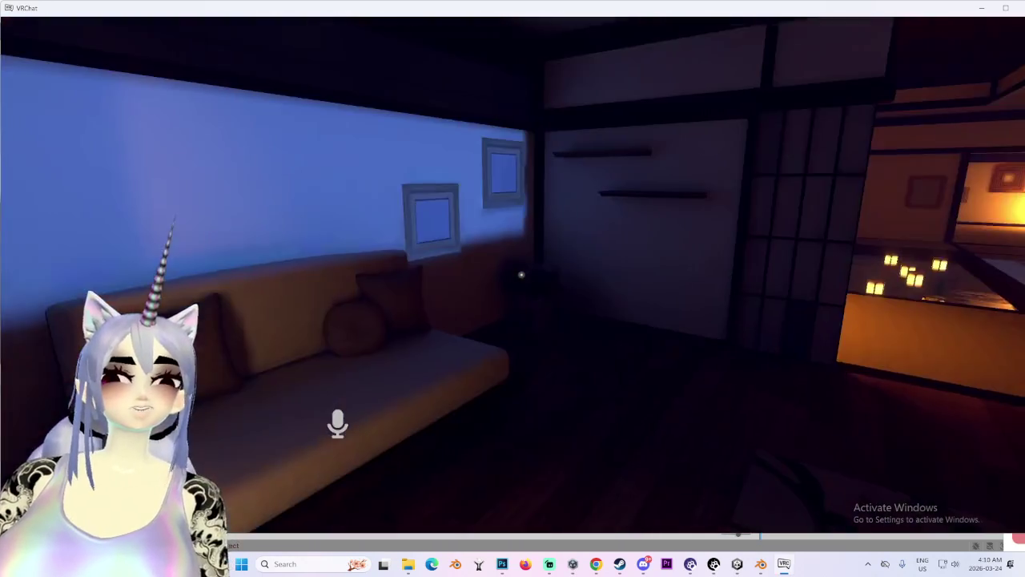
key(Escape)
key(Escape)
key(Escape)
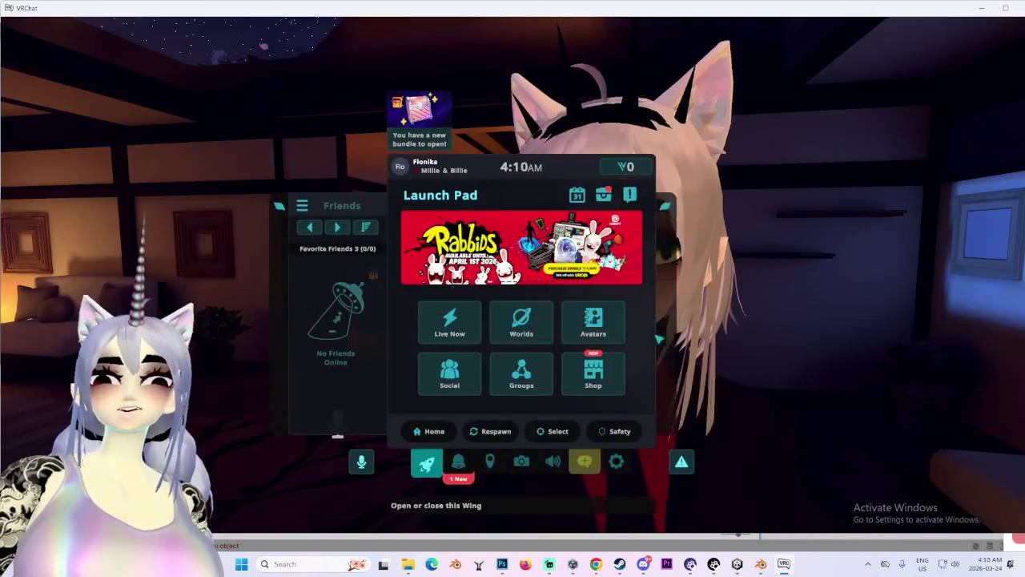
Wear the SDK: MARIN LESBIAN 13 test avatar and walk closer to inspect it.
click(590, 320)
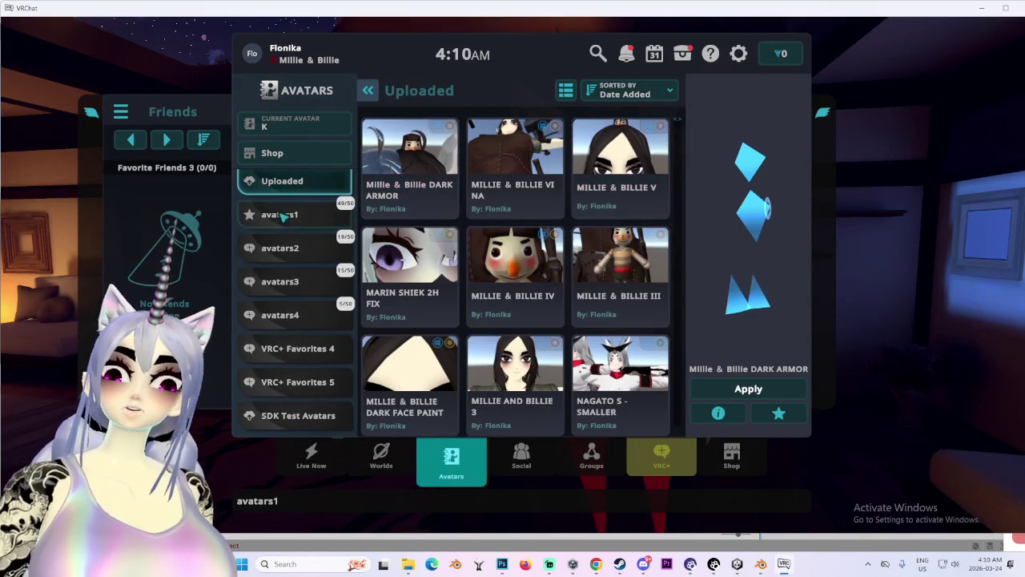
click(410, 160)
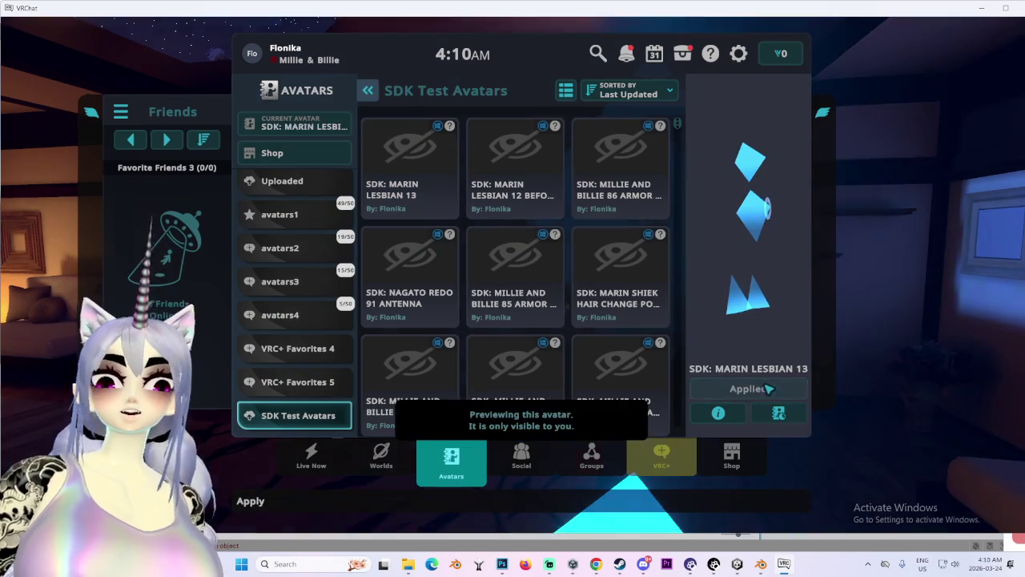
key(Escape)
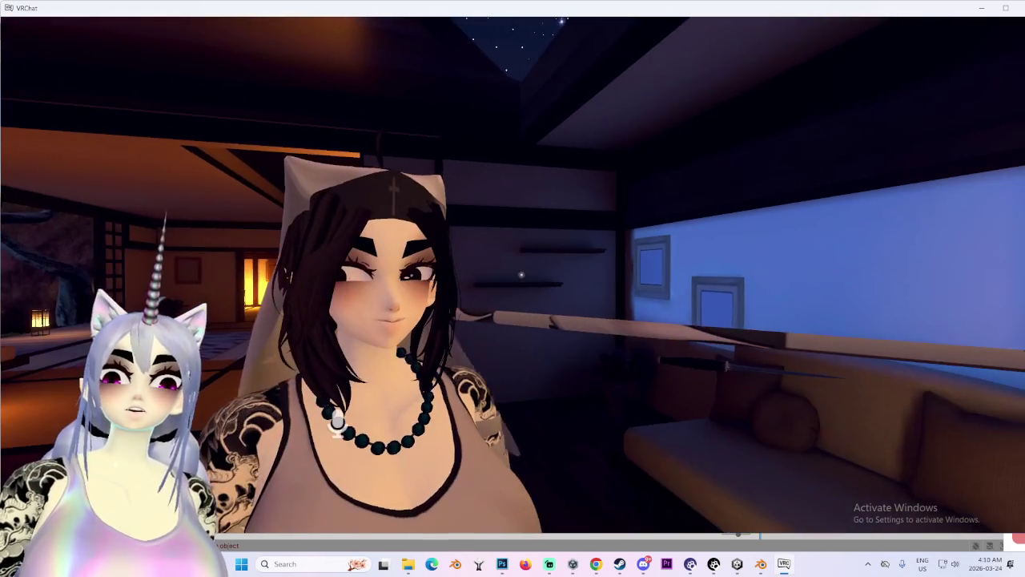
key(w)
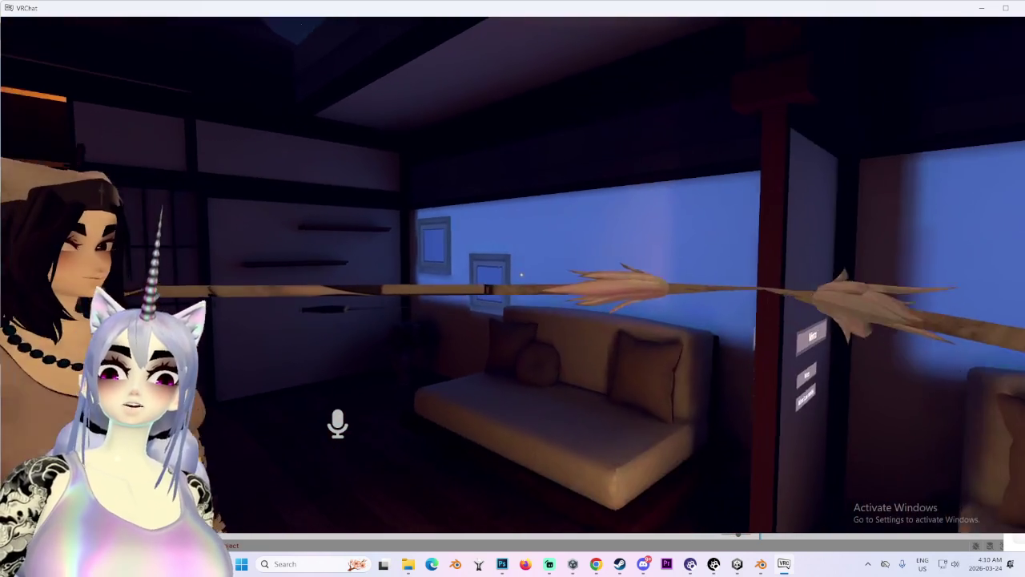
Exit VRChat through Settings and confirm quitting.
key(Escape)
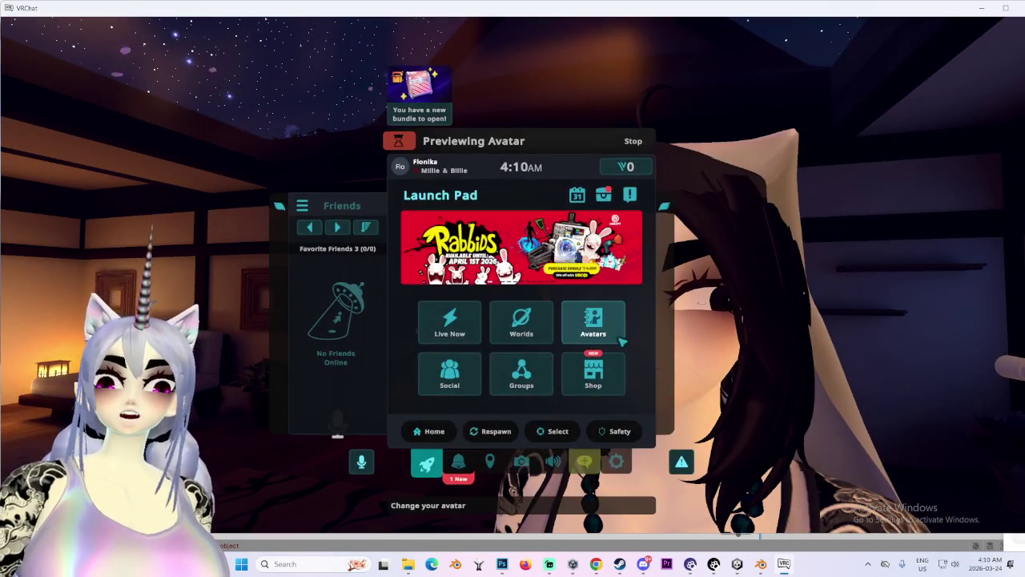
click(621, 339)
key(Escape)
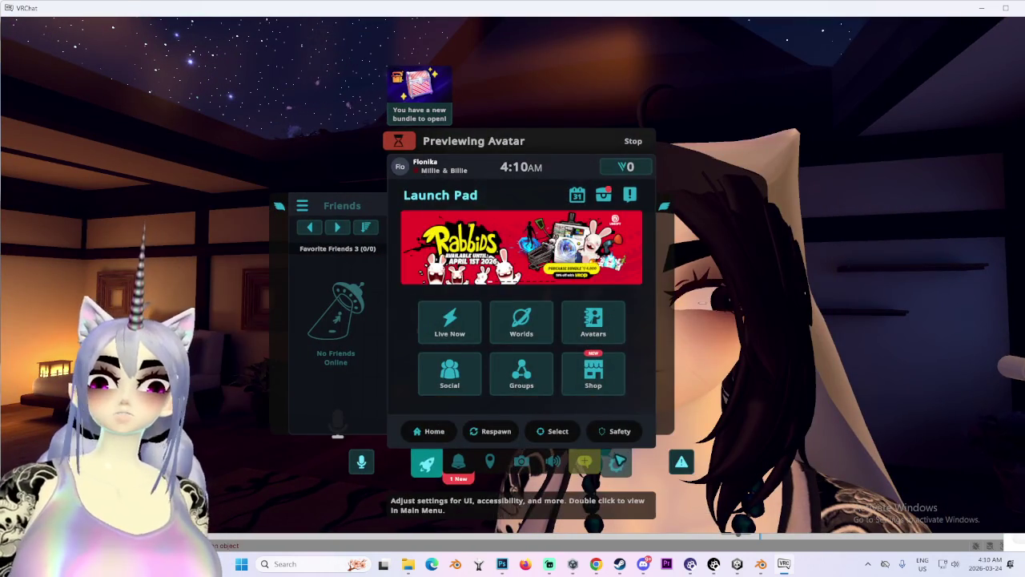
click(618, 462)
click(597, 197)
click(442, 414)
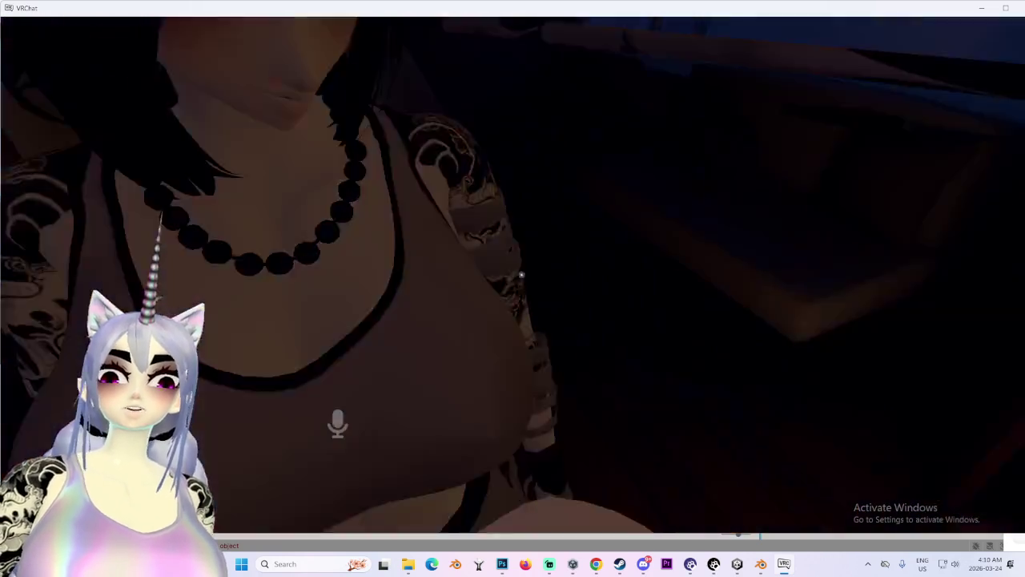
key(super)
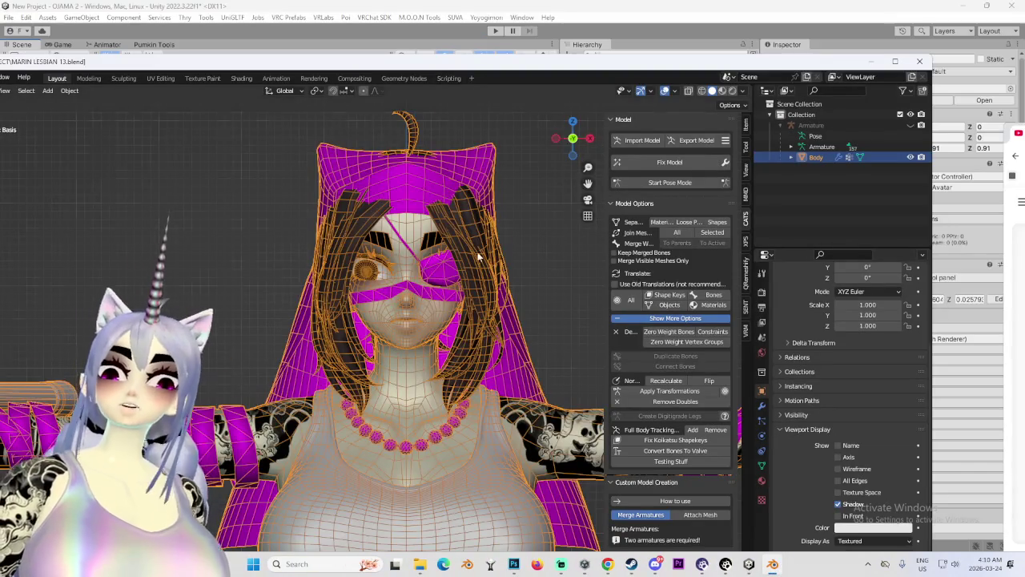
Maximize Blender and delete everything in the scene's collection.
drag(478, 257, 508, 212)
click(895, 61)
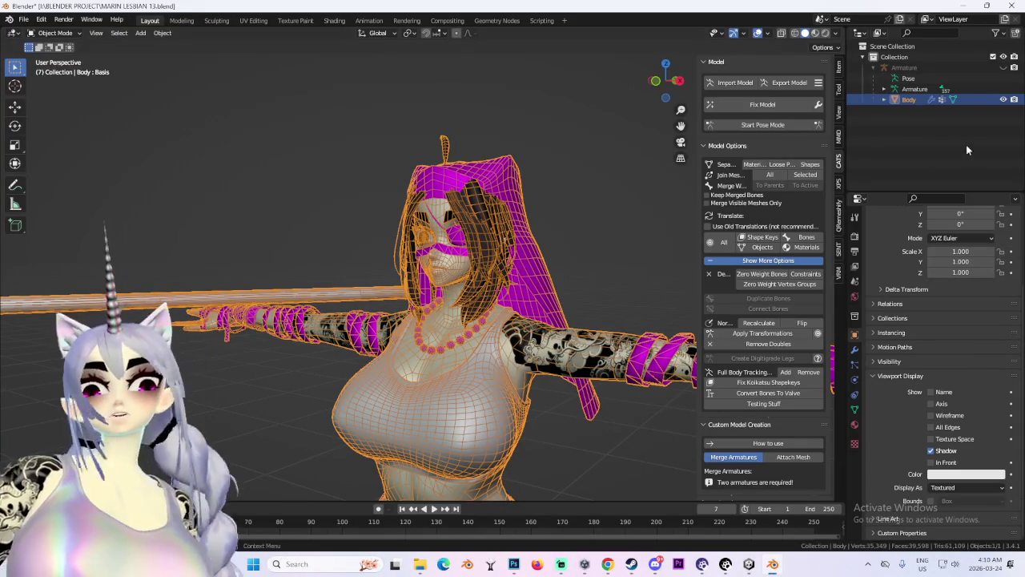
right_click(895, 57)
click(861, 98)
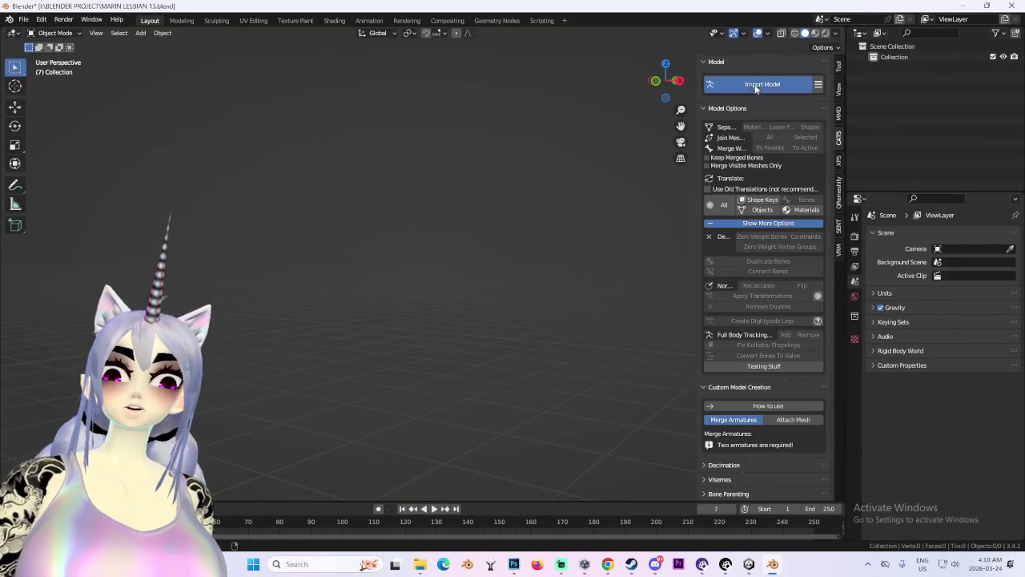
Open the CATS Import Model file browser on the BLENDER PROJECT folder.
click(755, 88)
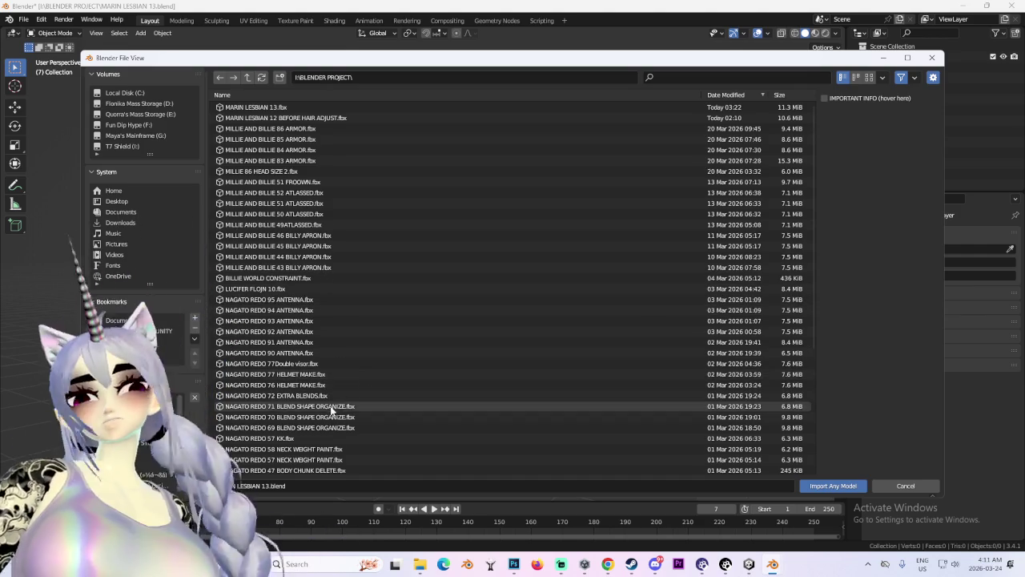
scroll(321, 417, down, 2)
scroll(344, 400, up, 2)
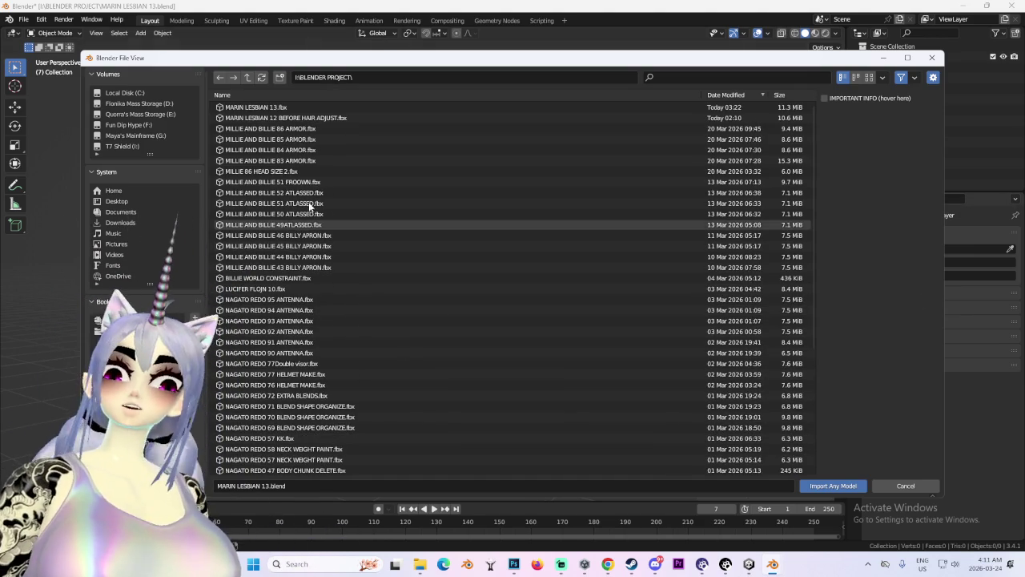
scroll(324, 302, down, 6)
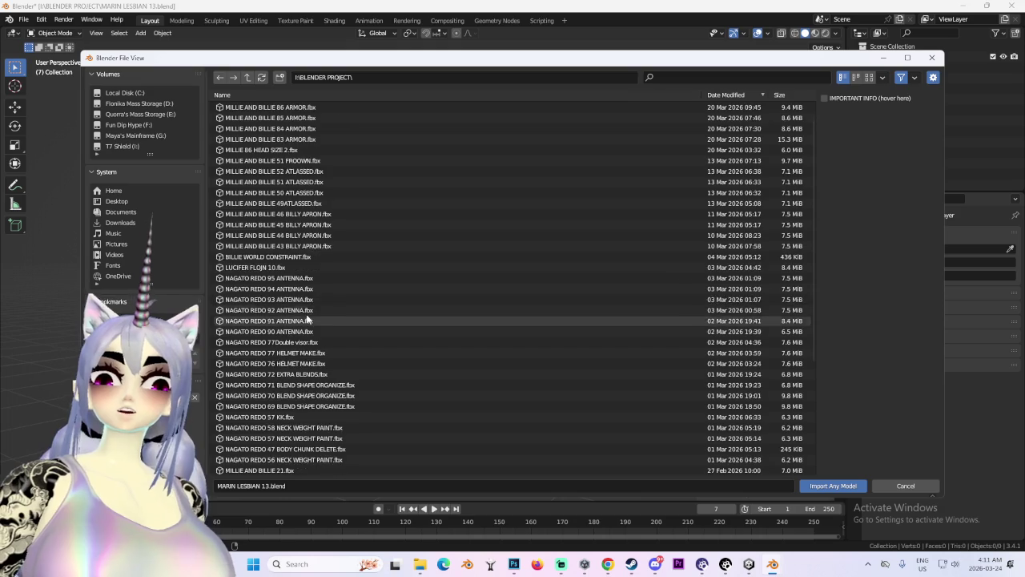
scroll(275, 400, down, 3)
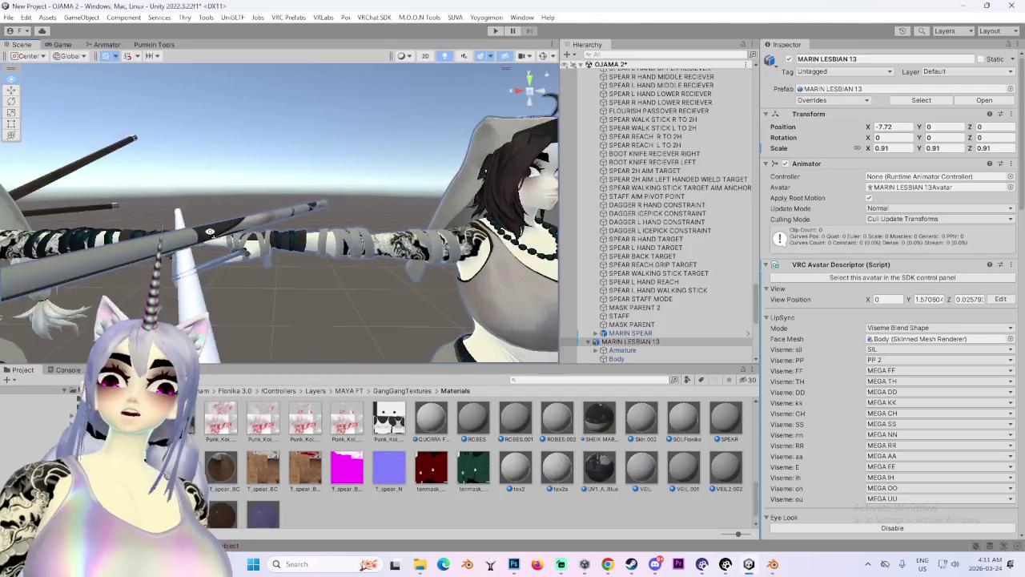
drag(210, 232, 340, 225)
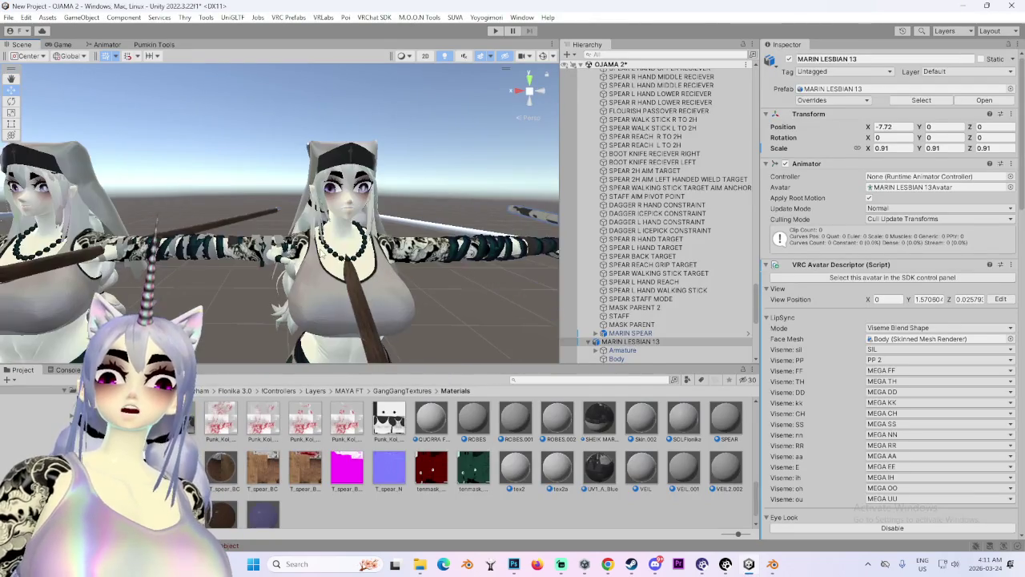
Select the MARIN HAIR CHANGE 06 CHIN ADJUST 2 (2) avatar and ping its source asset in the project.
click(339, 225)
scroll(698, 338, down, 9)
click(665, 152)
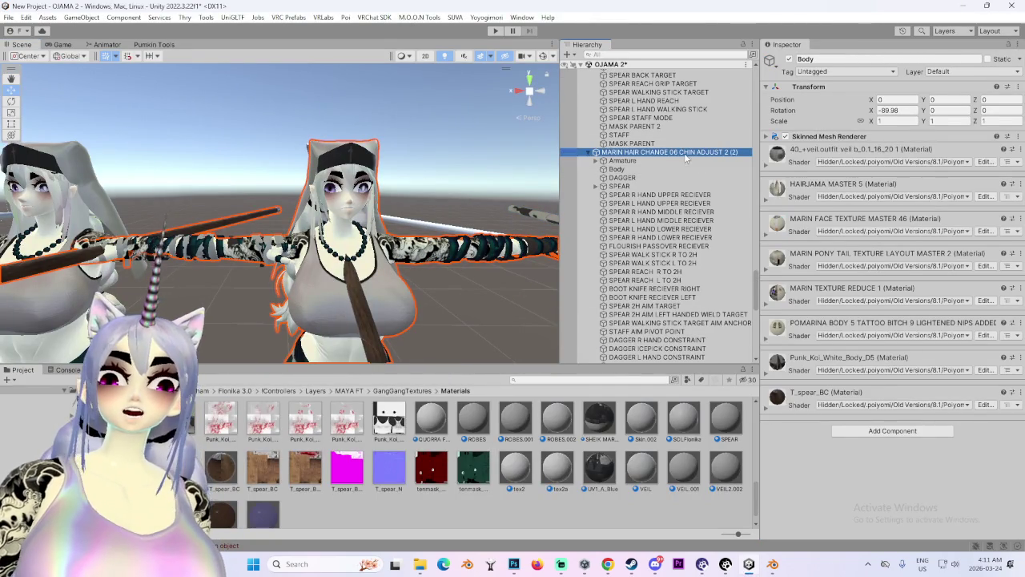
click(925, 160)
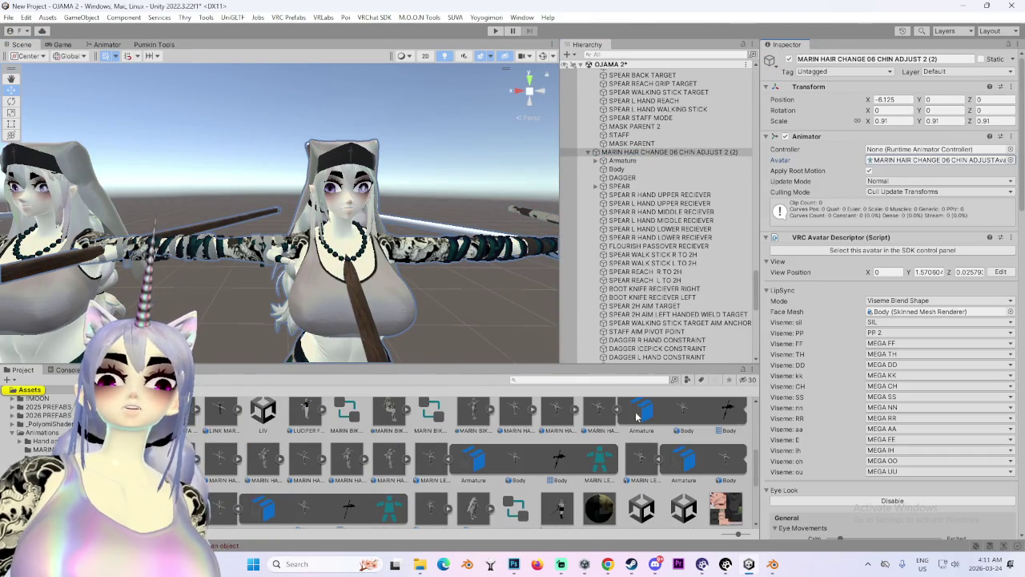
Switch back to Blender's import file browser from the taskbar.
click(768, 565)
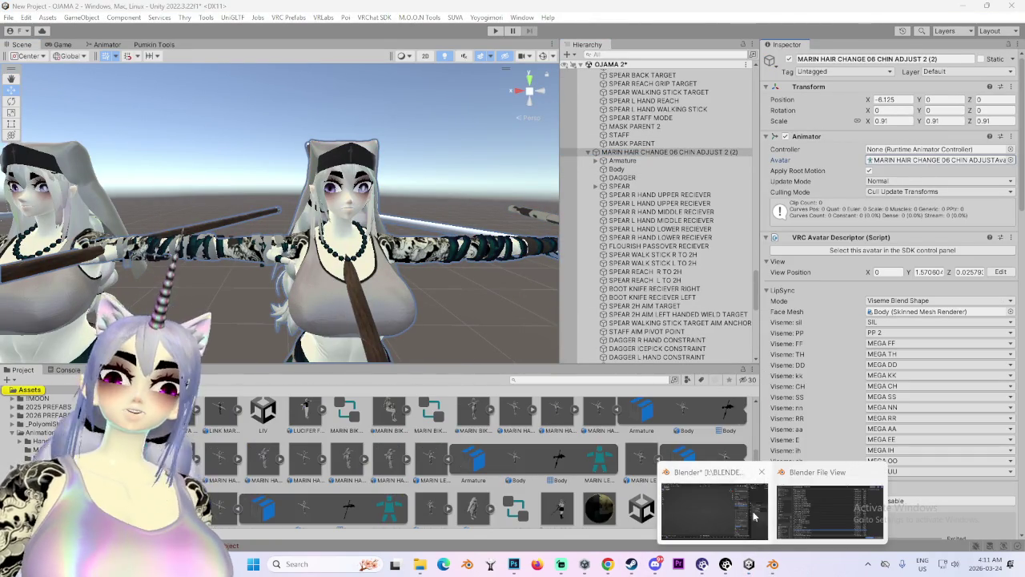
click(753, 516)
scroll(346, 252, down, 5)
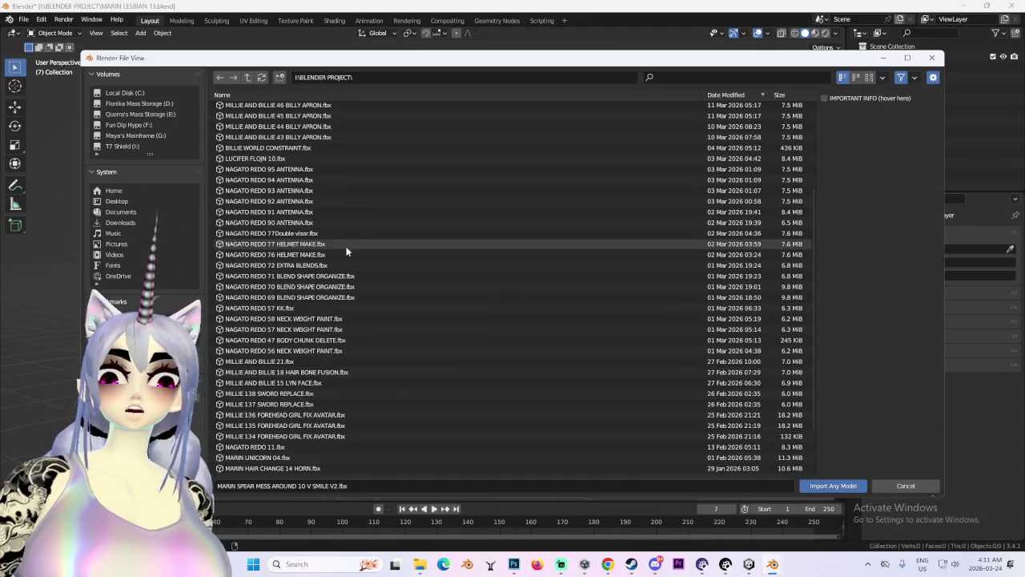
Import MARIN HAIR CHANGE 06 CHIN ADJUST.fbx from the SUVA BLENDER & UNITY folder, filtering by CHIN.
scroll(348, 296, up, 5)
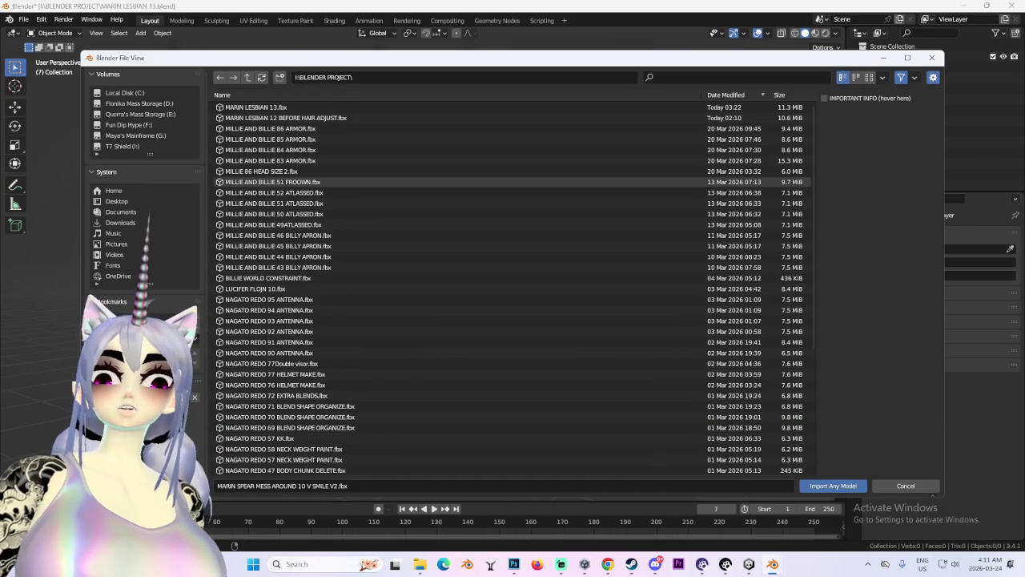
click(160, 324)
click(770, 78)
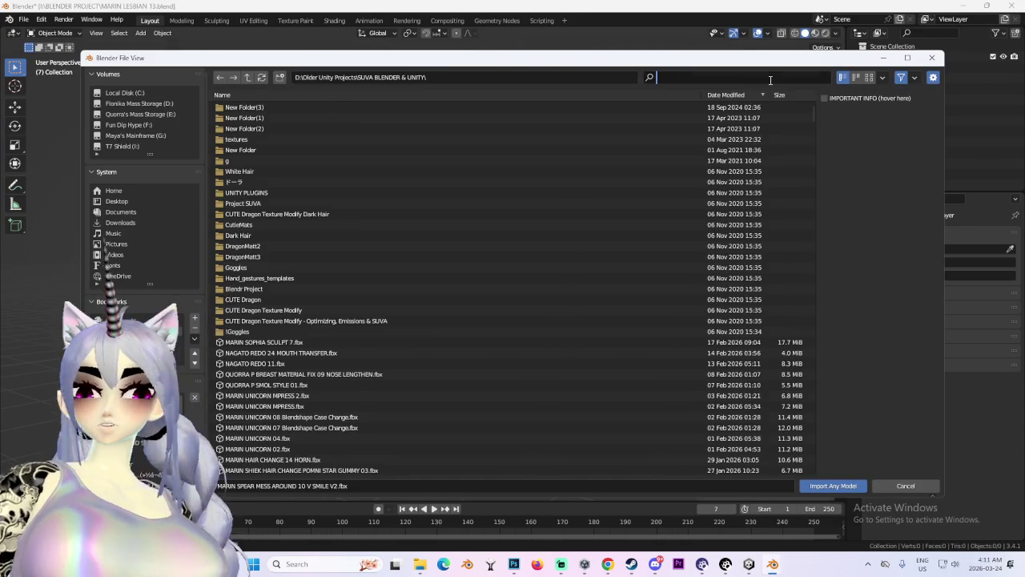
text(CHIN)
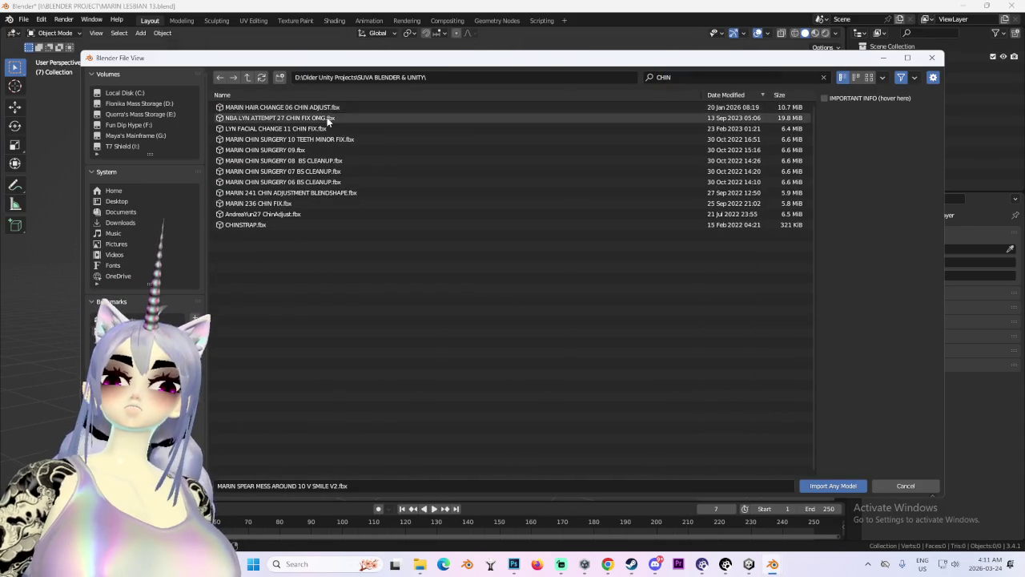
double_click(328, 105)
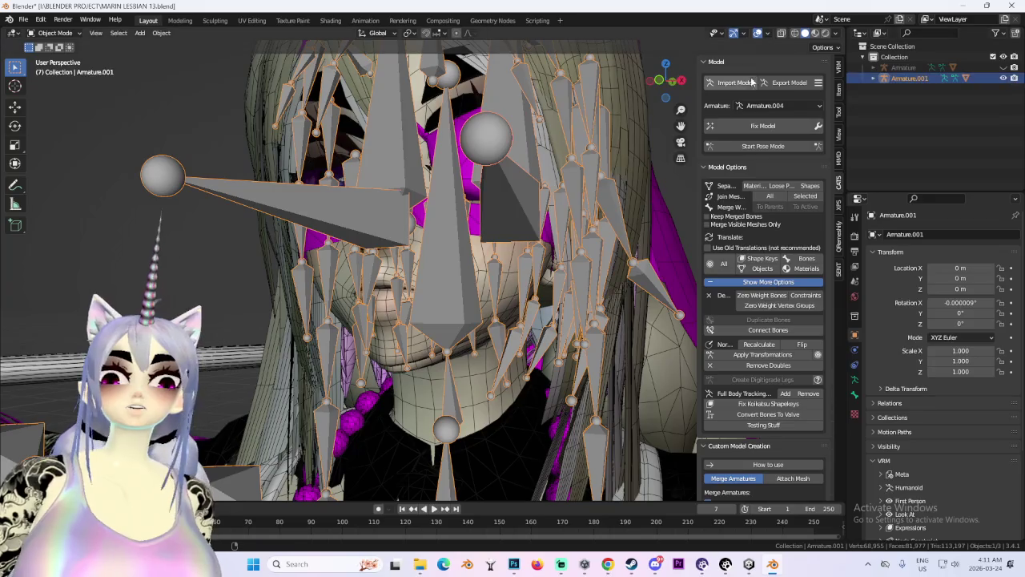
Show the imported model in wireframe from the right orthographic view.
click(659, 81)
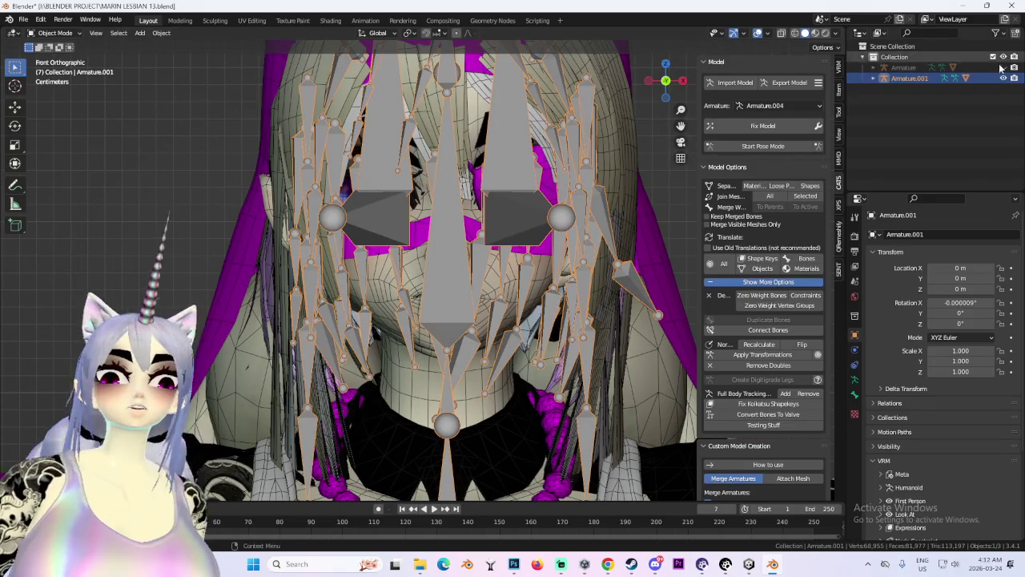
click(794, 33)
mouse_move(665, 84)
mouse_down()
mouse_move(651, 90)
mouse_move(661, 83)
mouse_up()
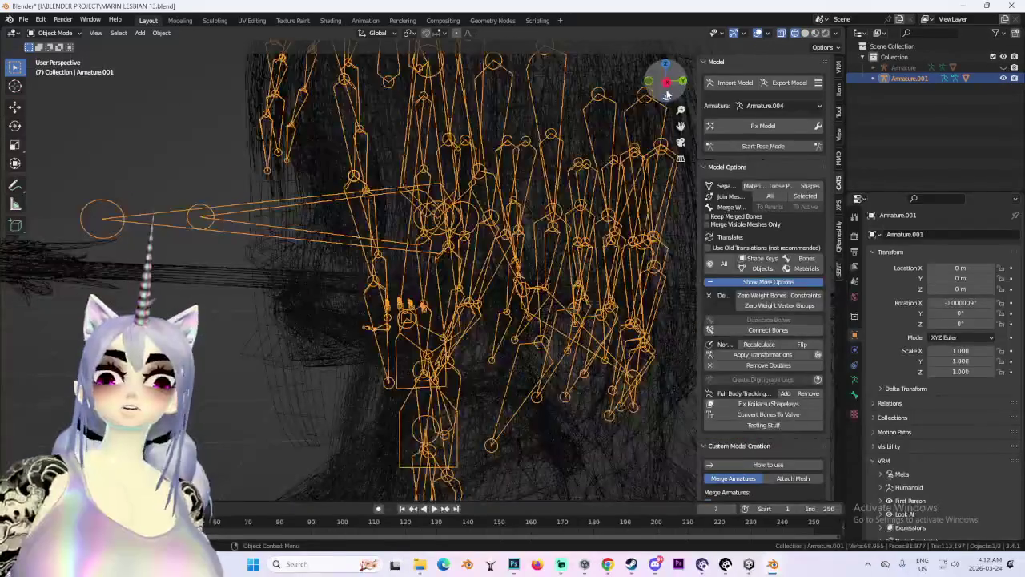
click(673, 80)
scroll(321, 256, up, 5)
Nudge Armature.001 into place from the side view, cancelling an accidental scale.
key(g)
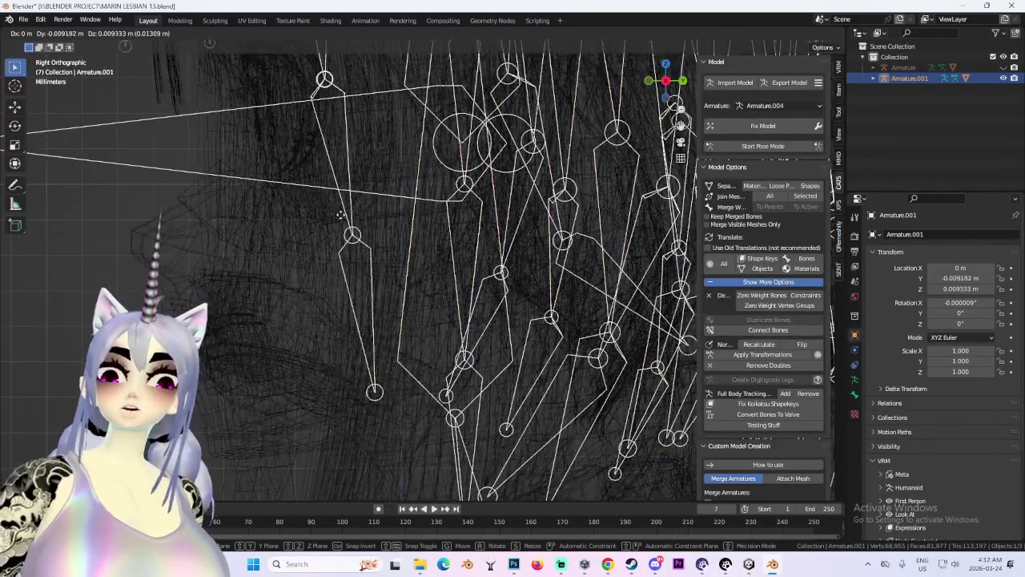
click(284, 237)
scroll(283, 237, up, 3)
key(g)
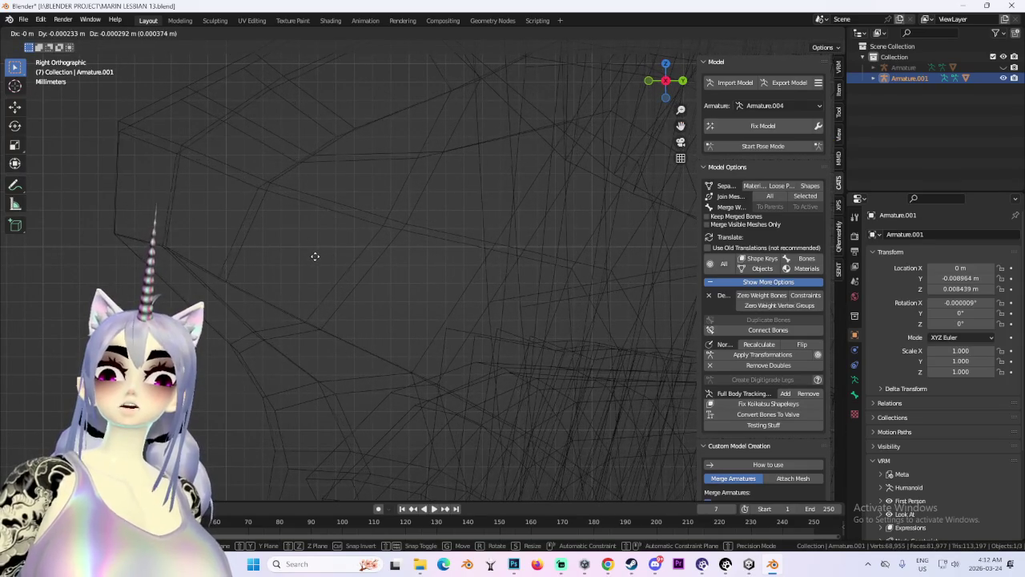
scroll(320, 249, down, 5)
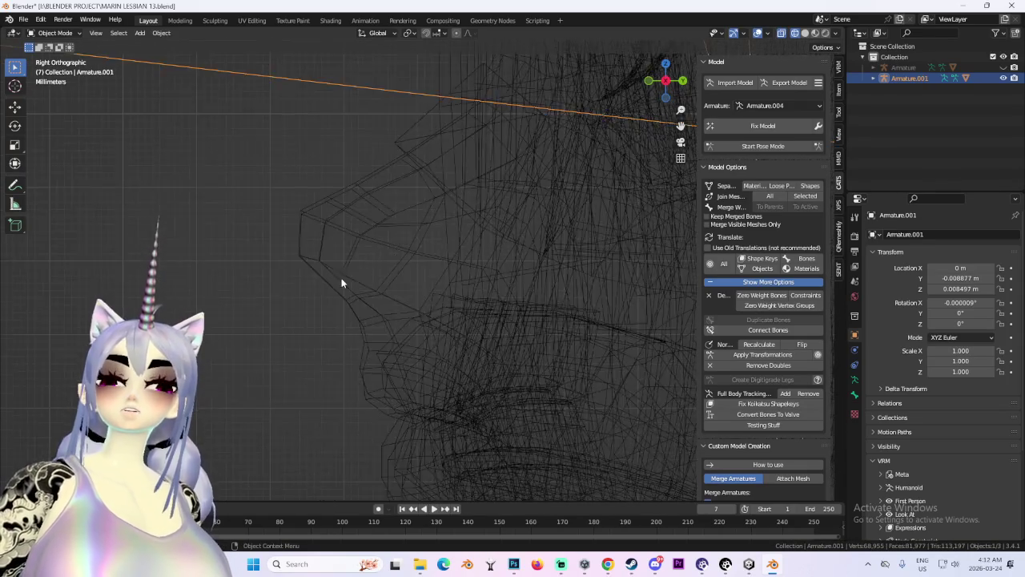
key(s)
right_click(484, 210)
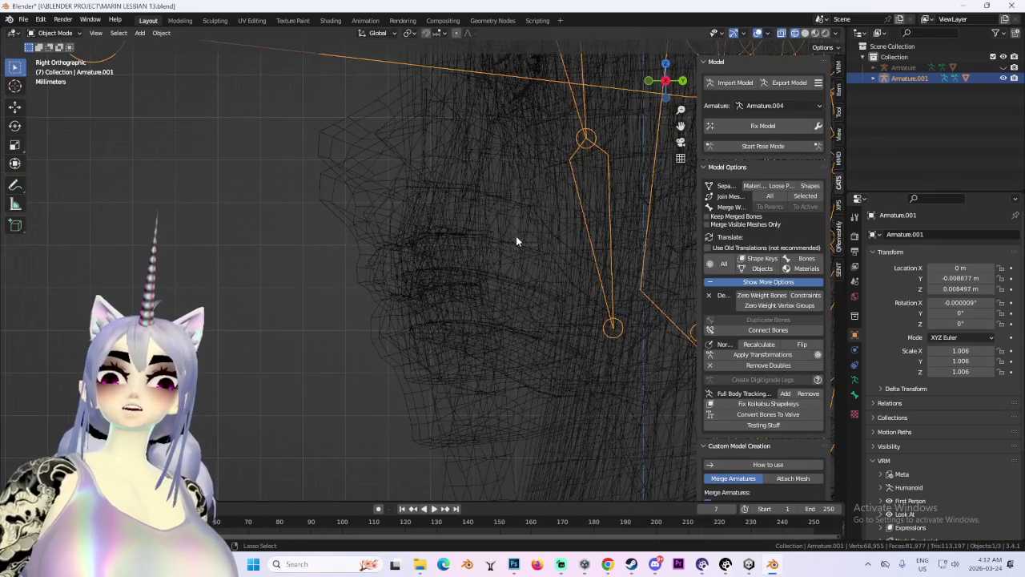
scroll(518, 238, down, 5)
scroll(399, 256, up, 2)
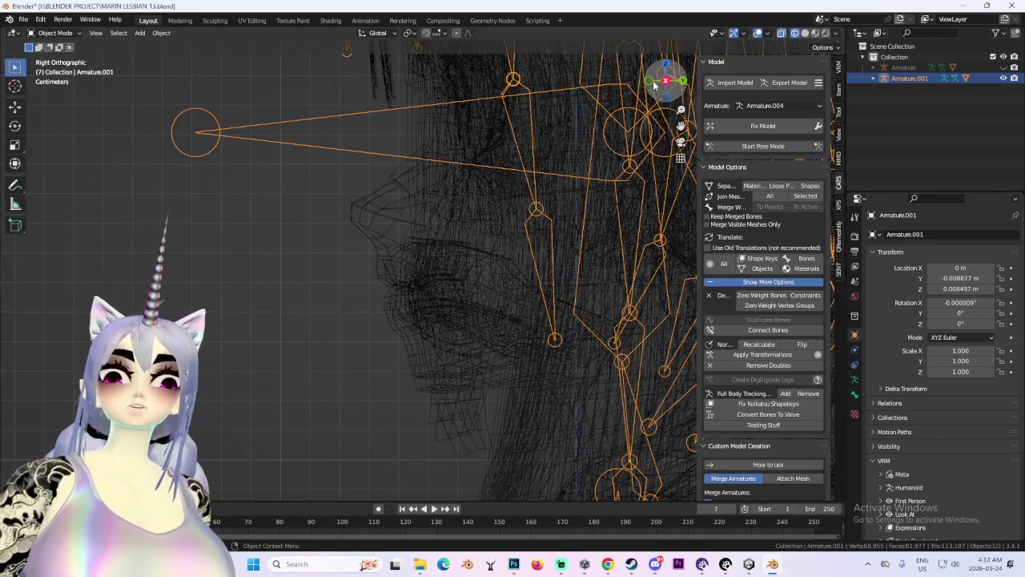
In front view, raise Armature.001 slightly along Z, then select the Body mesh.
click(649, 80)
scroll(491, 279, down, 3)
key(g)
key(z)
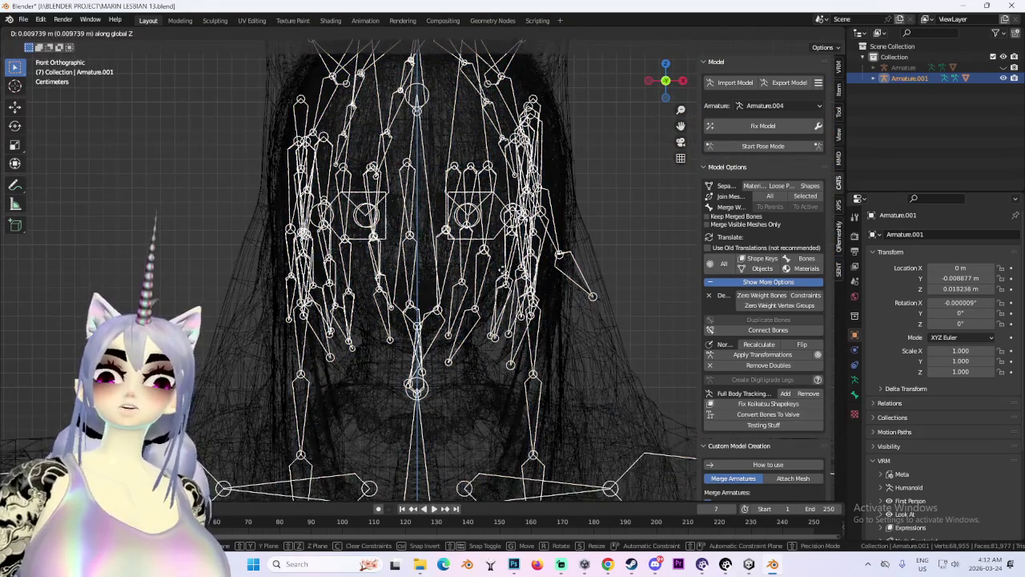
click(504, 276)
click(554, 155)
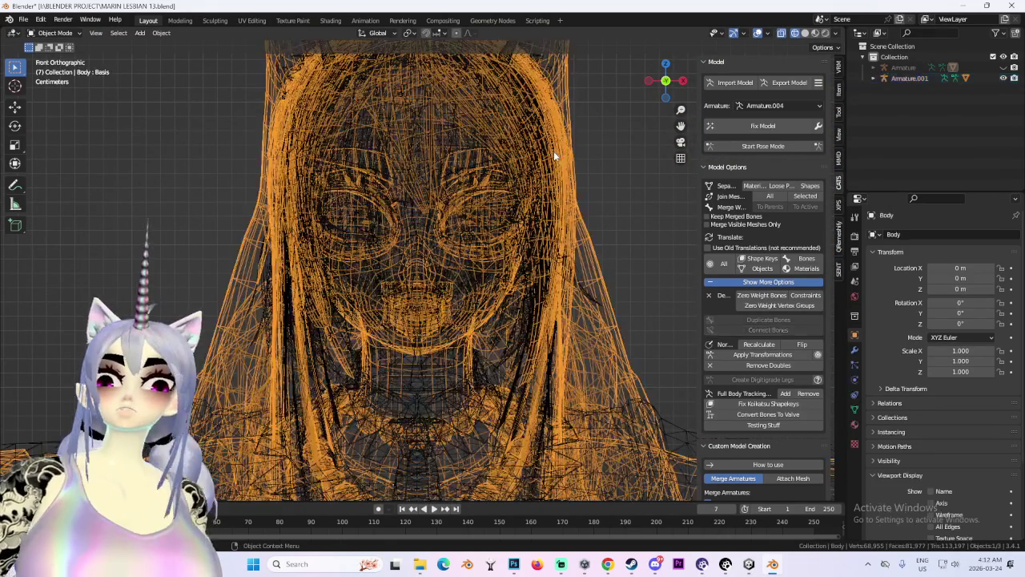
Separate Body.001 by material and orbit around the resulting pieces.
click(914, 110)
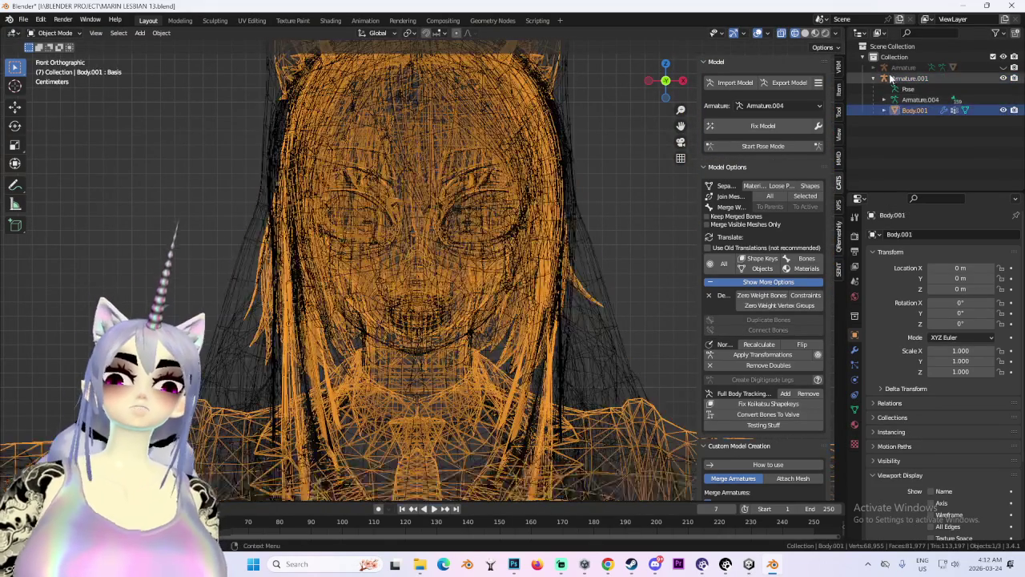
drag(665, 80, 743, 195)
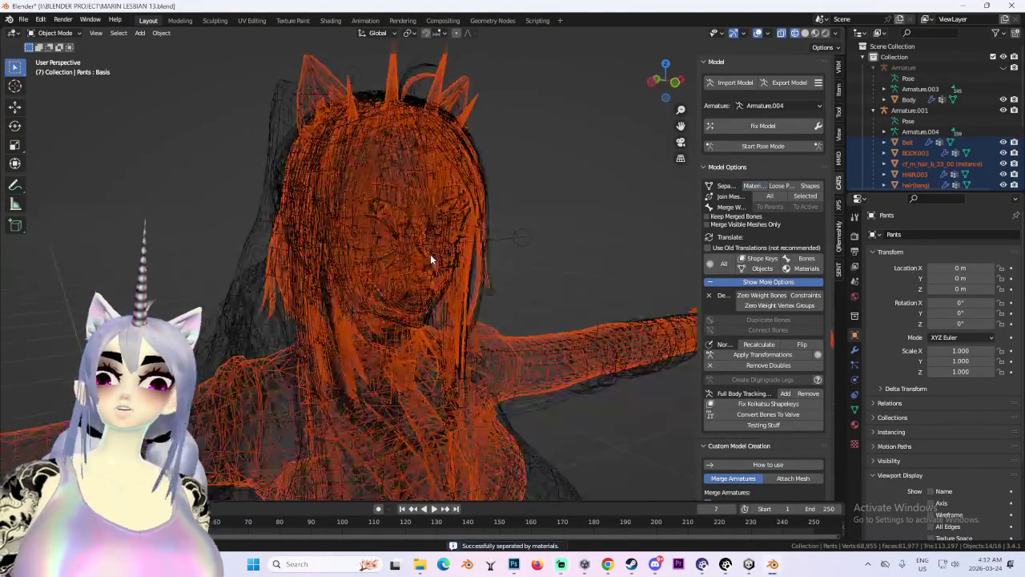
scroll(905, 144, down, 5)
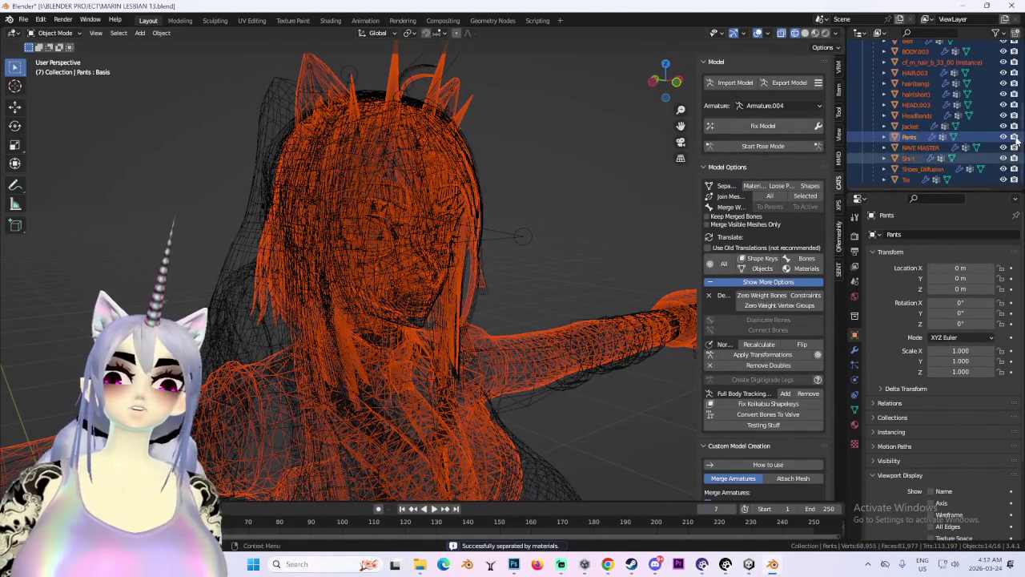
click(919, 147)
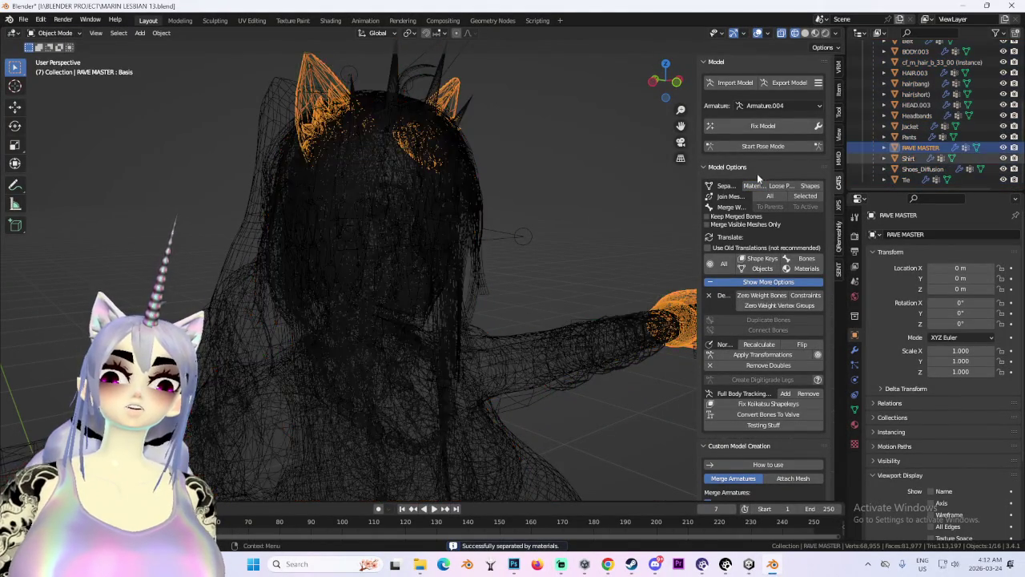
click(435, 224)
Inspect the cf_m_hair_b_33_00, hair(short) and HEAD.003 pieces in Solid shading.
click(473, 214)
click(472, 214)
scroll(945, 152, up, 5)
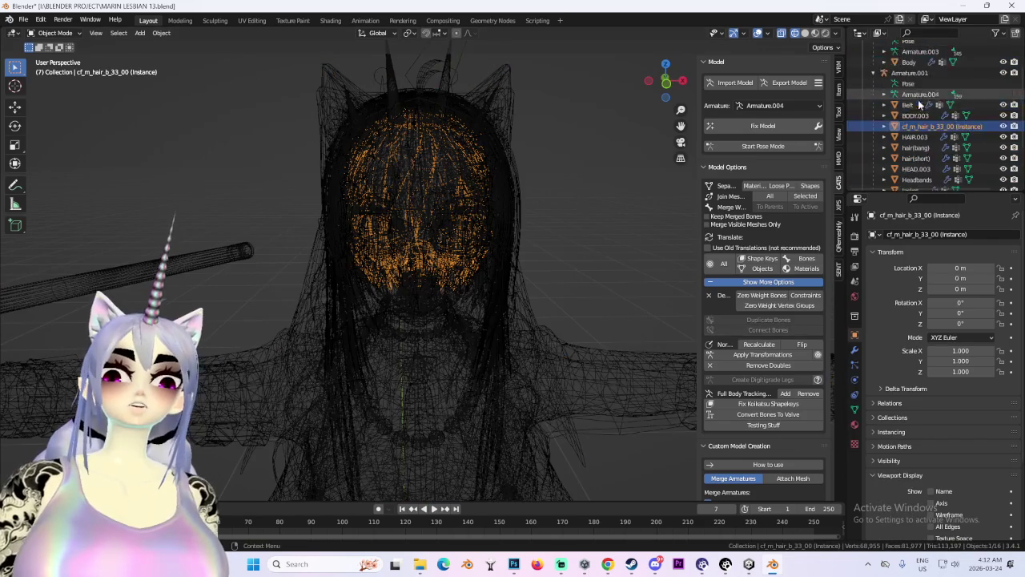
click(450, 237)
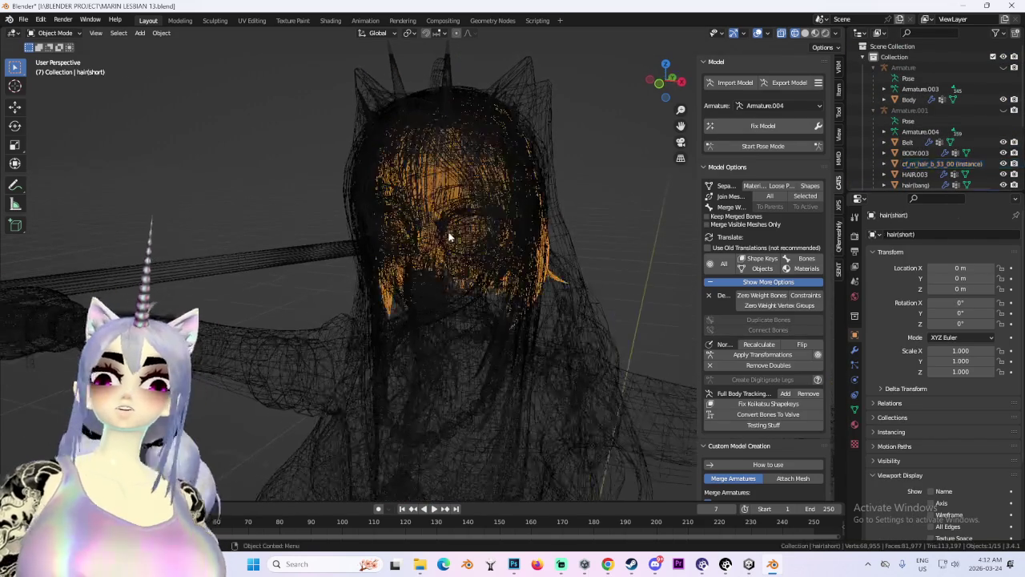
click(805, 33)
scroll(492, 249, up, 5)
click(492, 249)
scroll(491, 249, down, 3)
scroll(480, 264, up, 2)
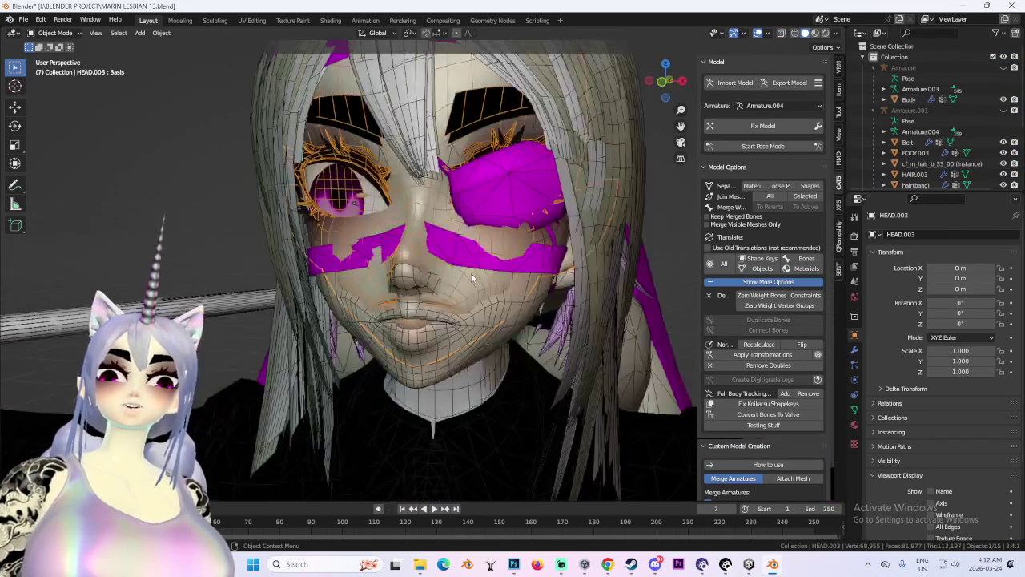
Delete the Headbands, Jacket, RAVE MASTER and Pants clothing objects.
scroll(507, 279, down, 2)
scroll(903, 141, down, 5)
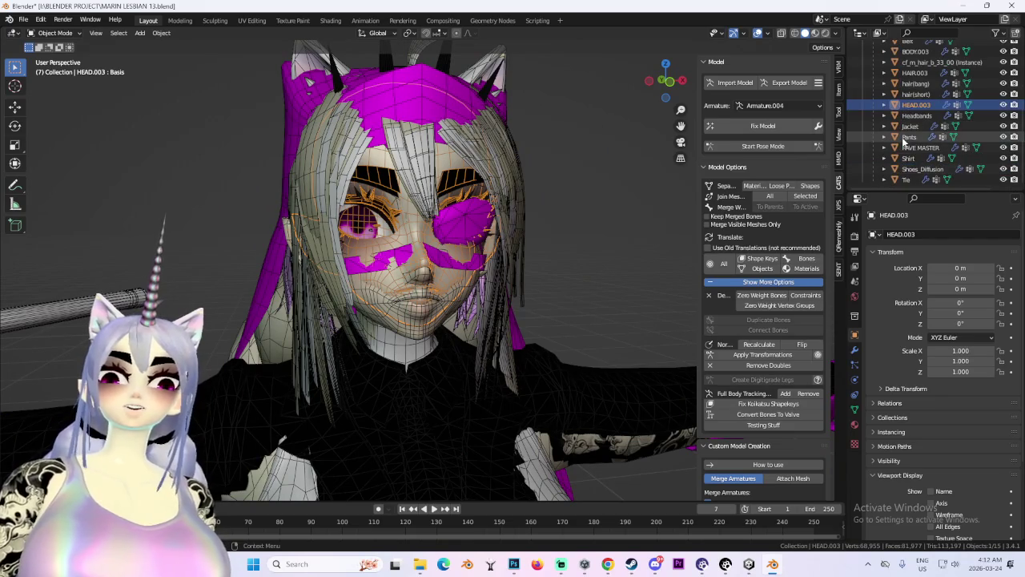
click(917, 116)
click(913, 127)
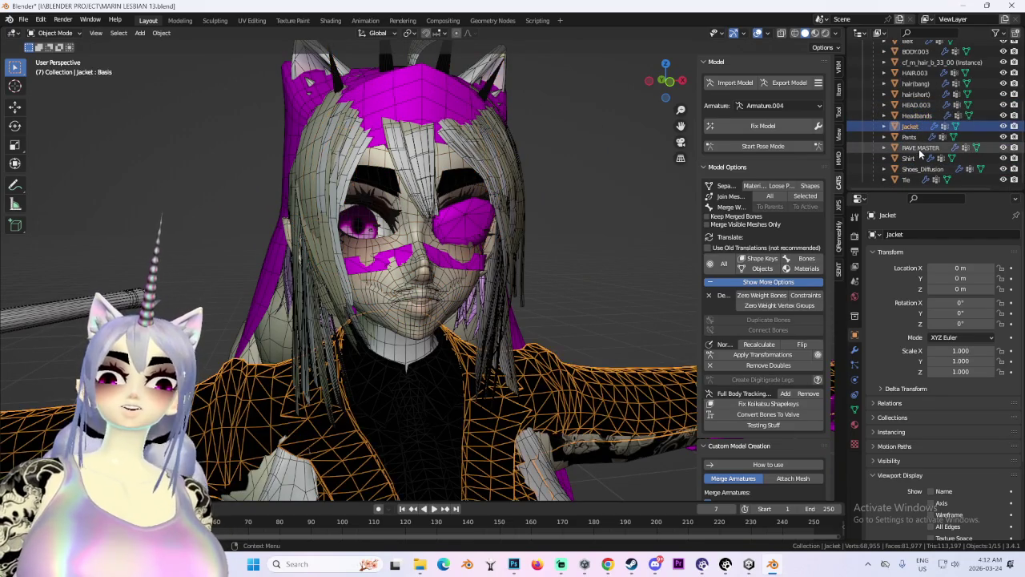
click(921, 148)
click(919, 117)
shift+click(920, 150)
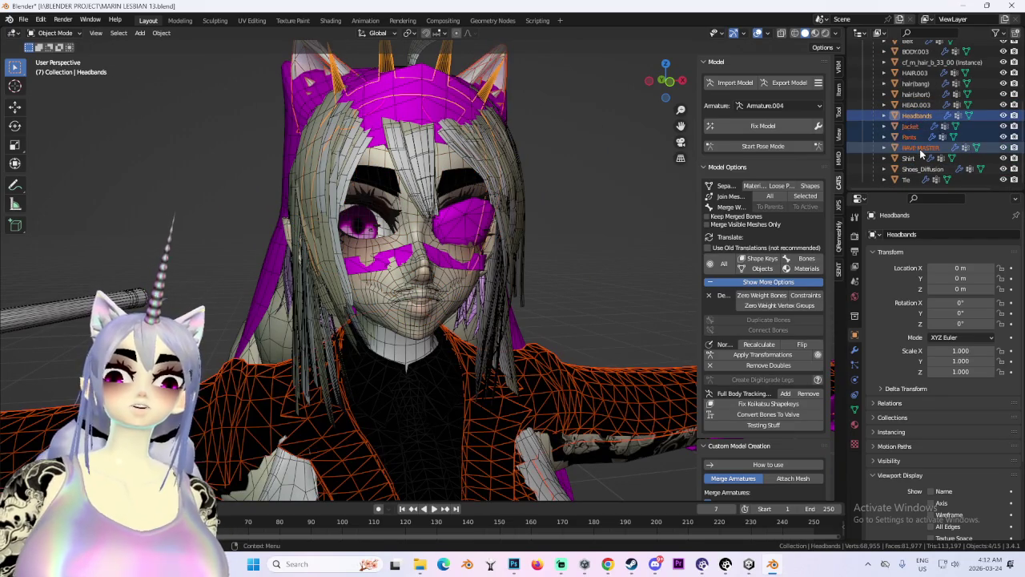
right_click(921, 151)
click(921, 150)
Delete the Shirt object.
click(920, 150)
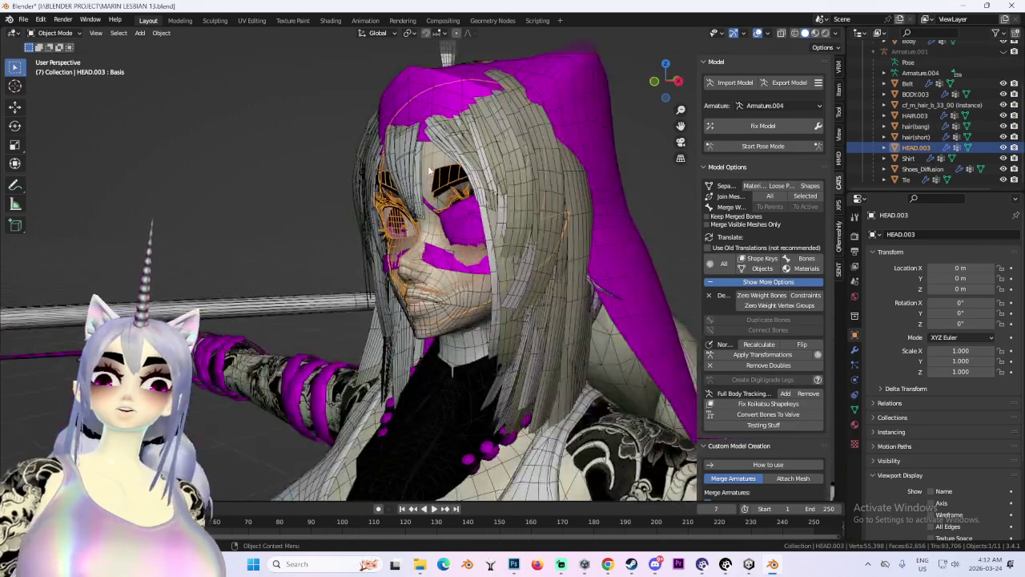
click(908, 159)
right_click(911, 185)
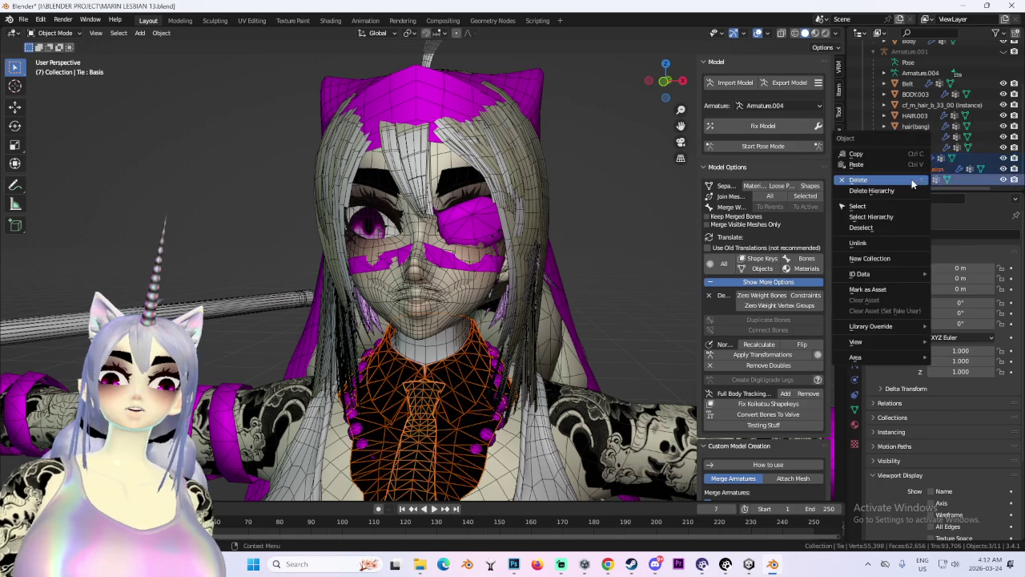
click(911, 184)
Frame BODY.003 and the hair meshes to check them, then delete BODY.003.
click(914, 126)
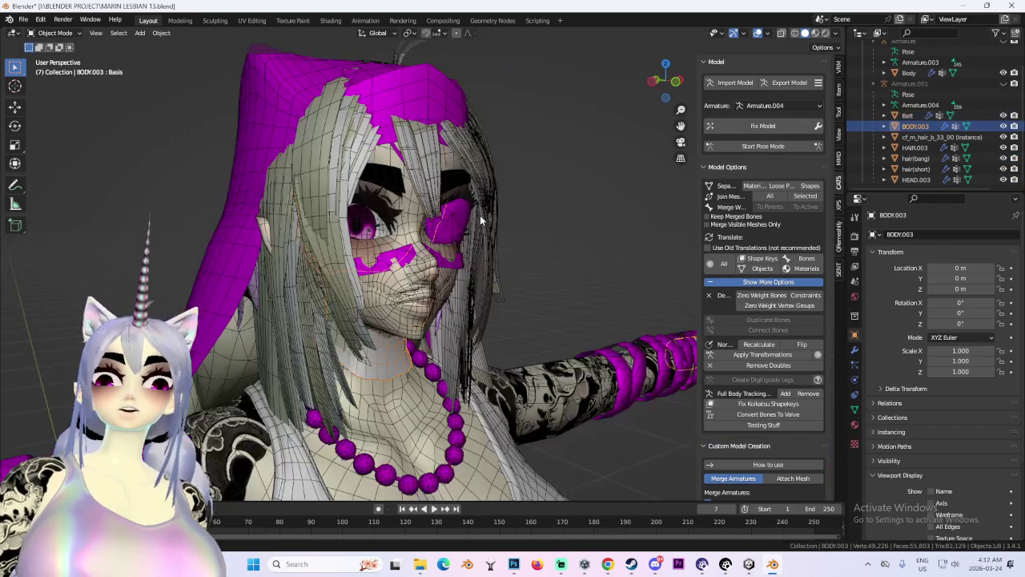
key(KP_Decimal)
click(932, 147)
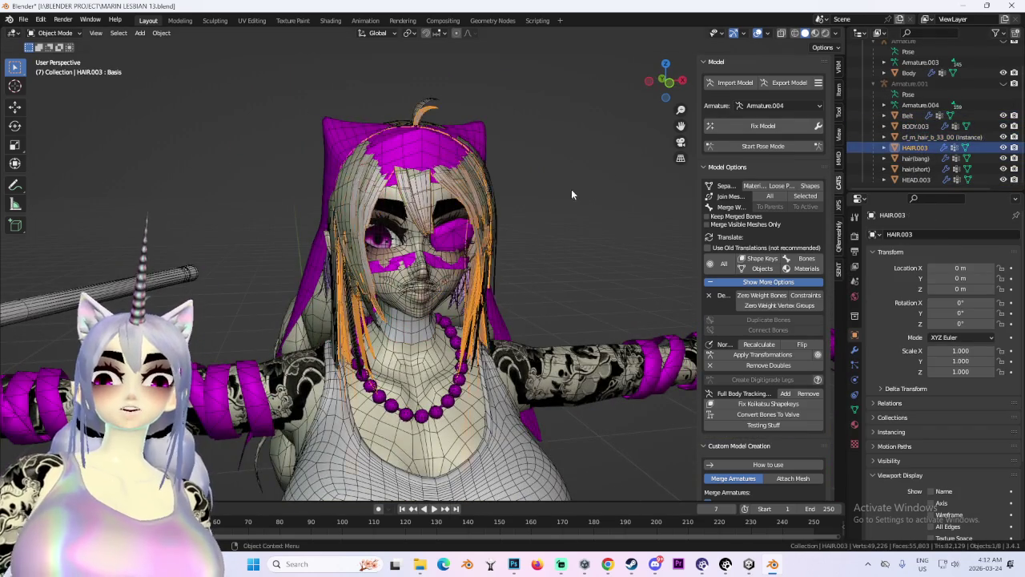
key(KP_Decimal)
click(944, 138)
key(KP_Decimal)
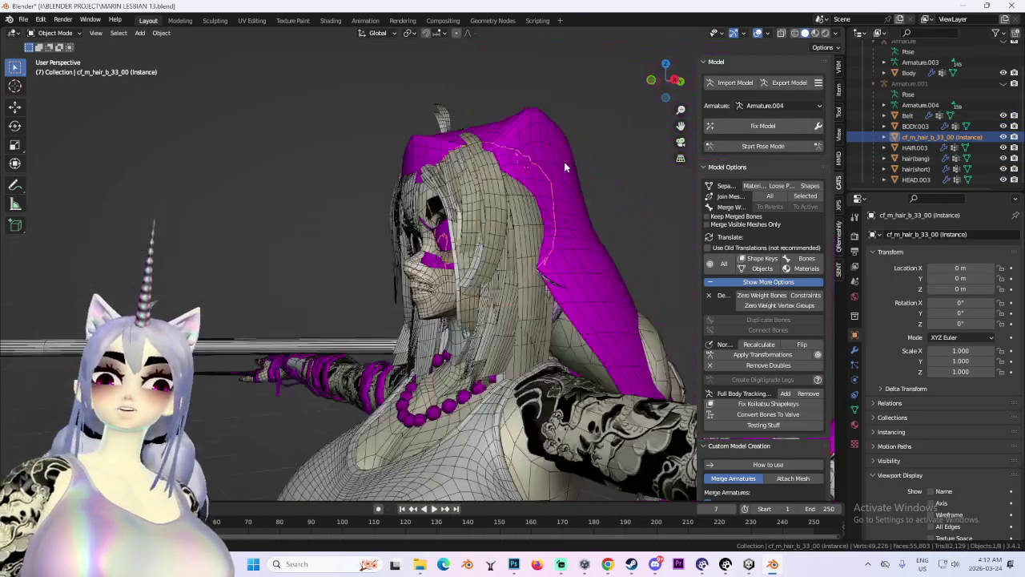
key(KP_Decimal)
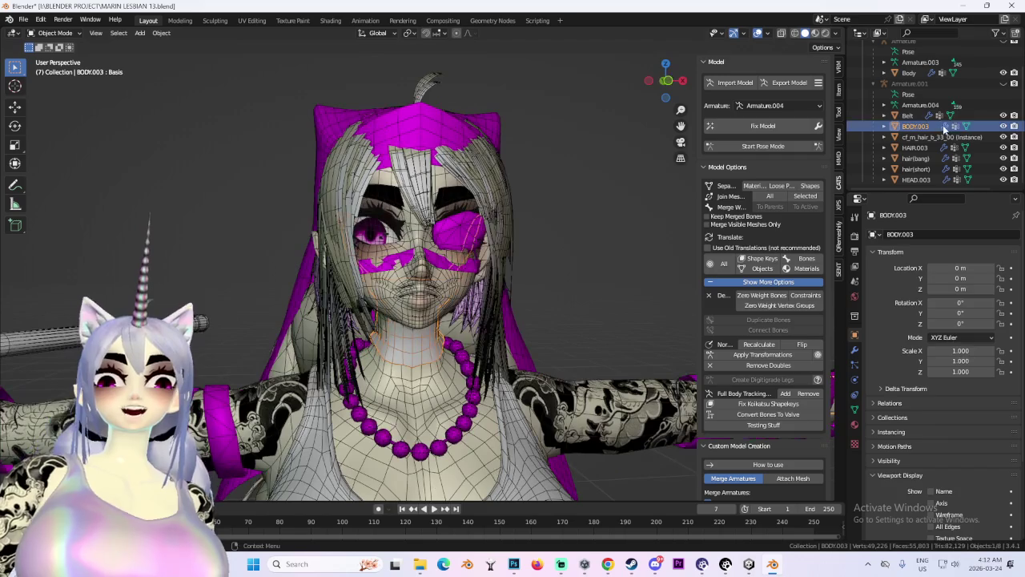
click(939, 117)
right_click(921, 128)
click(880, 170)
Check the HAIR.003, hair(bang) and cf_m_hair_b_33_00 meshes, then hide the new Body.
click(921, 147)
click(915, 158)
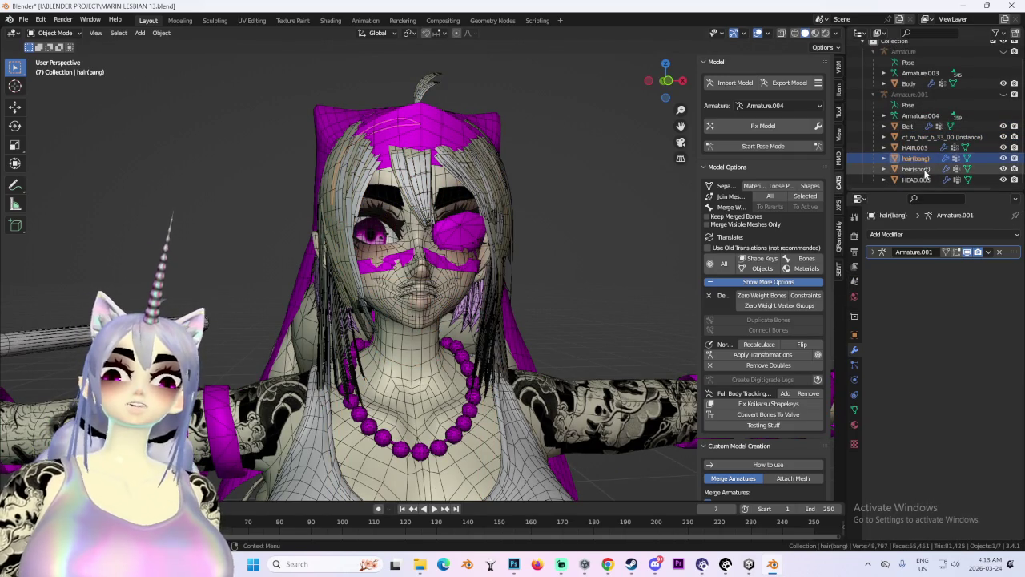
click(915, 148)
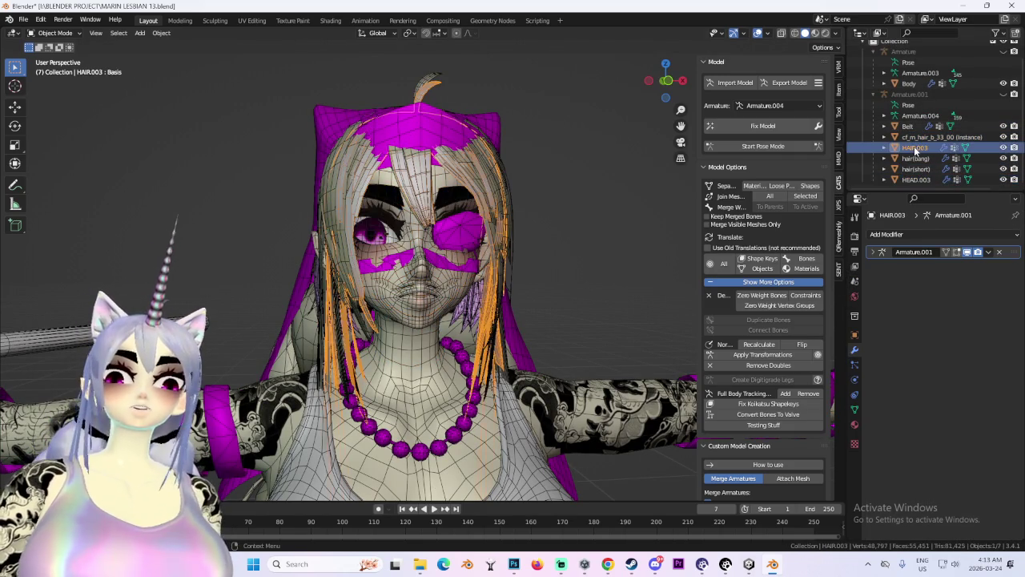
click(919, 137)
key(KP_Decimal)
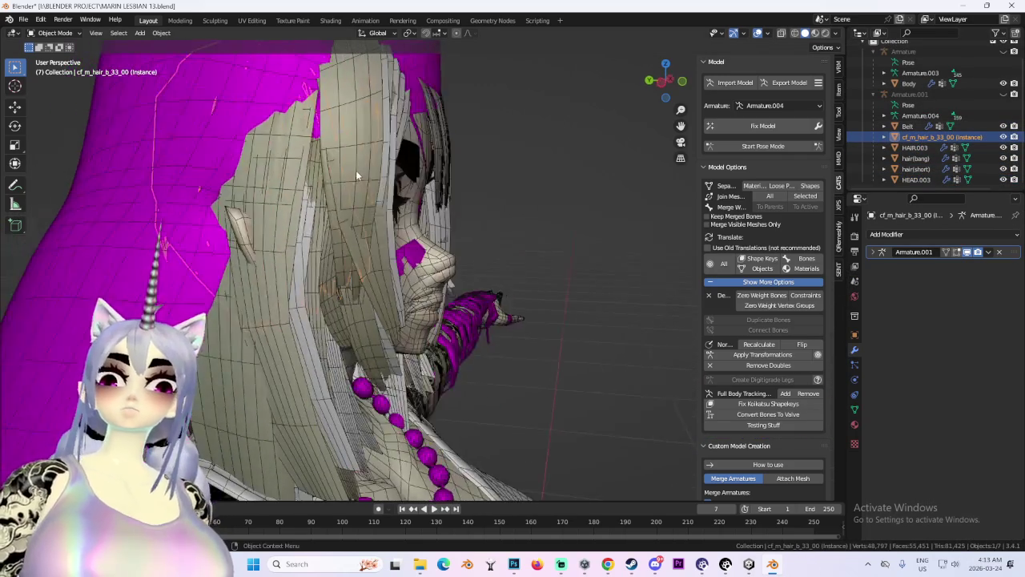
click(233, 165)
key(KP_Decimal)
click(1002, 84)
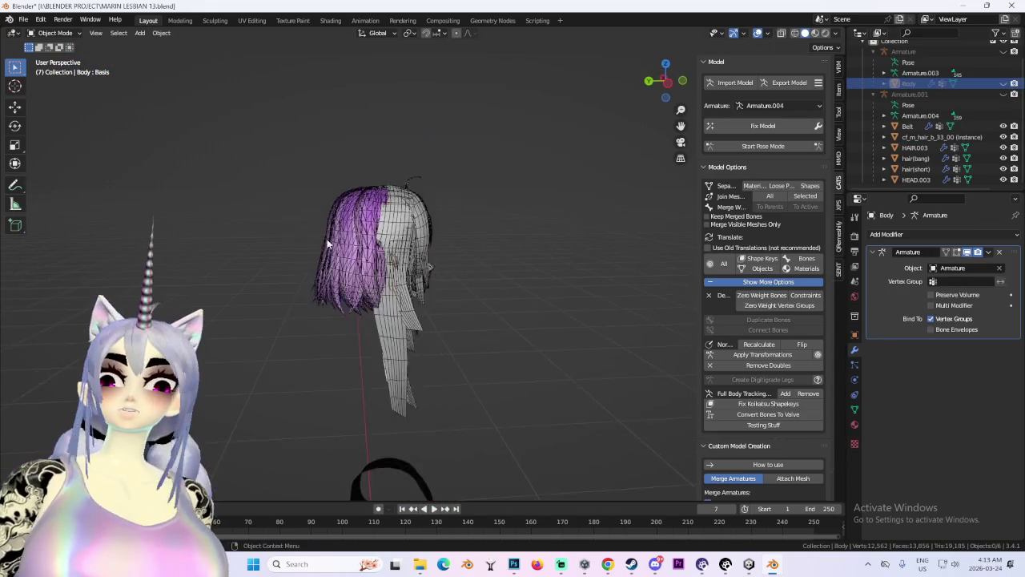
Check the hair pieces, toggling HAIR.003's visibility off and back on.
click(454, 240)
click(449, 258)
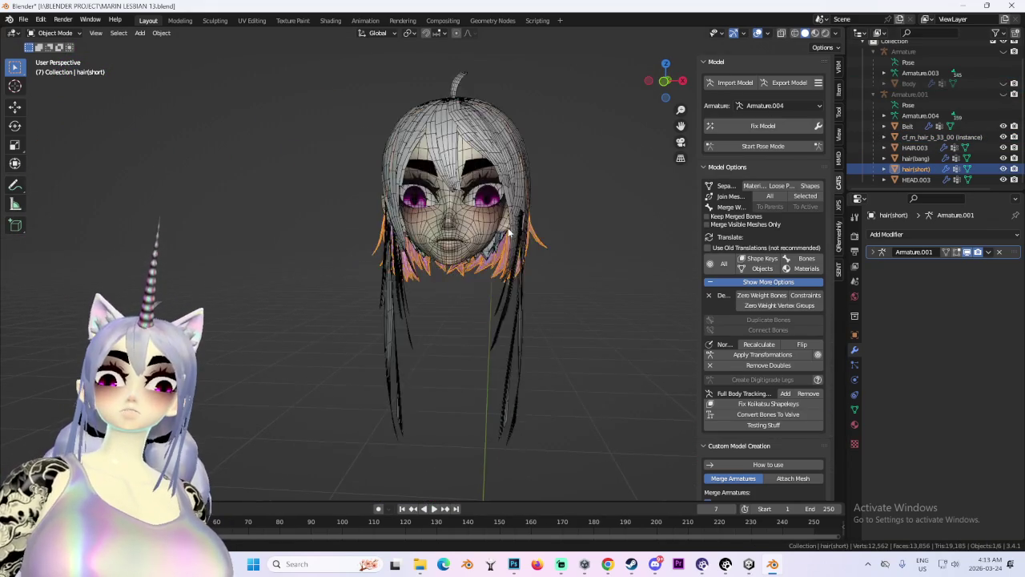
click(1003, 148)
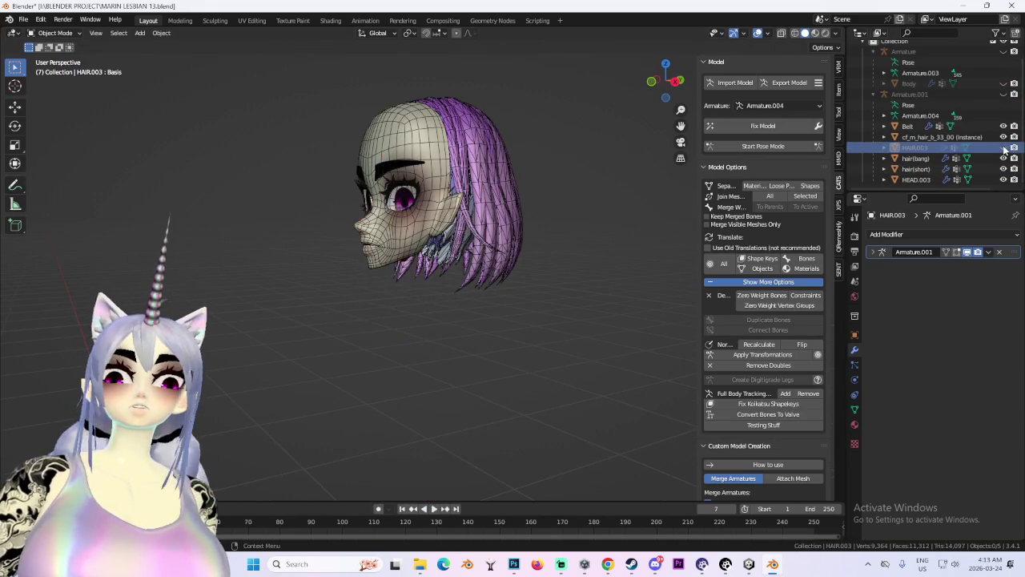
click(916, 180)
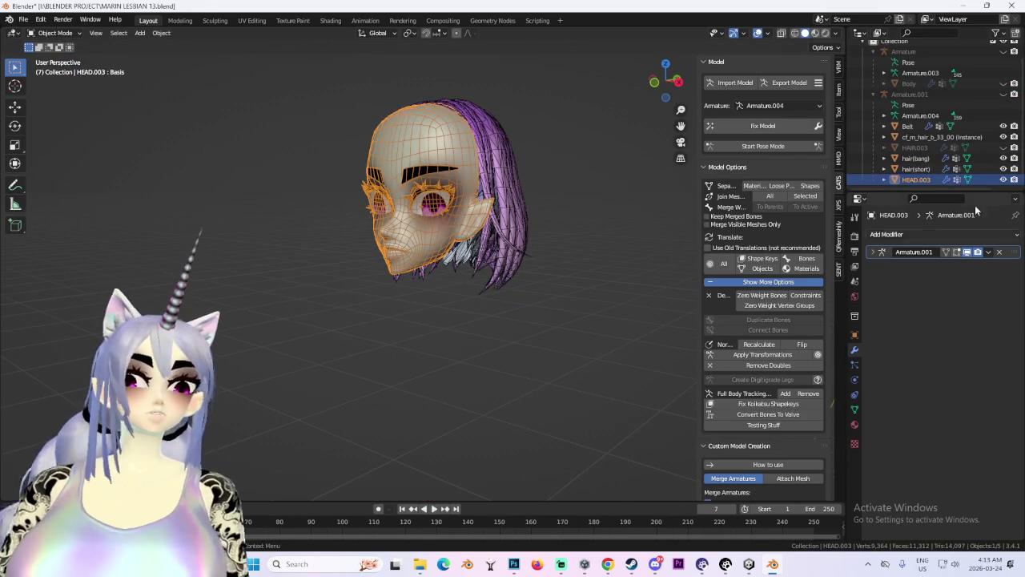
click(1002, 147)
click(914, 148)
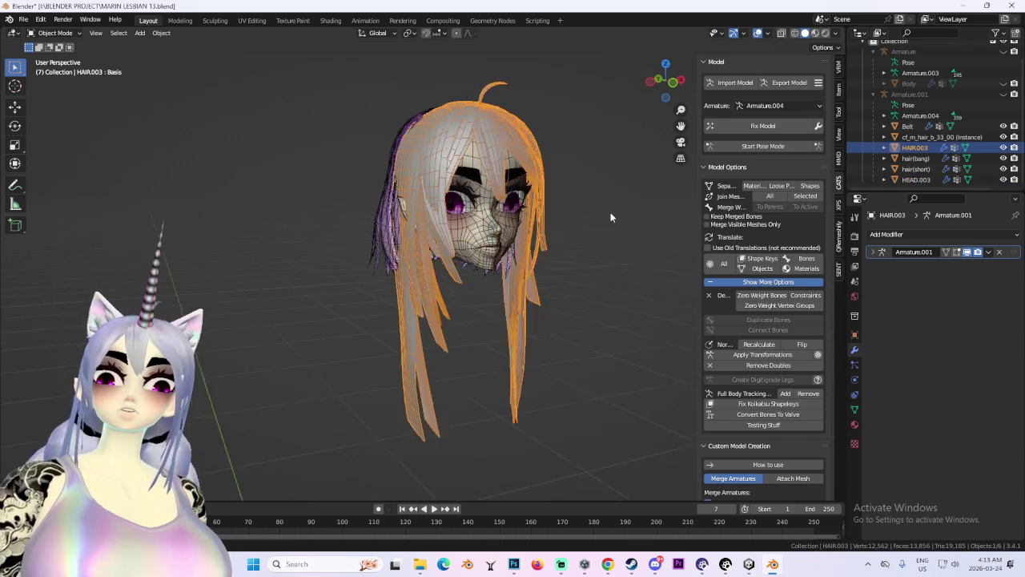
click(623, 233)
From the right view, unhide the original Armature and select it.
click(682, 81)
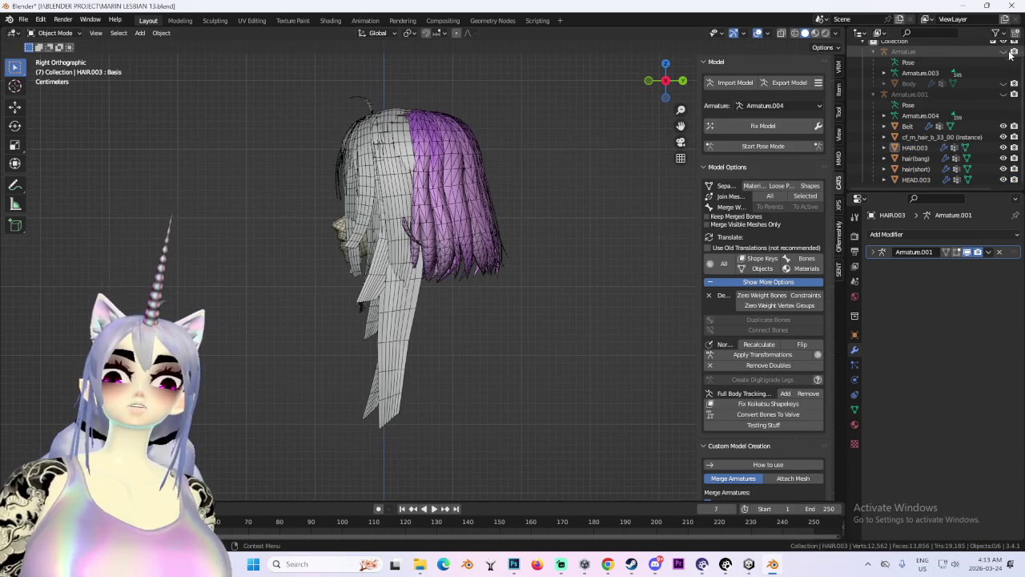
click(1011, 52)
click(376, 326)
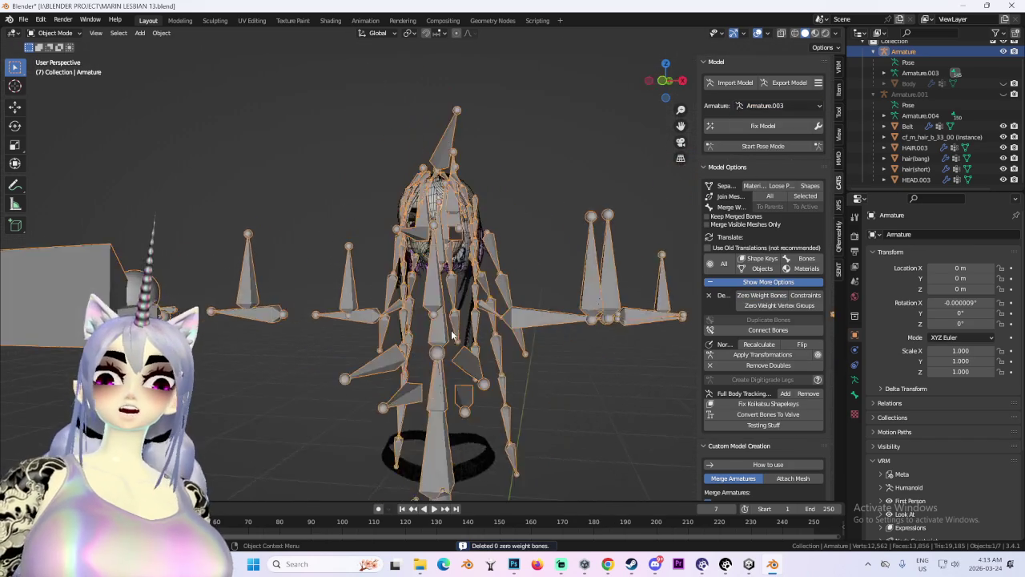
Set the armature's display style to Wire, viewed from the front.
key(KP_1)
scroll(478, 264, up, 2)
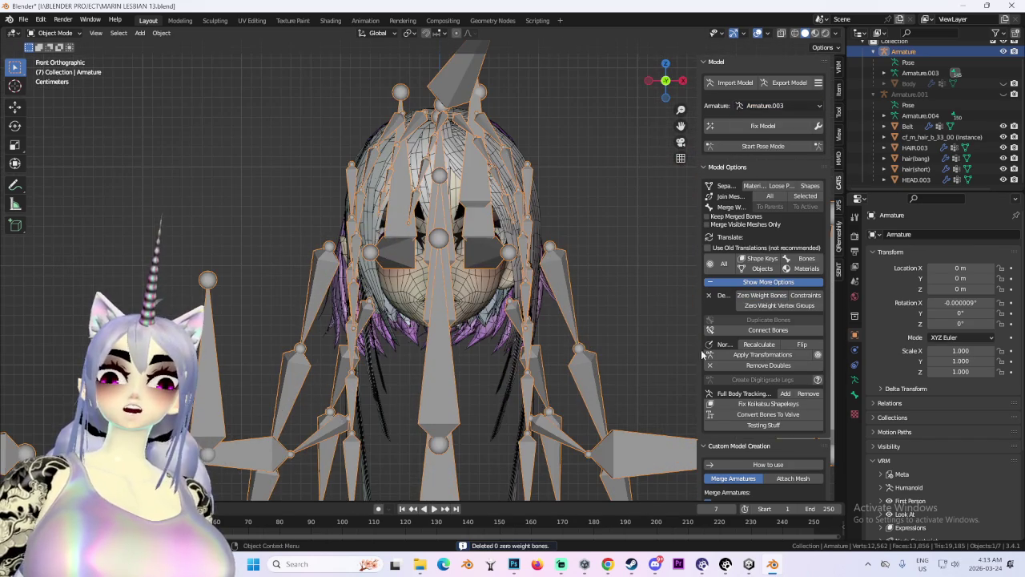
scroll(908, 513, down, 5)
click(953, 502)
click(949, 478)
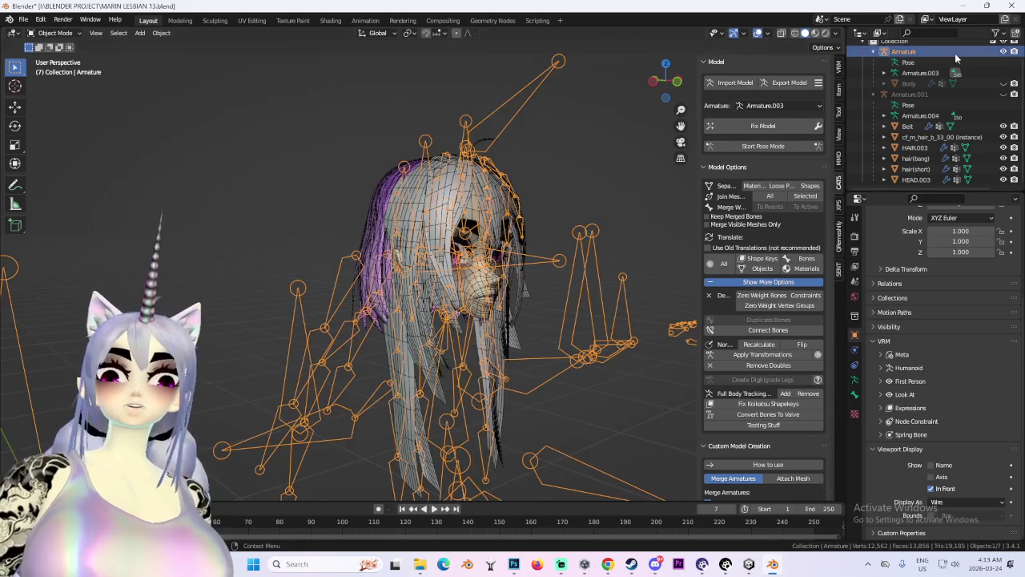
Unhide the Body mesh, hide the original Armature, and show and select Armature.001.
click(1002, 83)
key(KP_1)
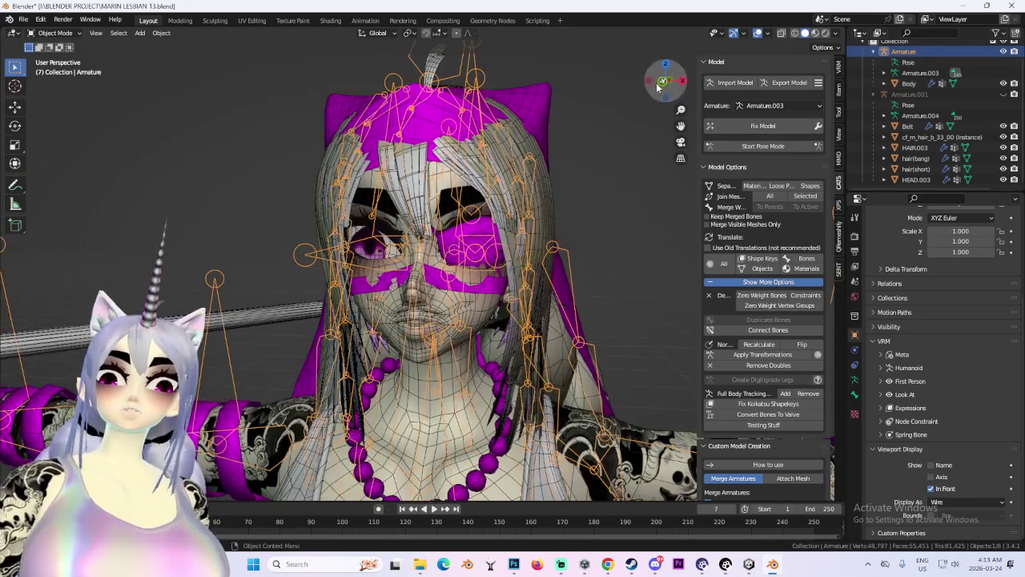
key(h)
click(1002, 93)
click(909, 93)
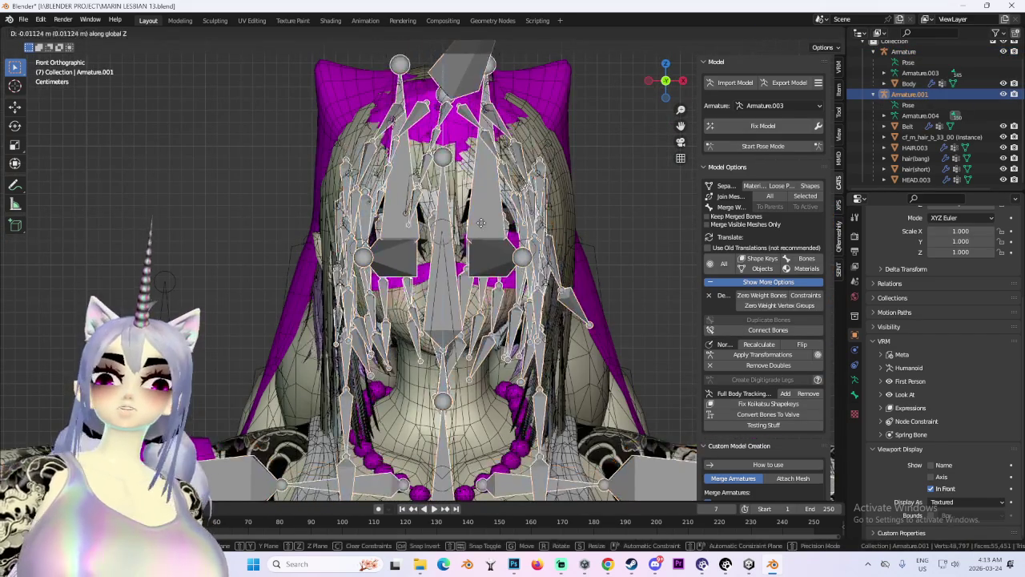
Frame the Belt, then the cf_m_hair_b_33_00 hair, and switch the viewport to wireframe.
click(913, 127)
key(KP_Decimal)
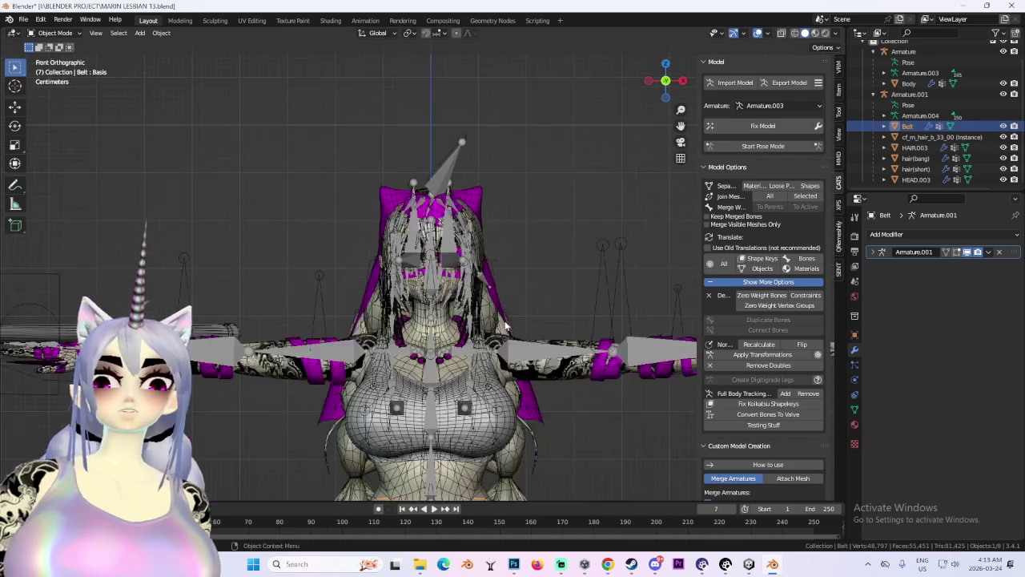
right_click(918, 138)
key(Escape)
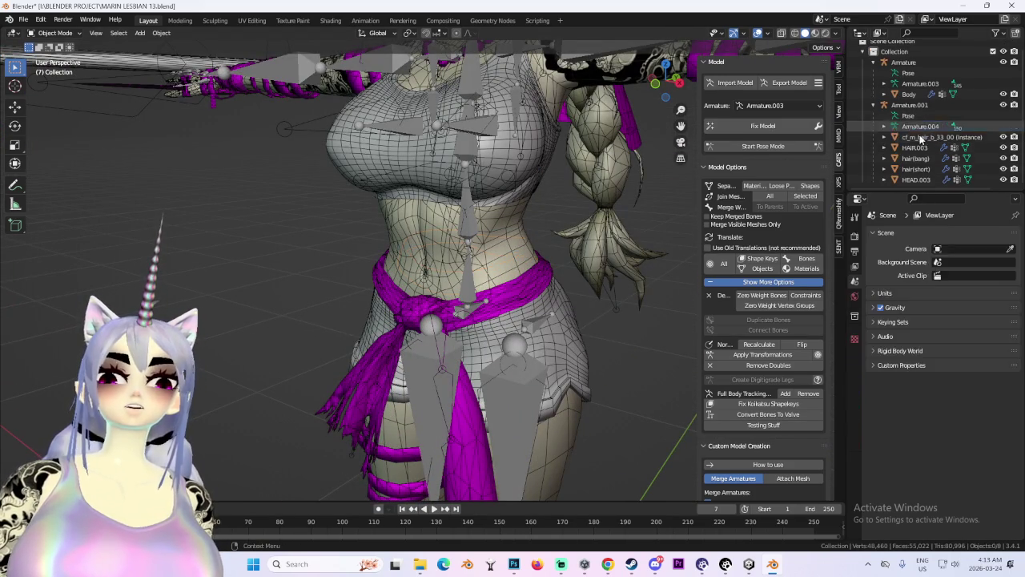
click(929, 137)
key(KP_Decimal)
click(794, 33)
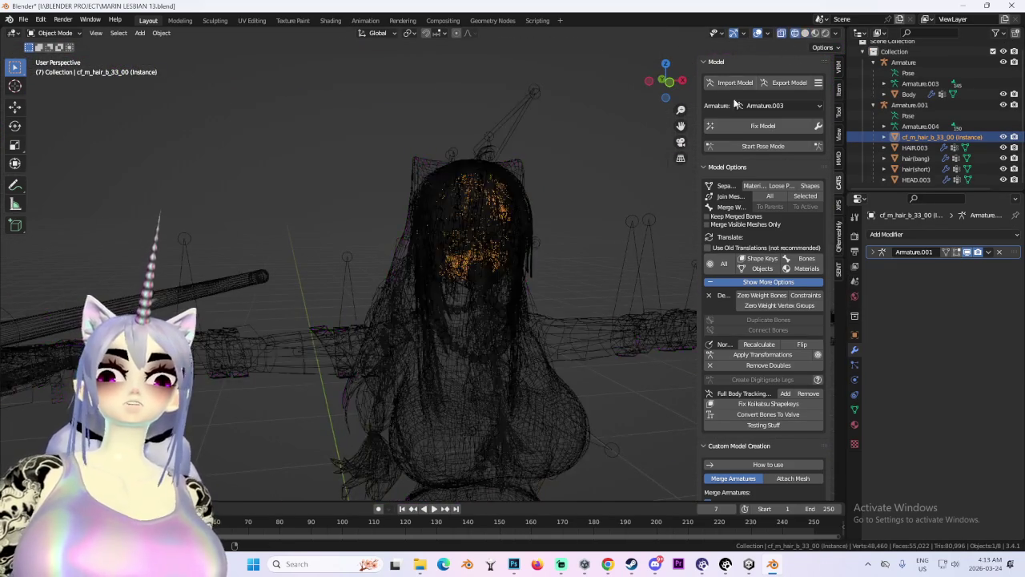
Select the old hair armature Armature.001 and view it in Right Ortho.
scroll(582, 306, down, 3)
scroll(513, 300, up, 6)
drag(513, 303, 881, 158)
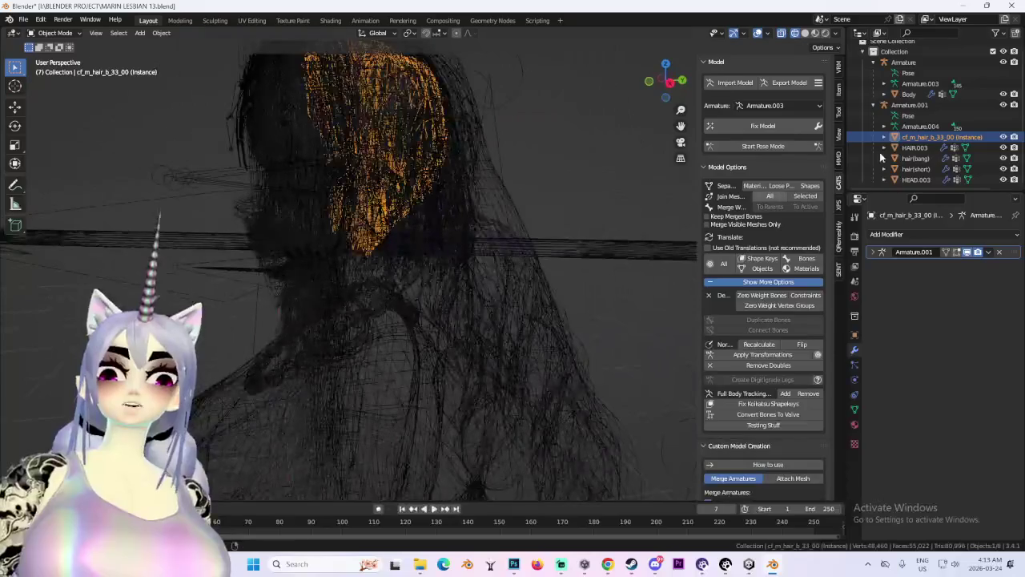
click(921, 180)
click(922, 147)
click(922, 158)
click(921, 126)
click(916, 179)
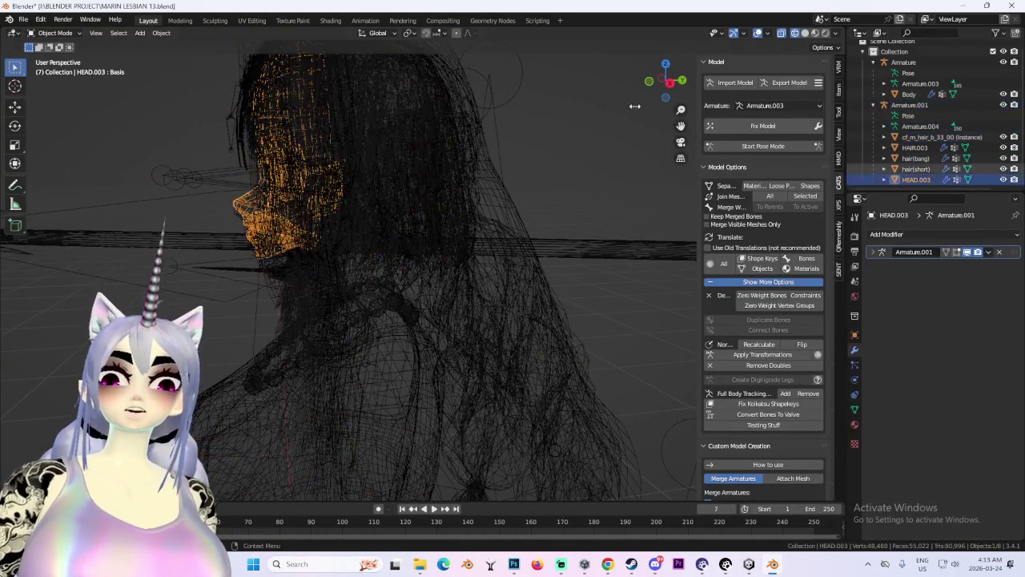
click(56, 33)
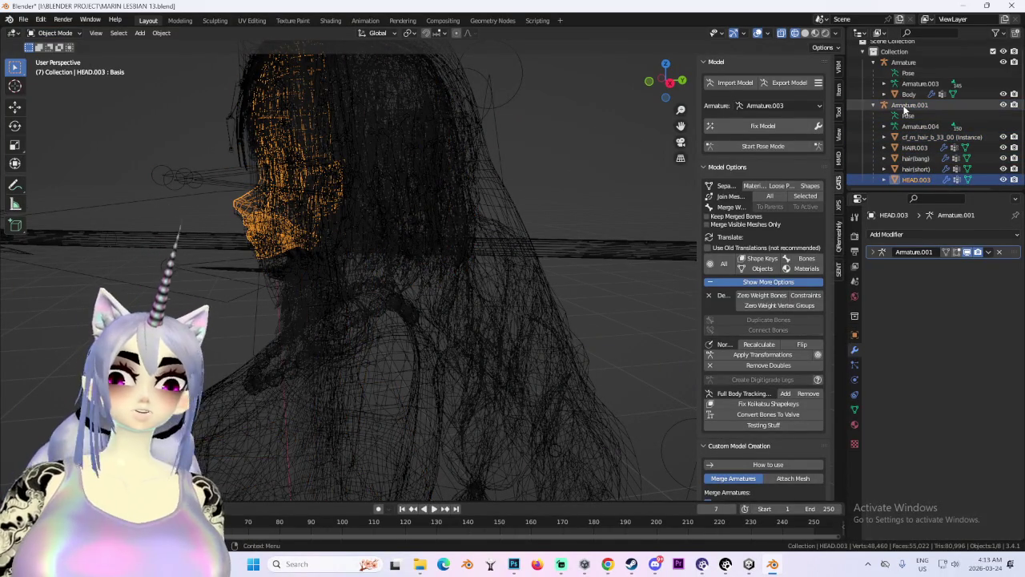
click(908, 105)
key(KP_3)
scroll(534, 237, up, 5)
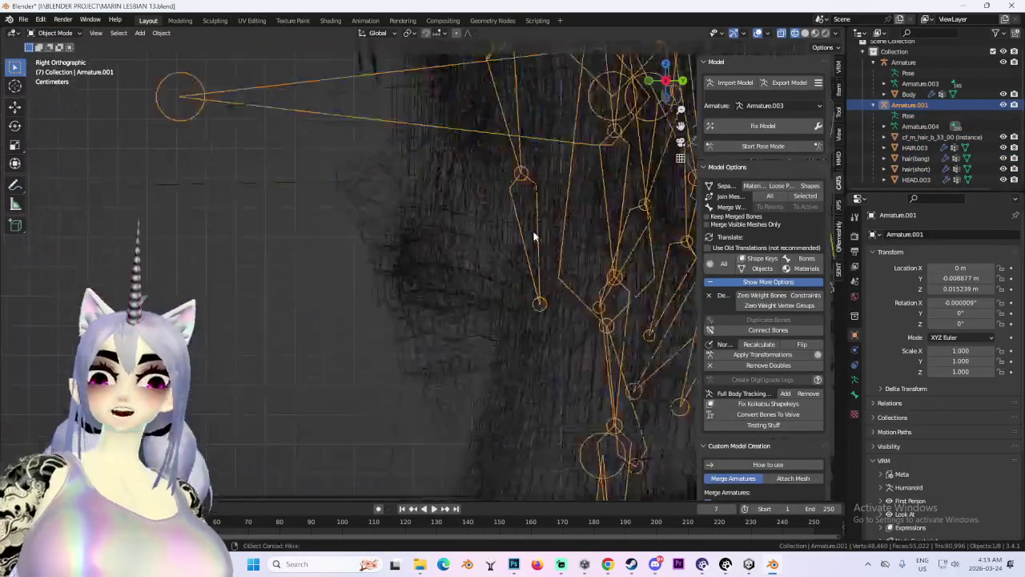
scroll(535, 236, up, 4)
Lower the armature along Z, shift it along Y, and scale it to about 1.036.
key(g)
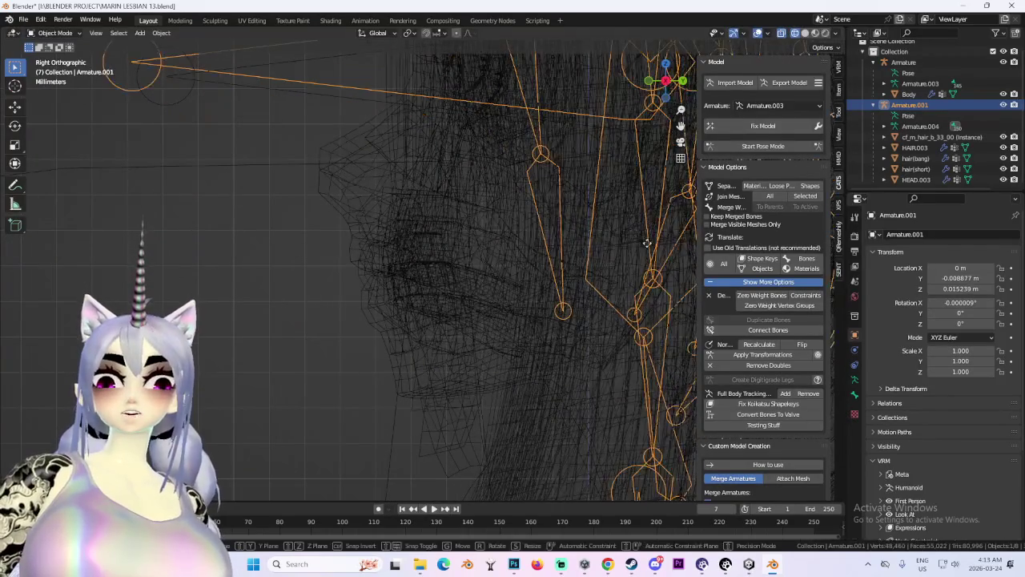
key(z)
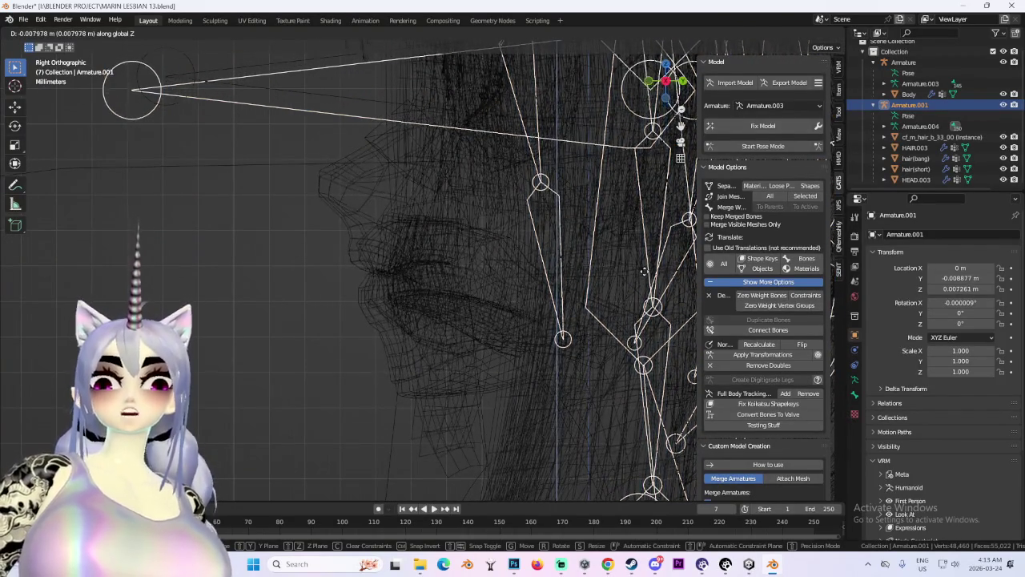
click(644, 270)
right_click(644, 270)
key(g)
key(y)
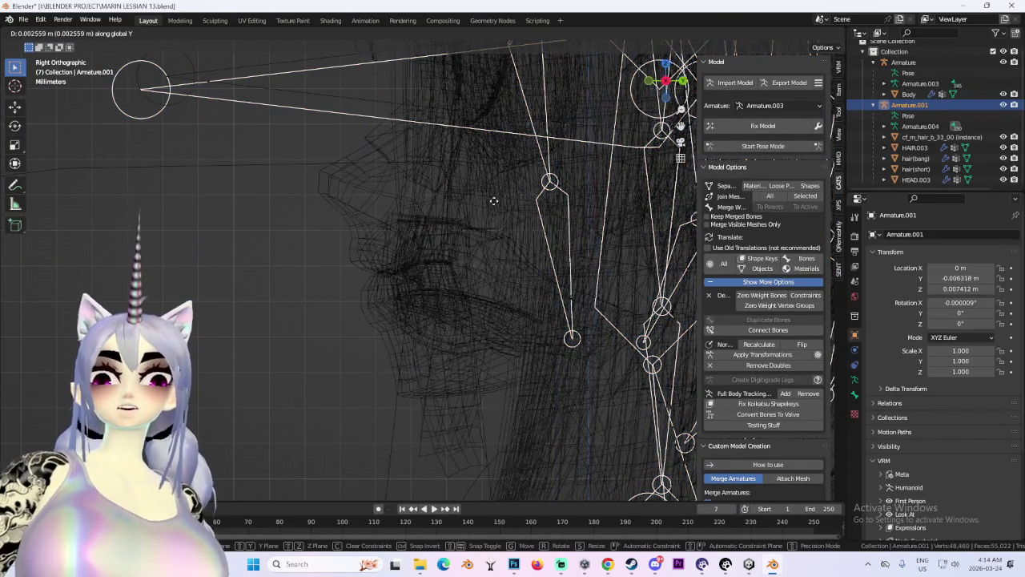
click(513, 224)
scroll(522, 237, down, 2)
key(s)
key(Return)
Re-adjust the armature's height and depth, settling its scale at 1.029, then 1.042.
key(g)
key(z)
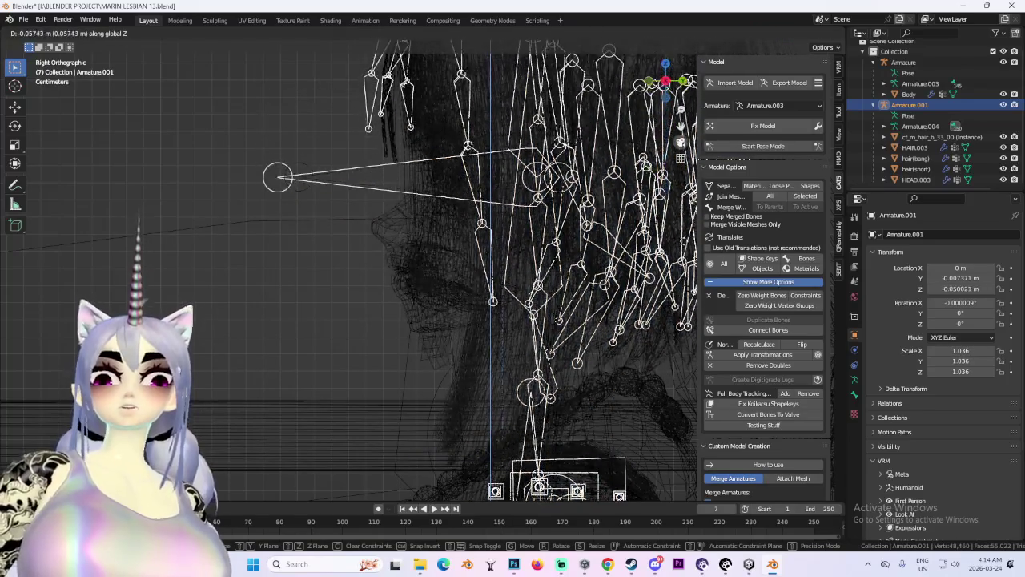
click(560, 205)
scroll(560, 205, up, 6)
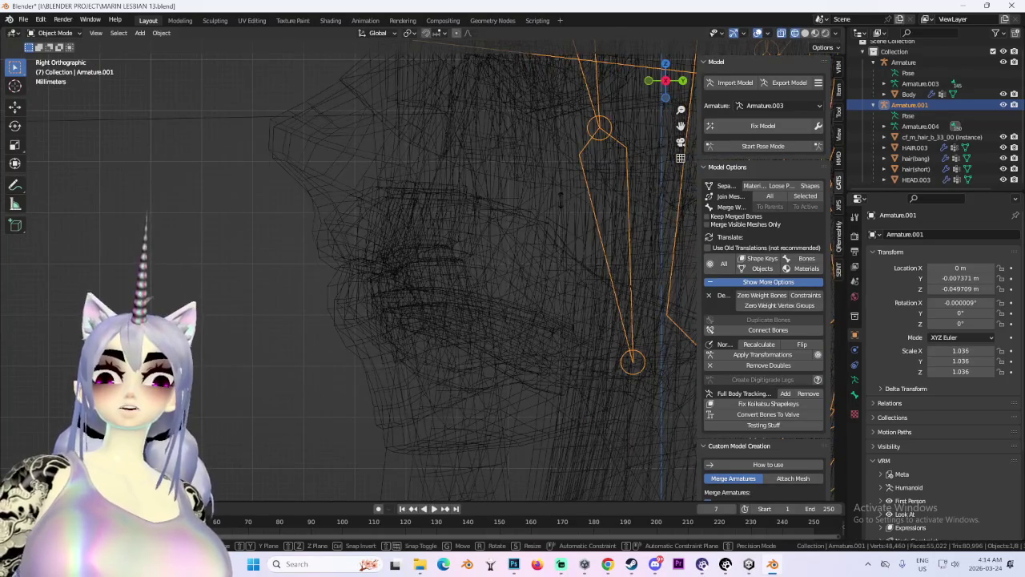
key(s)
key(Return)
key(g)
key(z)
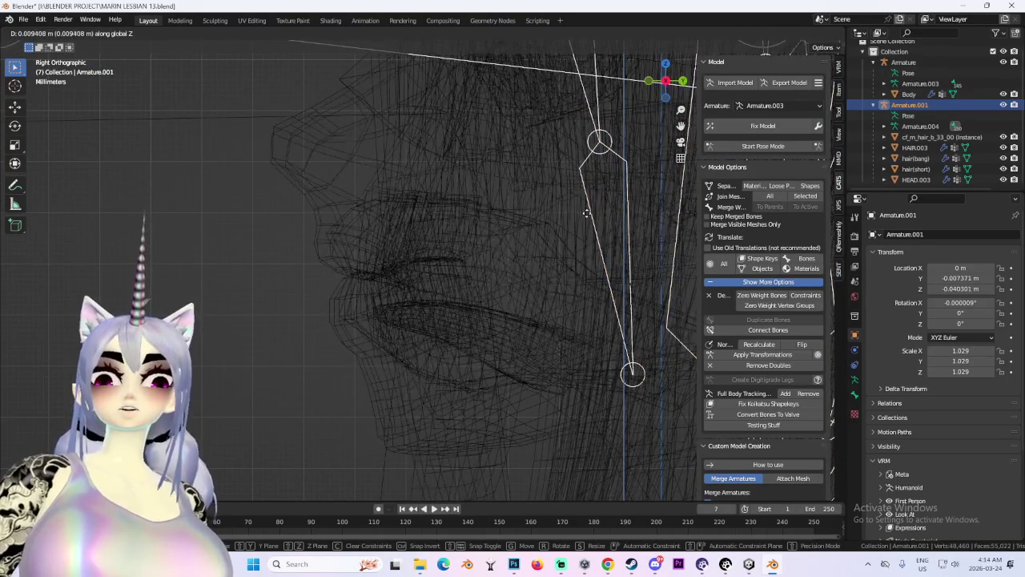
key(g)
key(y)
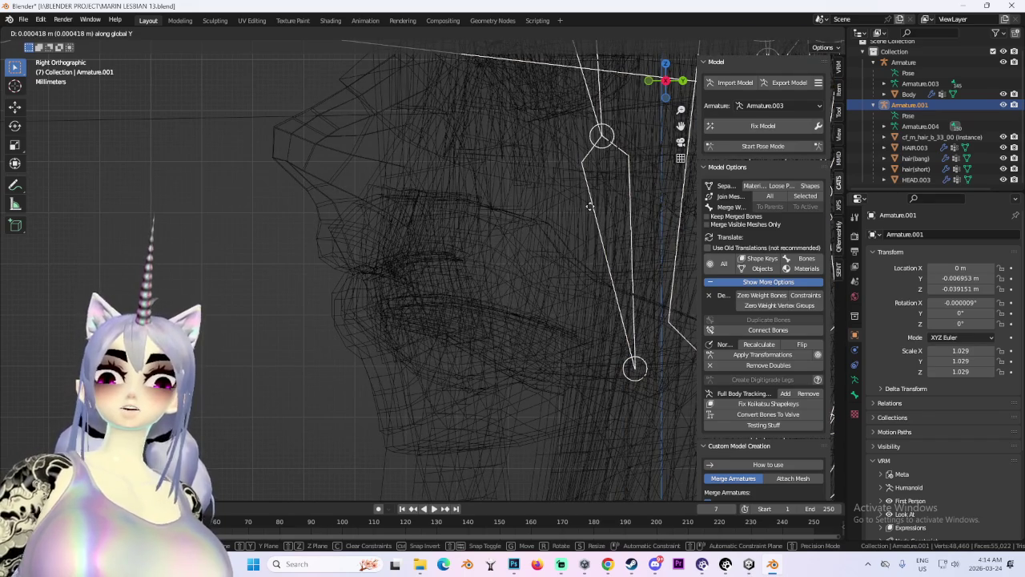
scroll(552, 248, down, 5)
key(s)
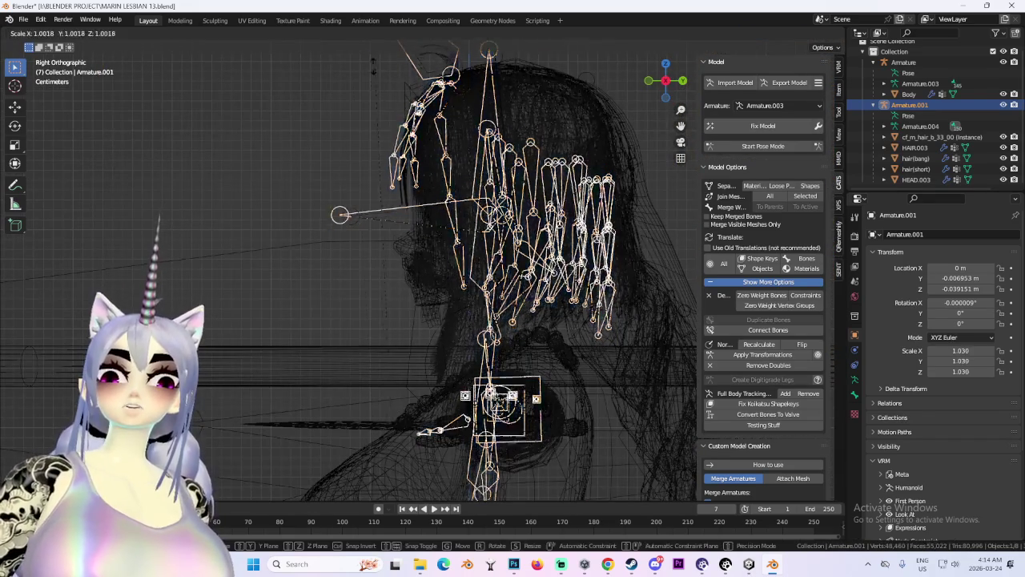
click(405, 171)
Nudge the armature slightly lower, then fine-tune its front-back and vertical position.
scroll(406, 170, up, 4)
key(g)
key(z)
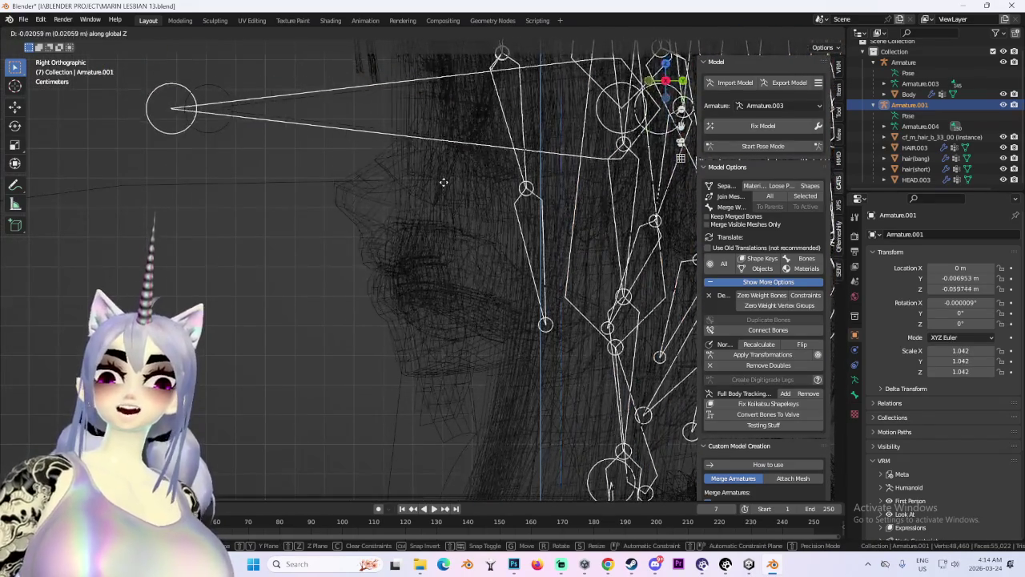
click(445, 182)
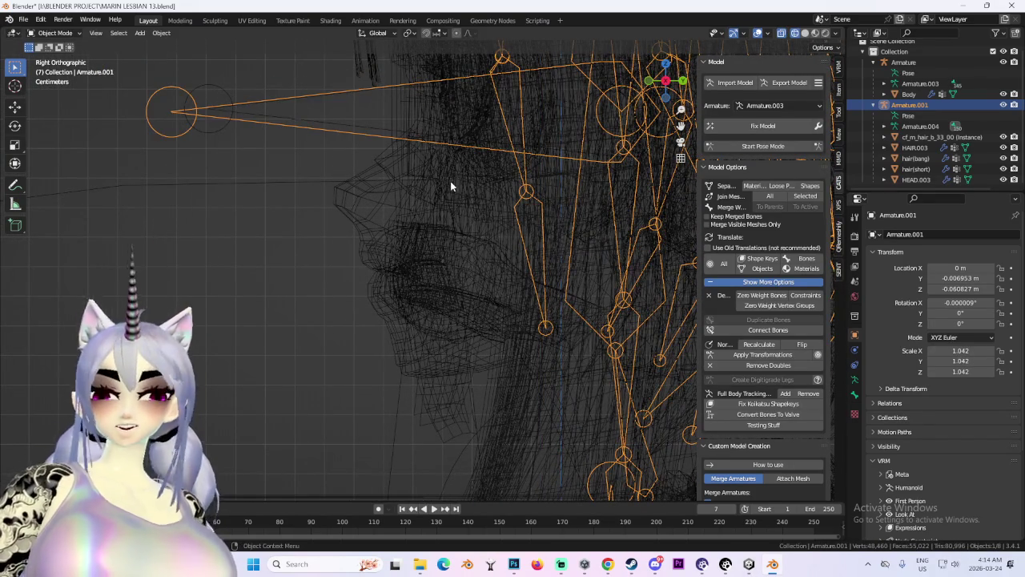
key(g)
key(y)
click(452, 183)
key(g)
key(z)
click(452, 182)
Enlarge the armature to 1.058, reposition it freely, then shrink it to 1.051.
scroll(306, 175, up, 3)
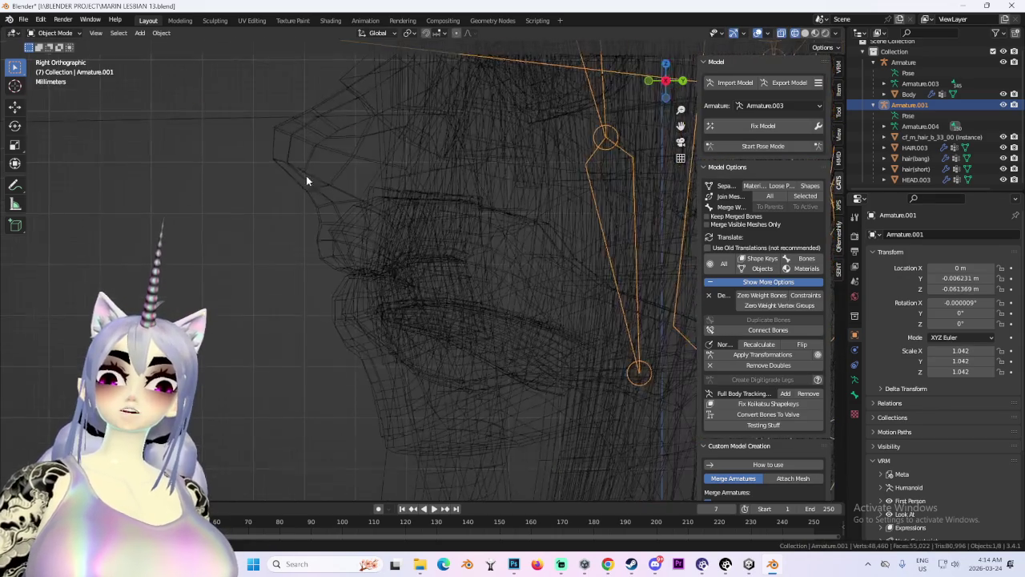
scroll(306, 176, down, 6)
key(s)
click(269, 80)
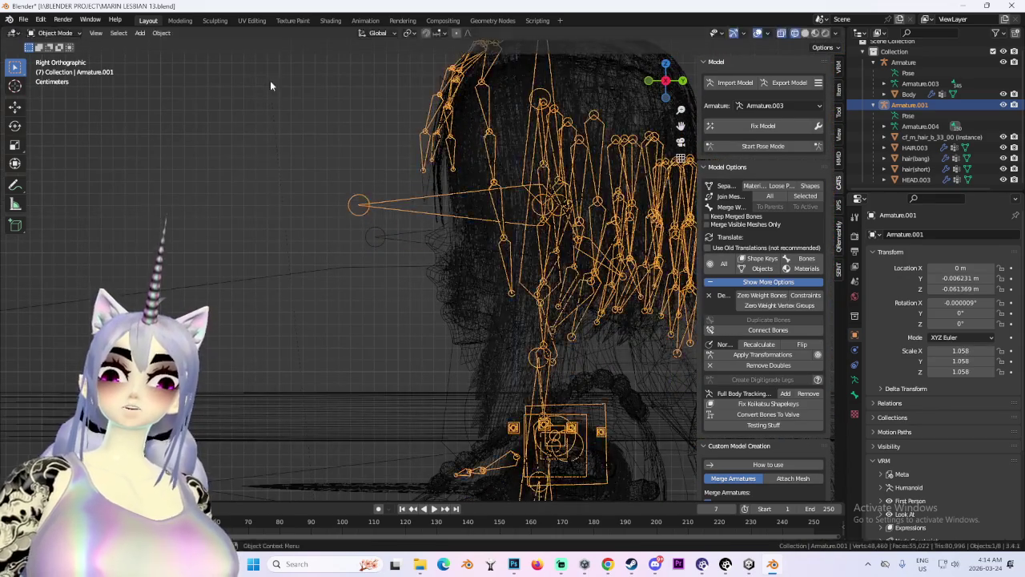
key(g)
click(241, 107)
right_click(241, 107)
scroll(494, 257, up, 3)
key(g)
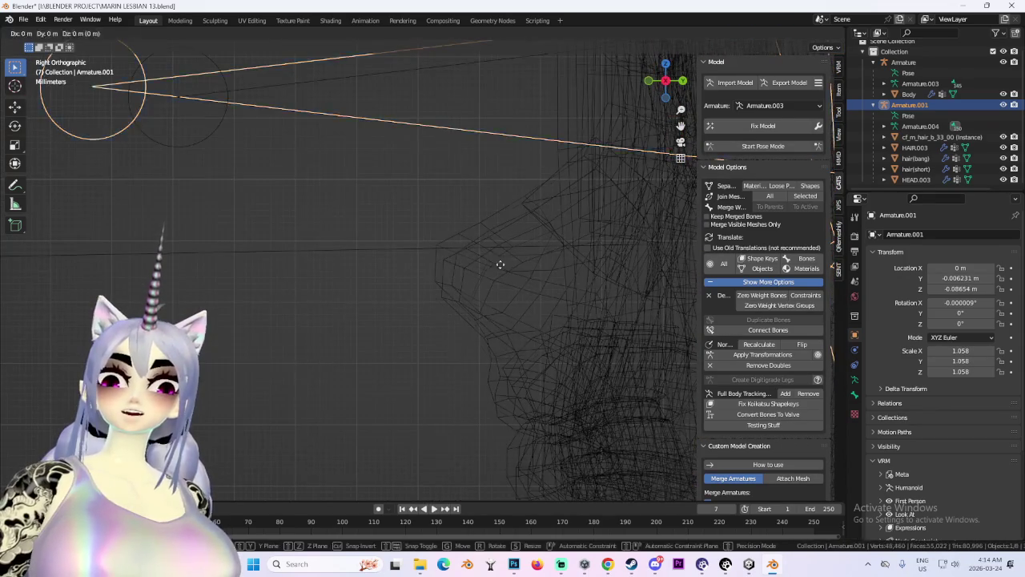
click(508, 271)
scroll(518, 265, down, 3)
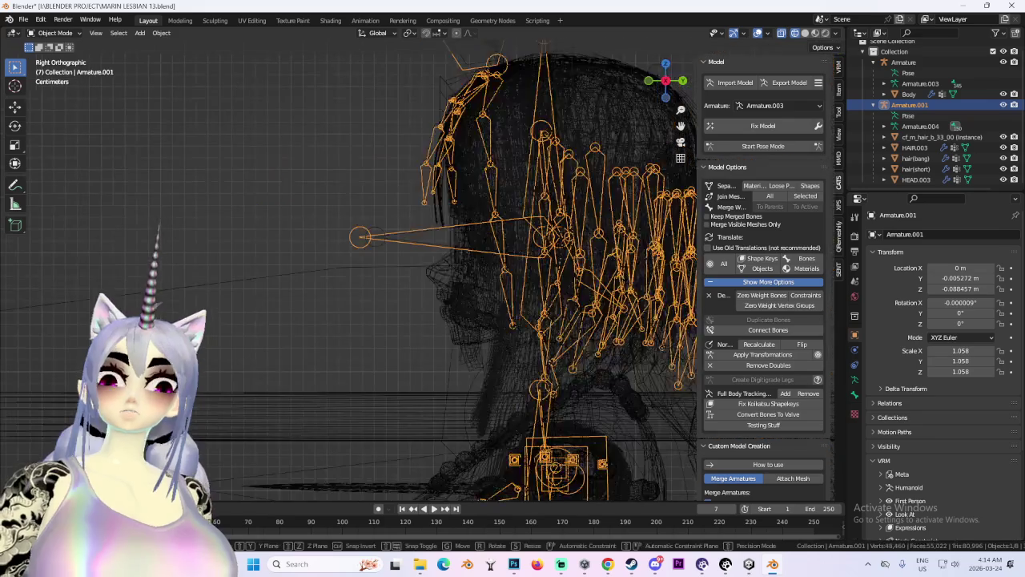
click(489, 251)
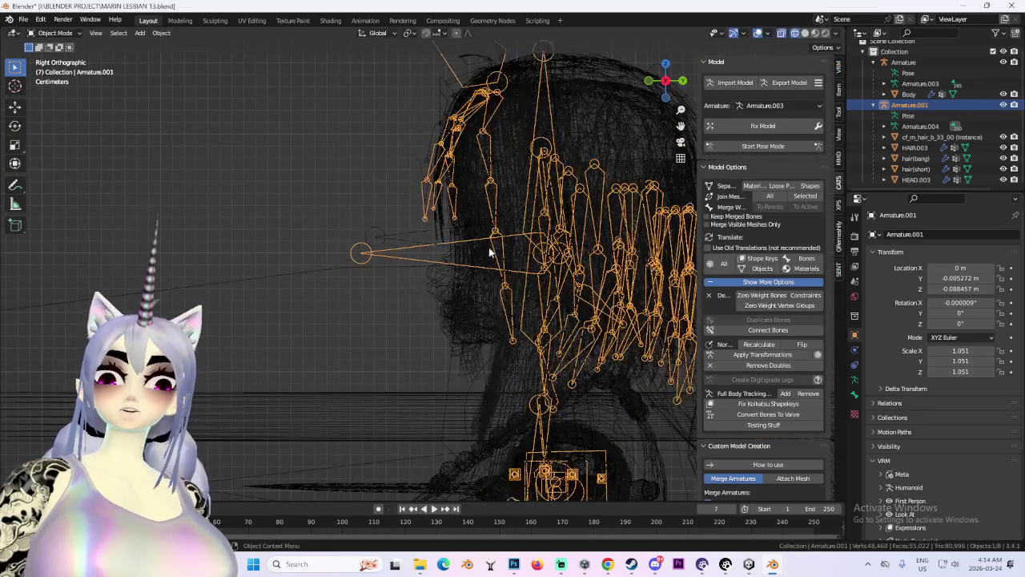
Raise the armature and refine its position with free and Z-constrained moves.
scroll(472, 260, up, 4)
key(g)
click(480, 164)
key(g)
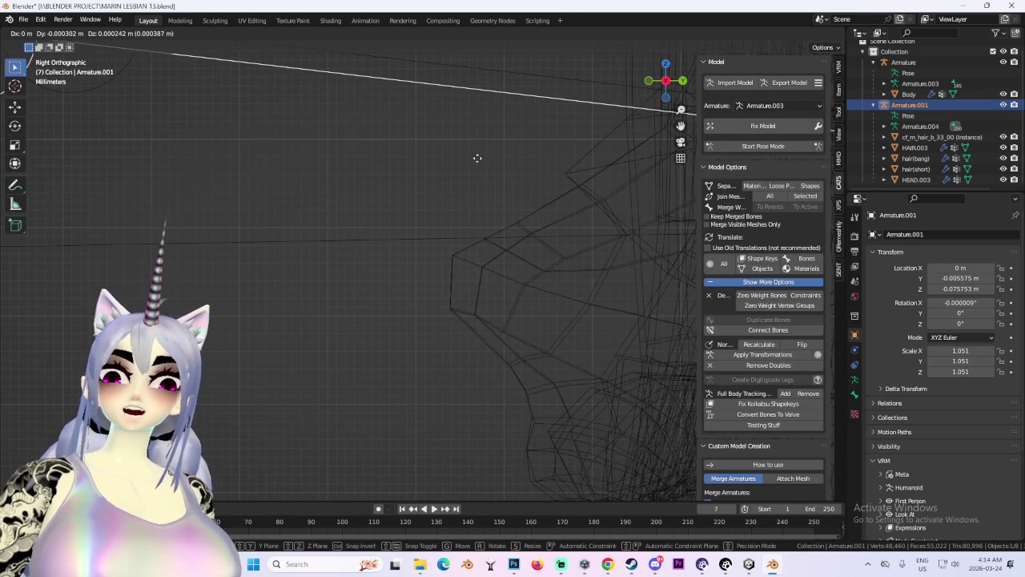
click(477, 164)
scroll(428, 174, down, 6)
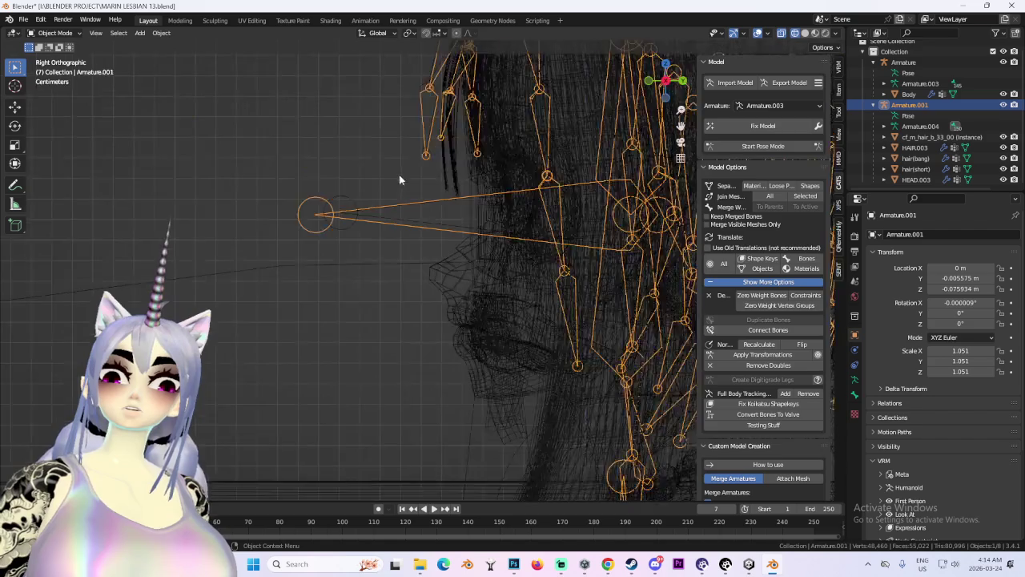
scroll(388, 173, up, 6)
key(g)
key(z)
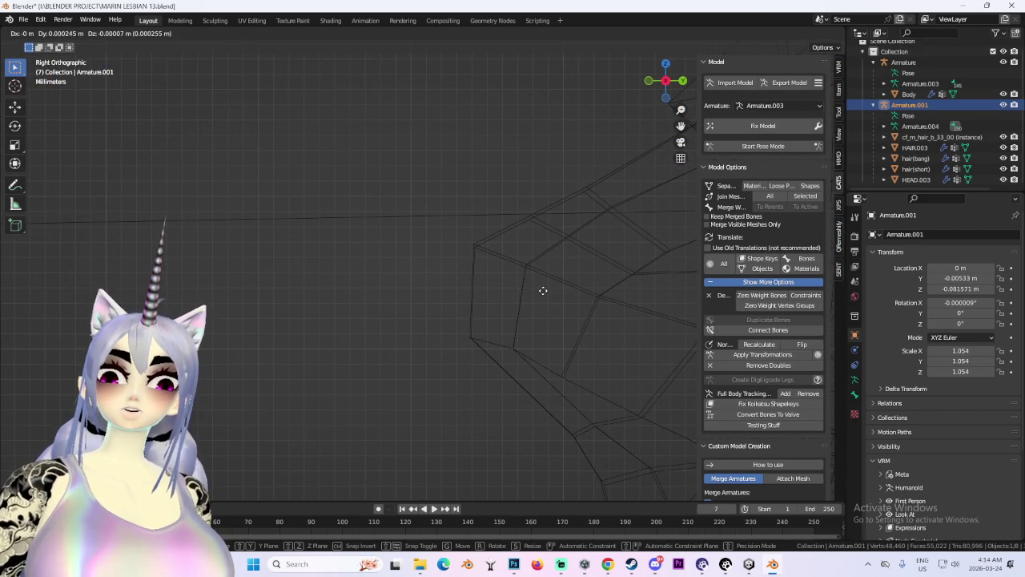
key(z)
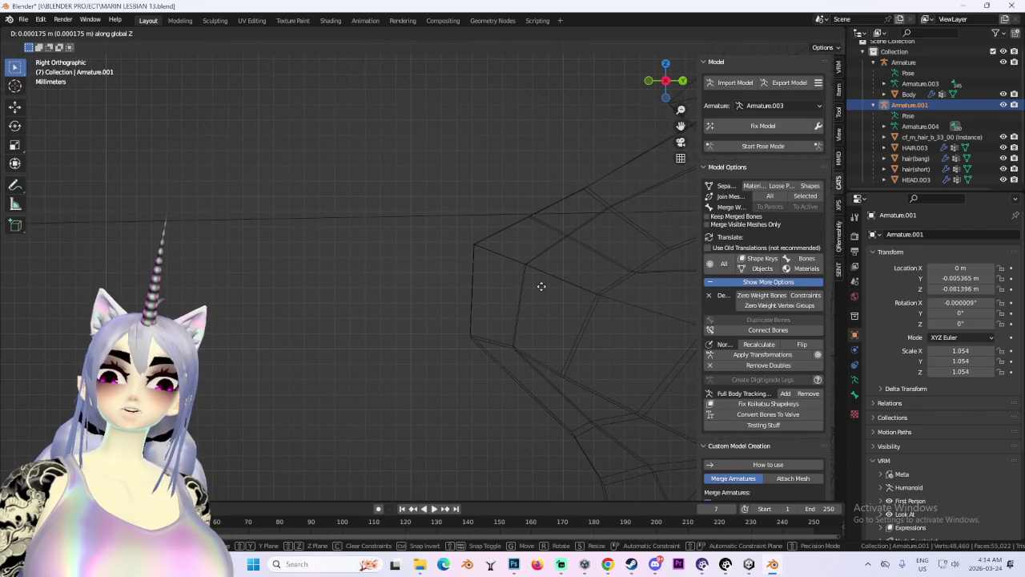
key(g)
key(z)
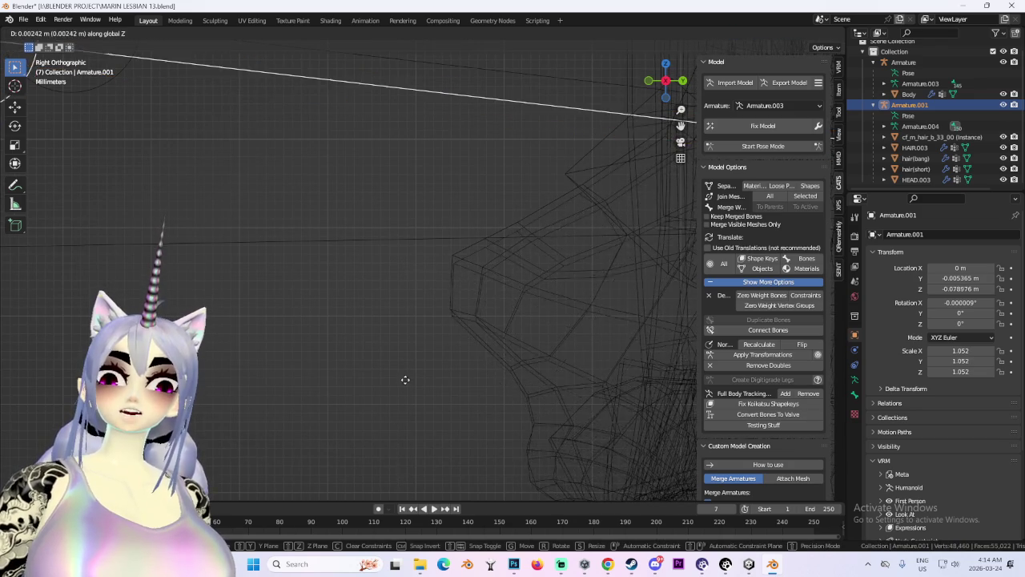
key(z)
key(z)
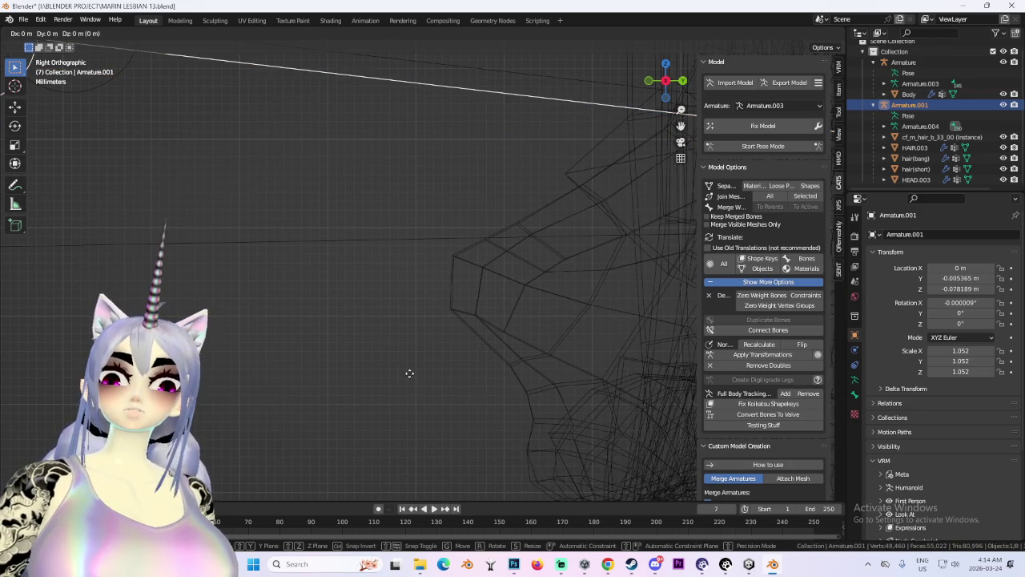
click(421, 352)
Shrink the armature briefly, then set its scale to 1.060.
key(s)
click(323, 416)
key(s)
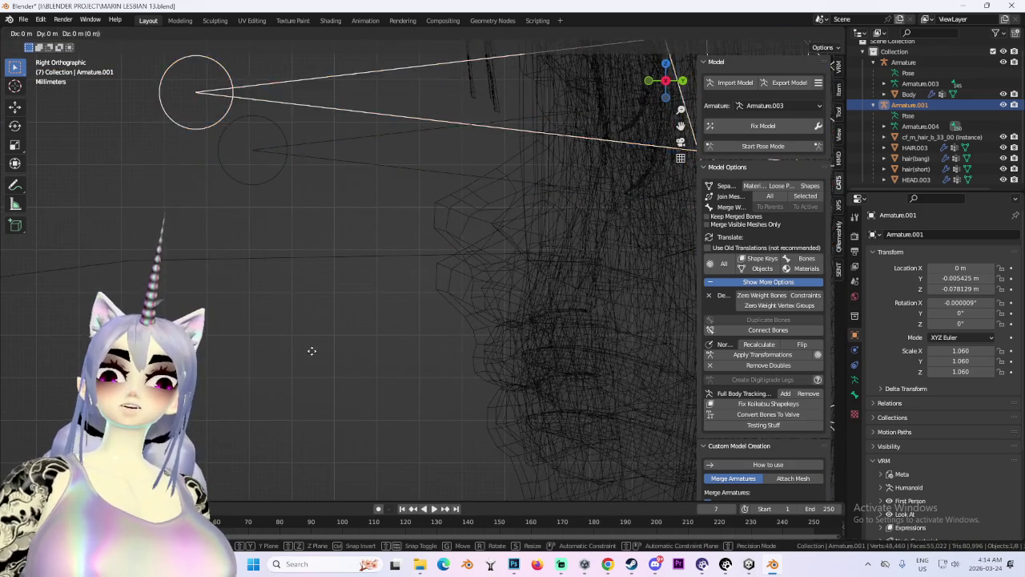
click(519, 294)
scroll(524, 300, up, 5)
key(g)
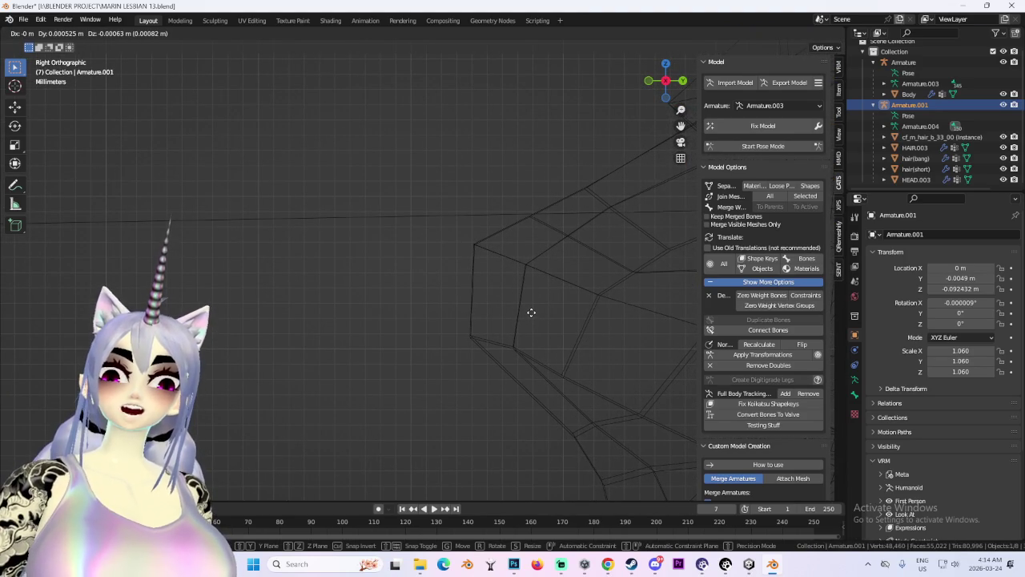
scroll(423, 226, down, 6)
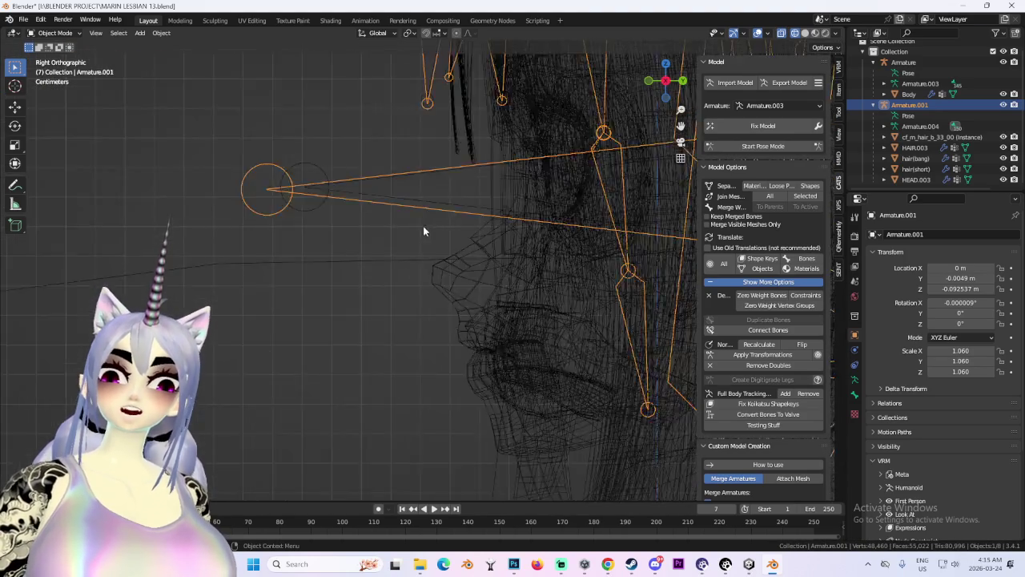
Lower the armature to Z −0.11541 m and Y −0.004025 m, discarding a stray resize.
key(s)
key(Escape)
scroll(532, 294, up, 5)
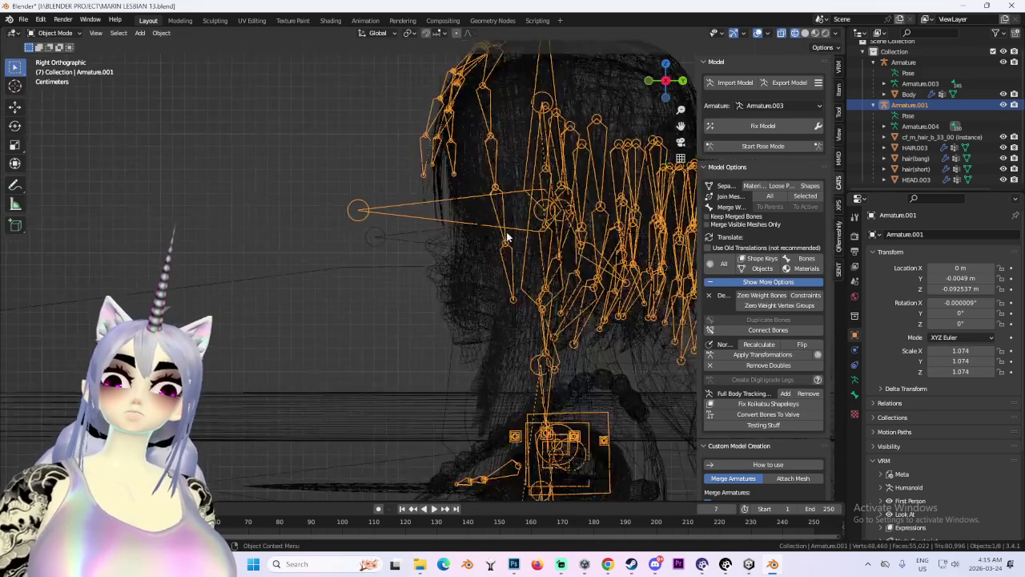
key(g)
key(z)
key(Escape)
scroll(532, 294, up, 4)
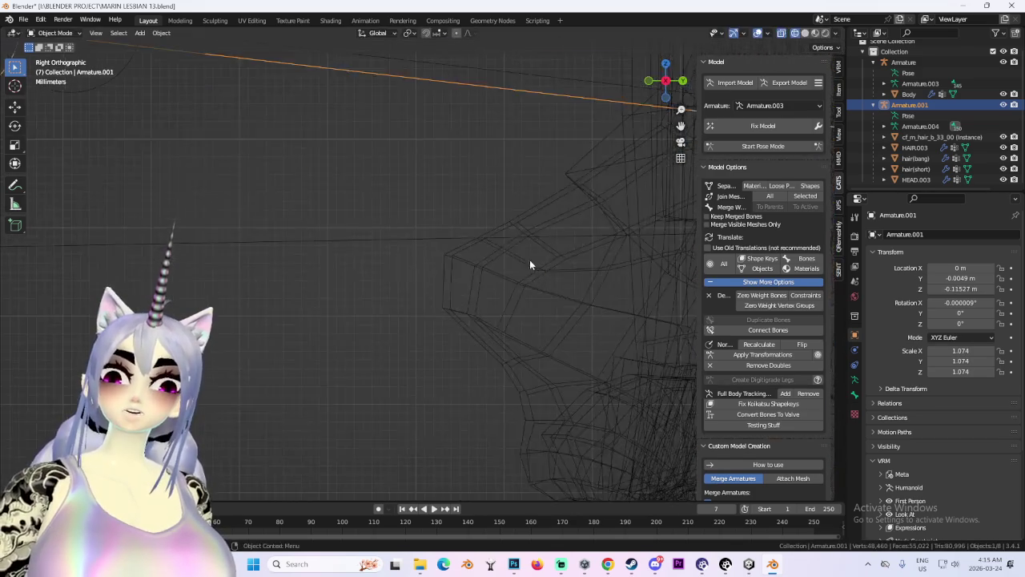
key(g)
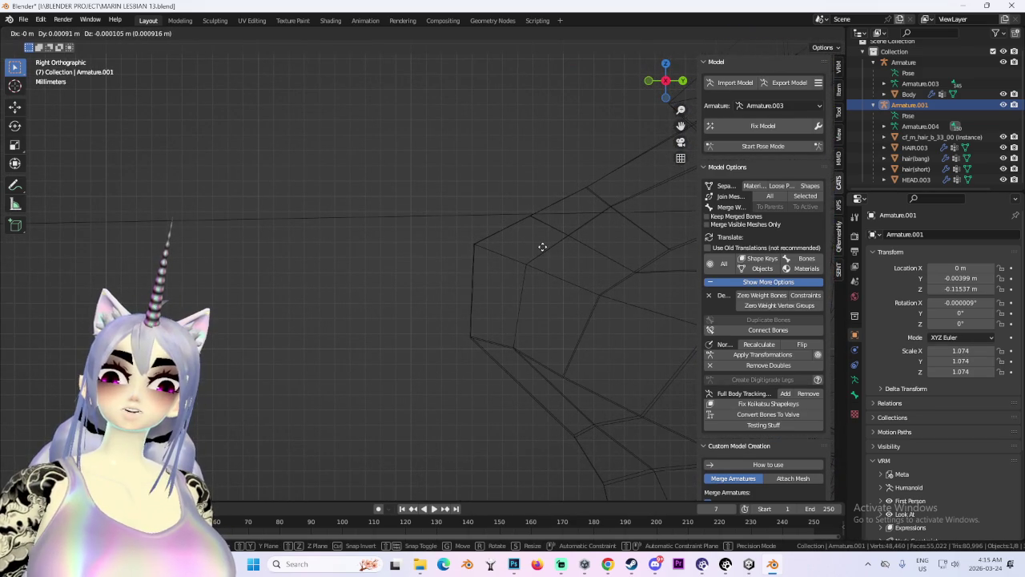
key(z)
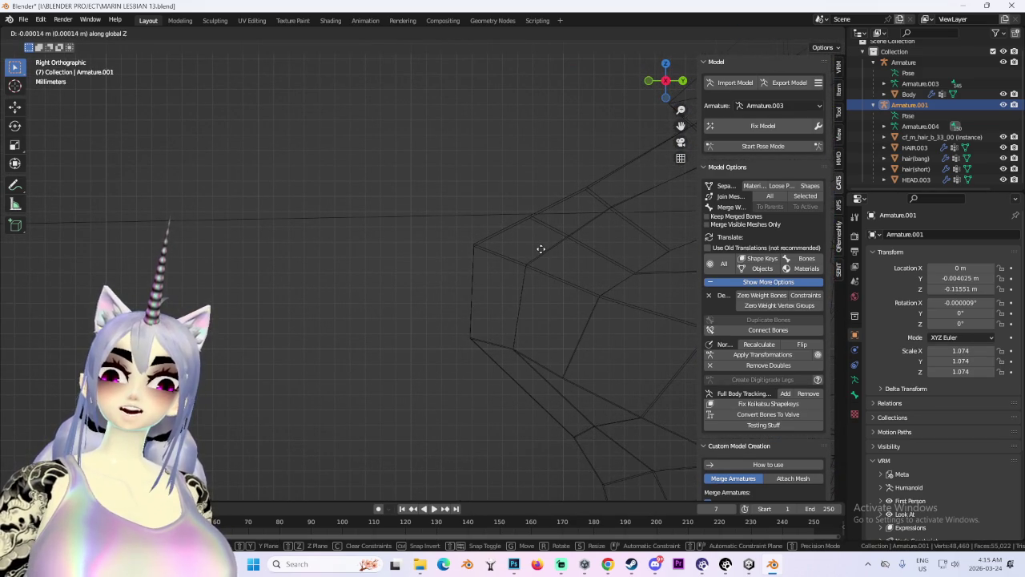
key(Escape)
scroll(539, 253, down, 2)
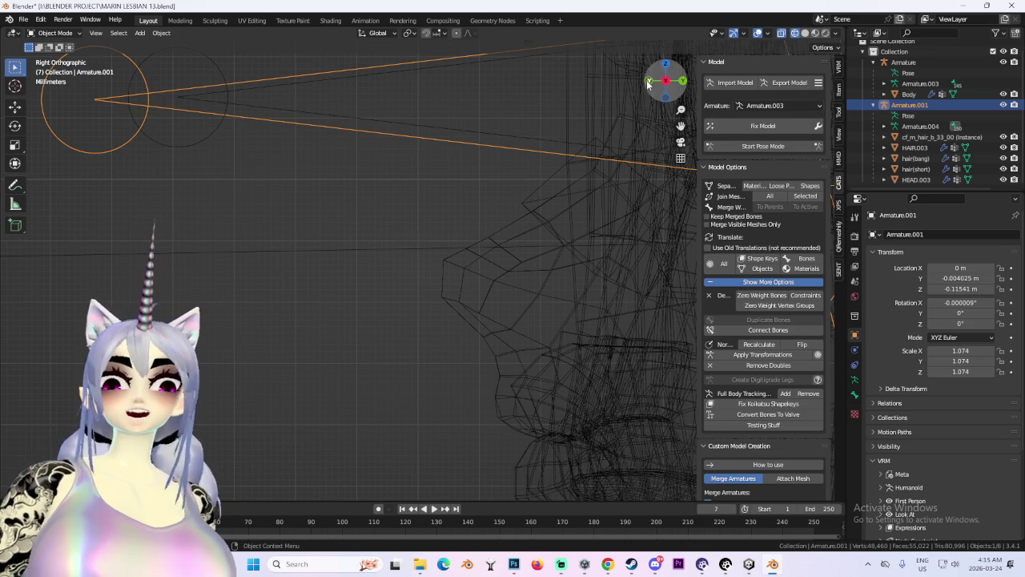
Check the armature's fit in front view, cancelling a stray vertical move.
click(649, 81)
scroll(583, 262, up, 8)
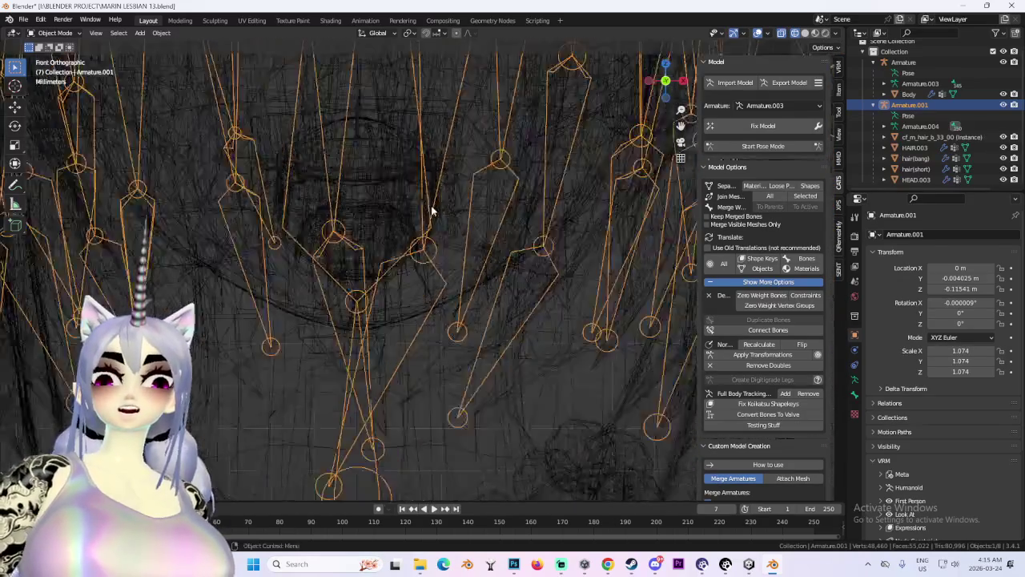
key(g)
key(z)
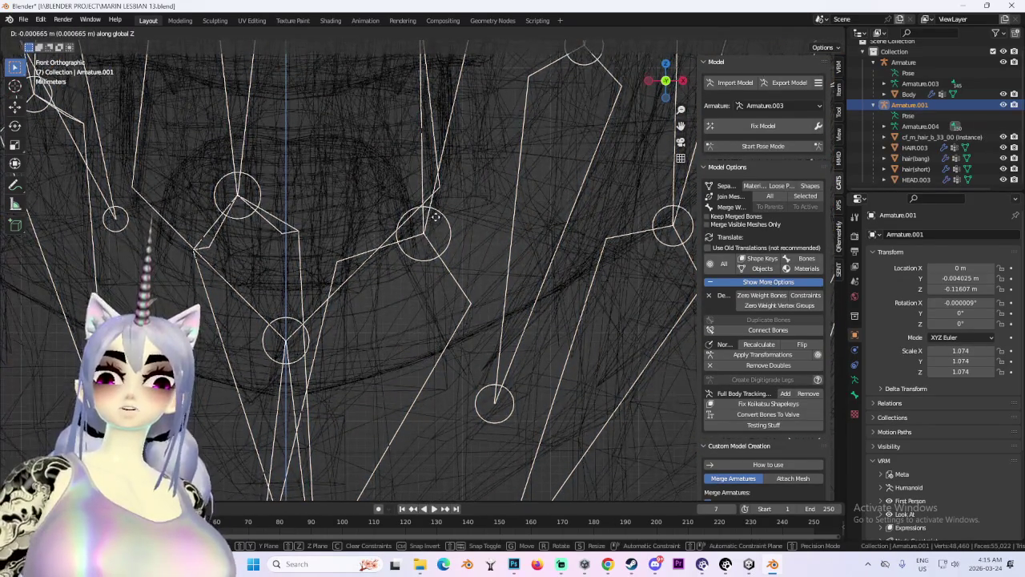
right_click(435, 217)
scroll(438, 208, down, 10)
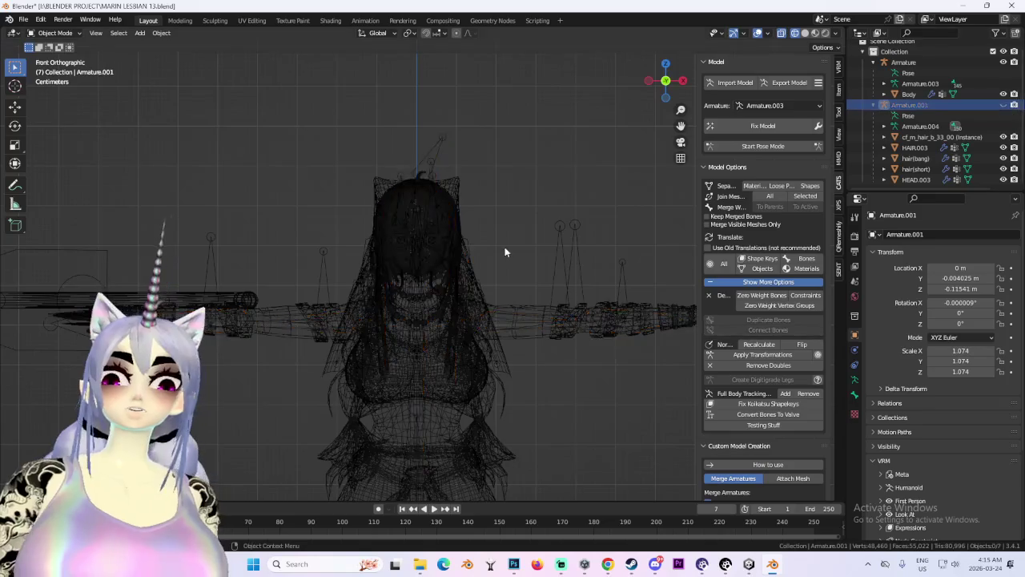
Separate the new model's Body mesh into parts by material with CATS.
click(504, 246)
scroll(504, 246, up, 5)
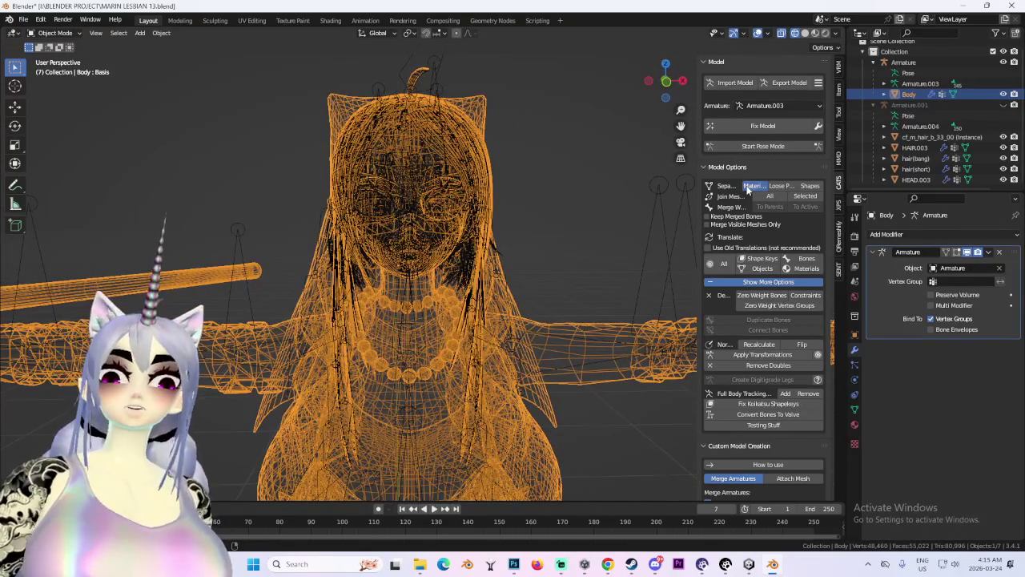
click(238, 105)
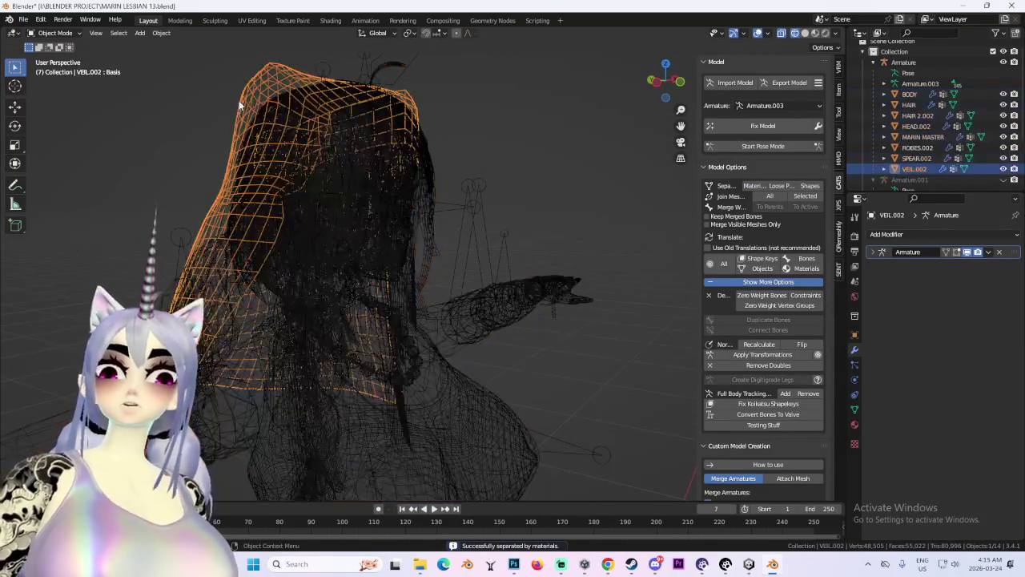
scroll(947, 149, down, 2)
Hide the veil, spear, robes, HAIR and HAIR 2 meshes, then view the face from the front.
drag(1005, 127, 1008, 94)
click(1005, 94)
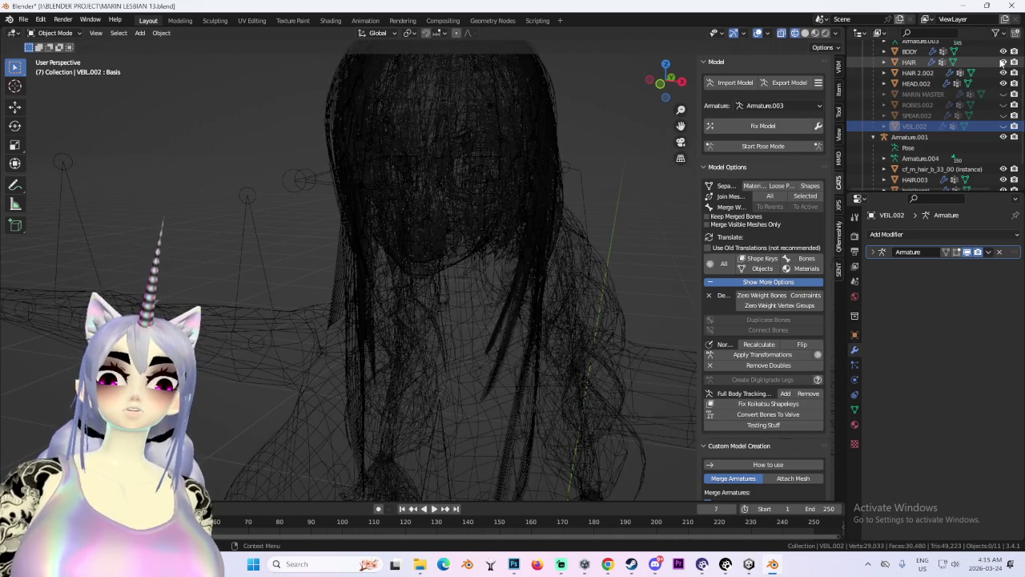
drag(1003, 61, 1005, 73)
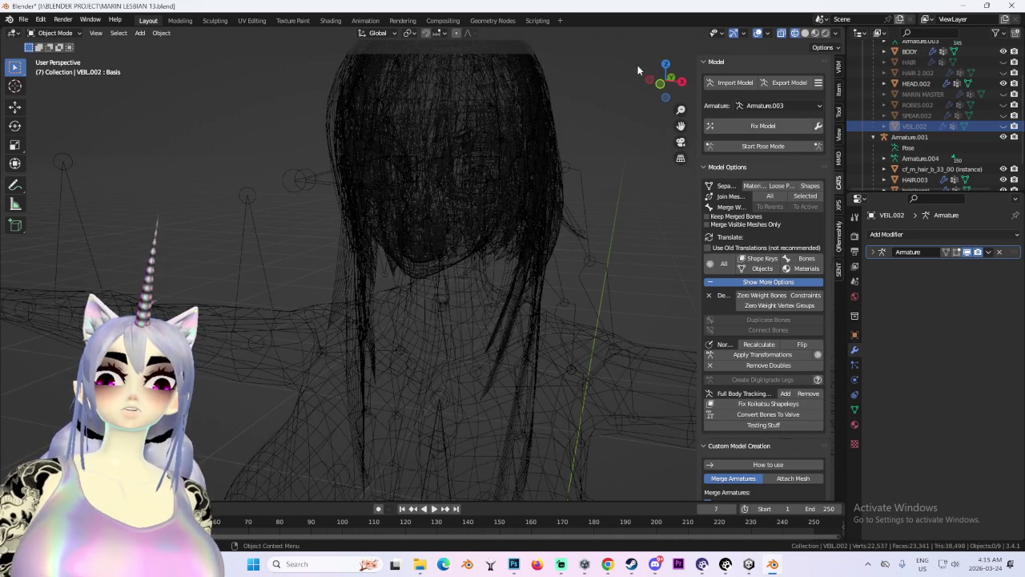
click(652, 83)
scroll(526, 222, up, 6)
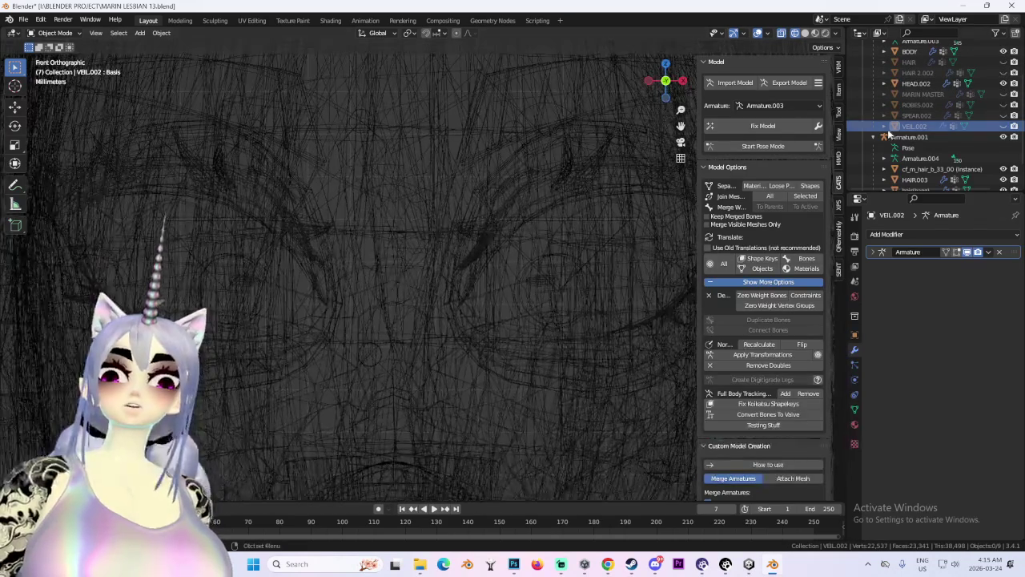
scroll(954, 97, up, 3)
Nudge the new Armature vertically, then select the old hair armature Armature.001.
click(926, 69)
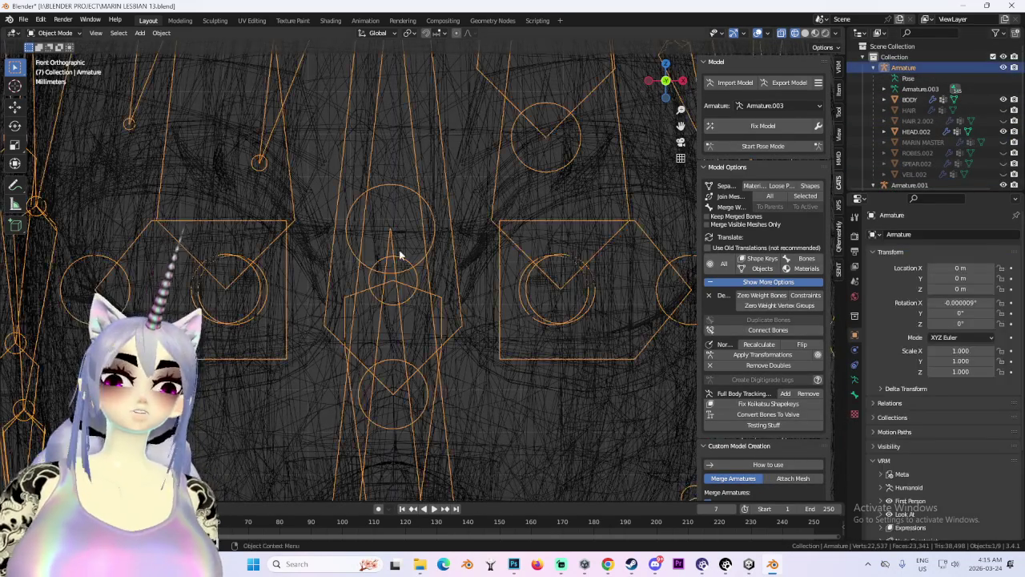
key(g)
key(z)
key(Return)
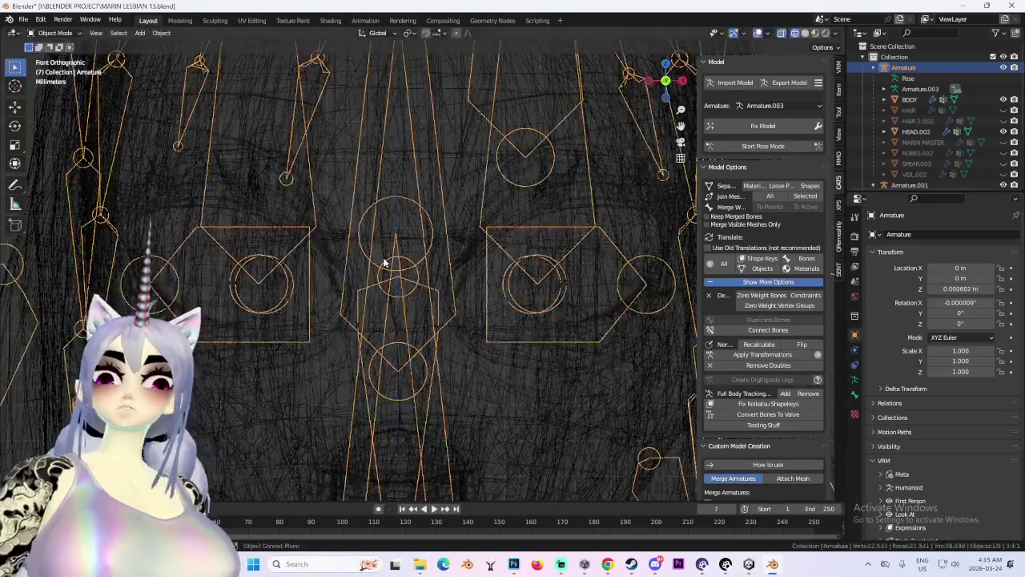
scroll(924, 136, down, 3)
click(921, 132)
click(921, 142)
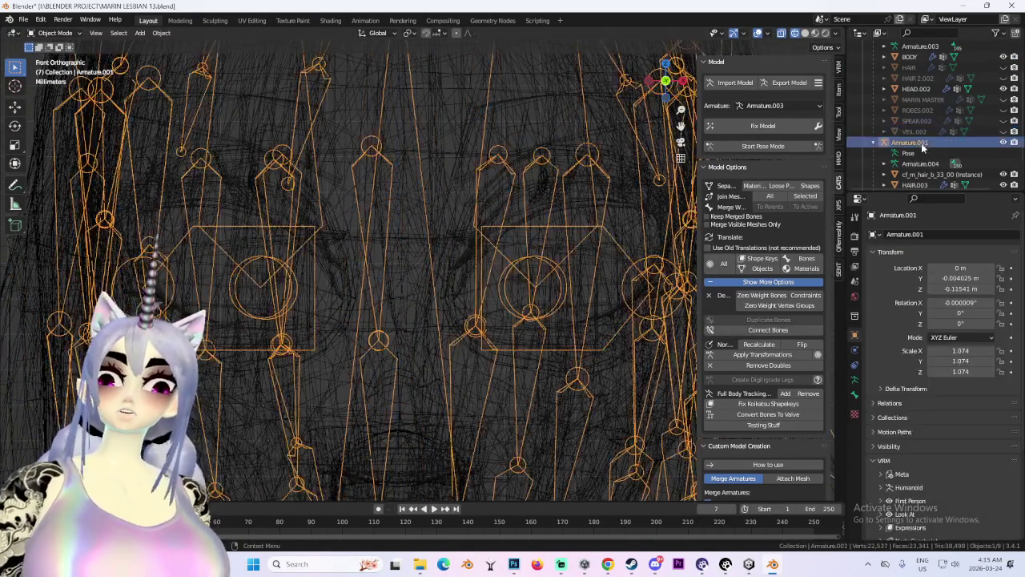
scroll(392, 271, up, 5)
scroll(402, 297, down, 4)
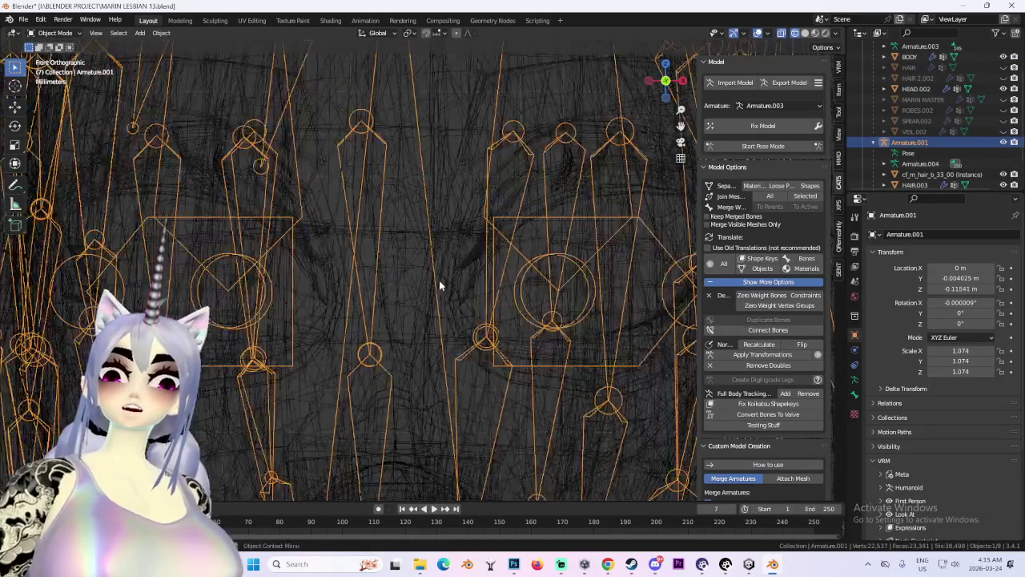
scroll(475, 317, up, 3)
scroll(515, 293, up, 3)
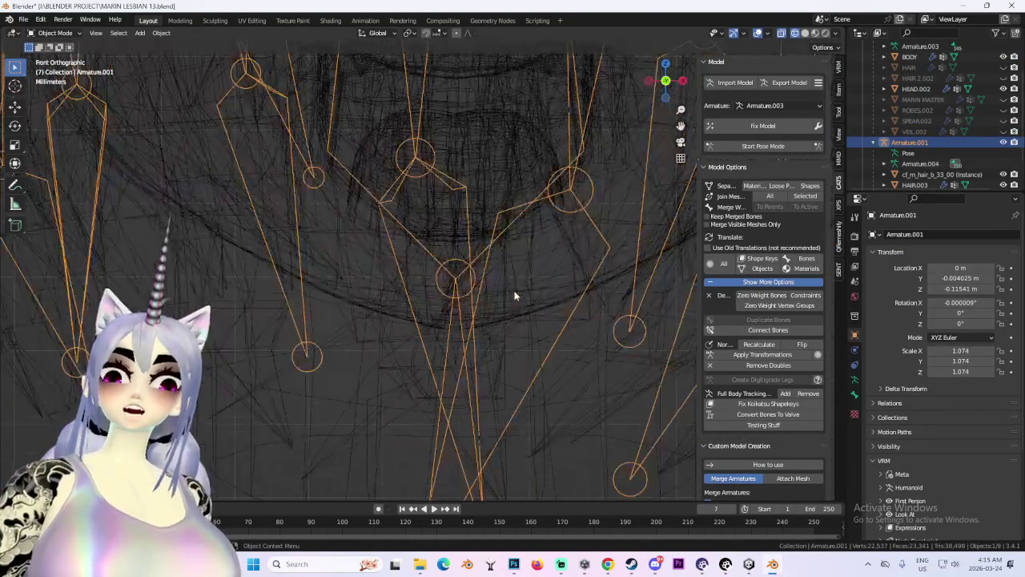
Lower the hair armature along Z and scale it up to 1.099.
key(g)
key(z)
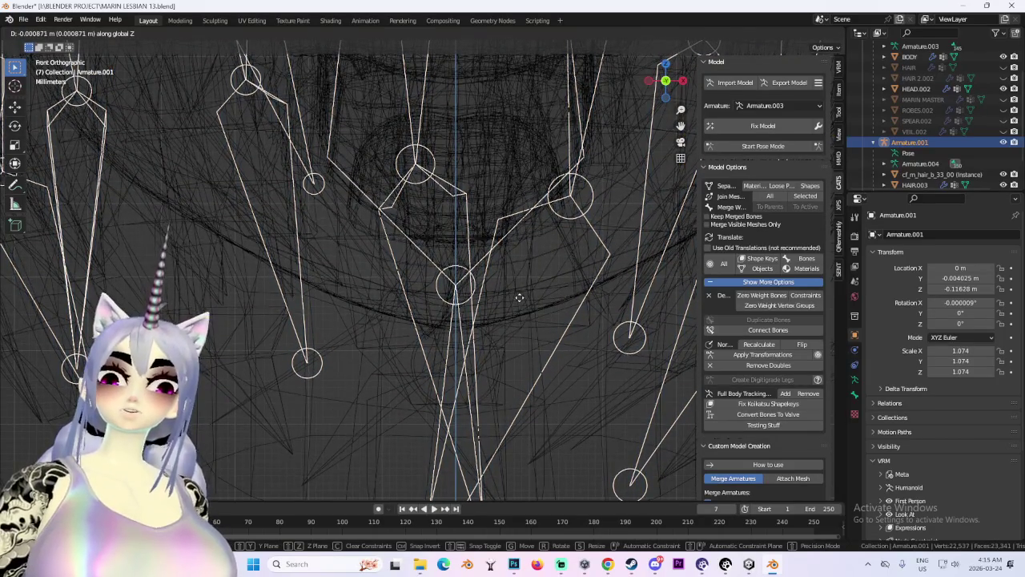
click(519, 296)
scroll(519, 296, down, 5)
key(s)
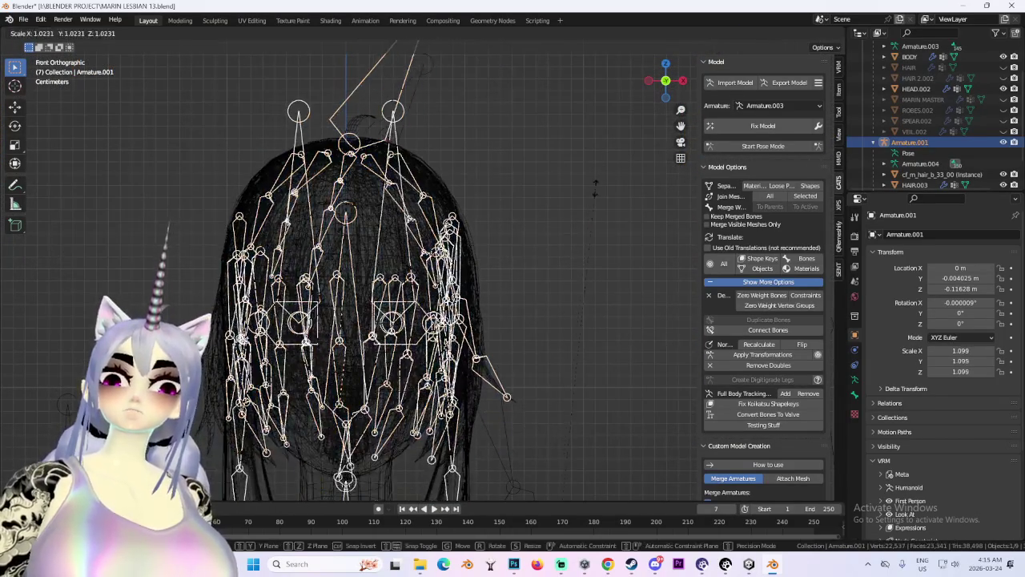
click(383, 343)
Lower the hair armature further to about Z −0.157 m and fine-tune its height.
scroll(481, 352, up, 5)
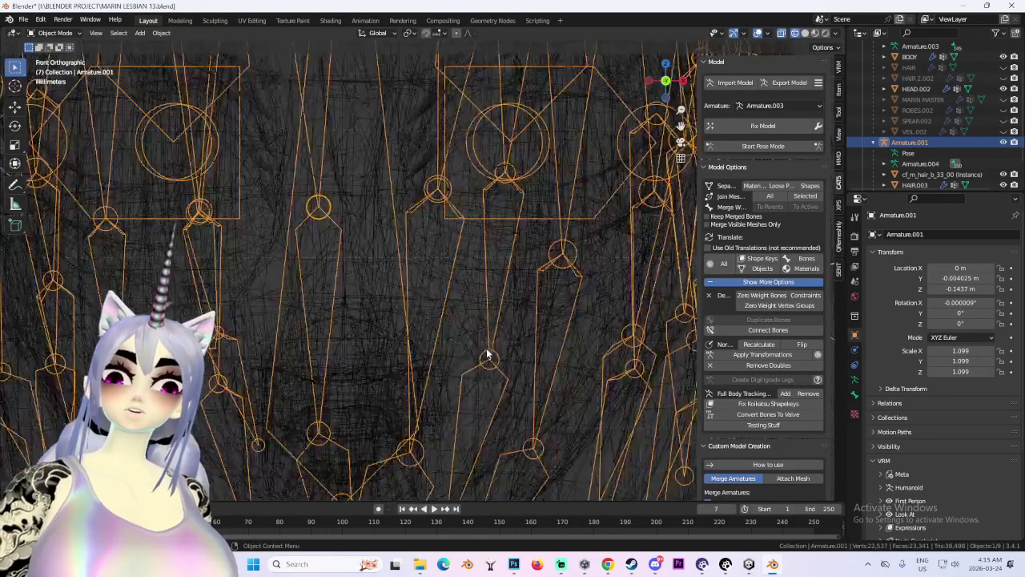
key(g)
key(z)
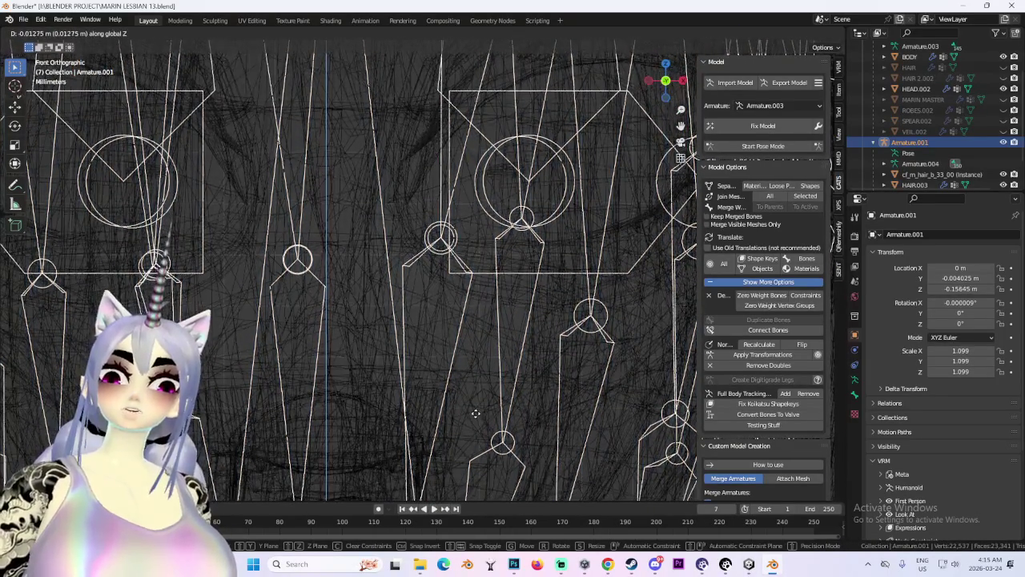
click(473, 417)
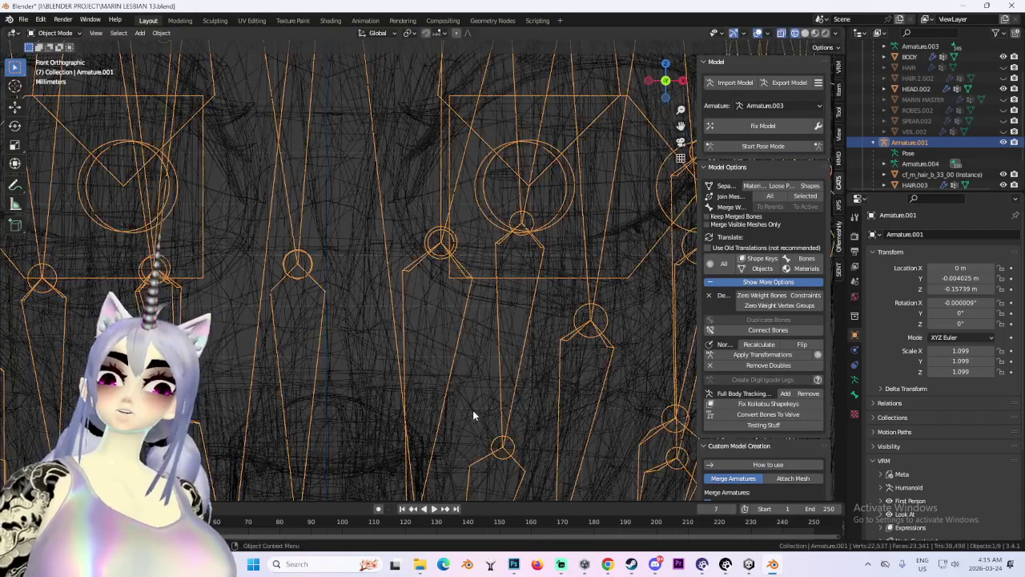
scroll(473, 416, down, 3)
scroll(453, 321, up, 4)
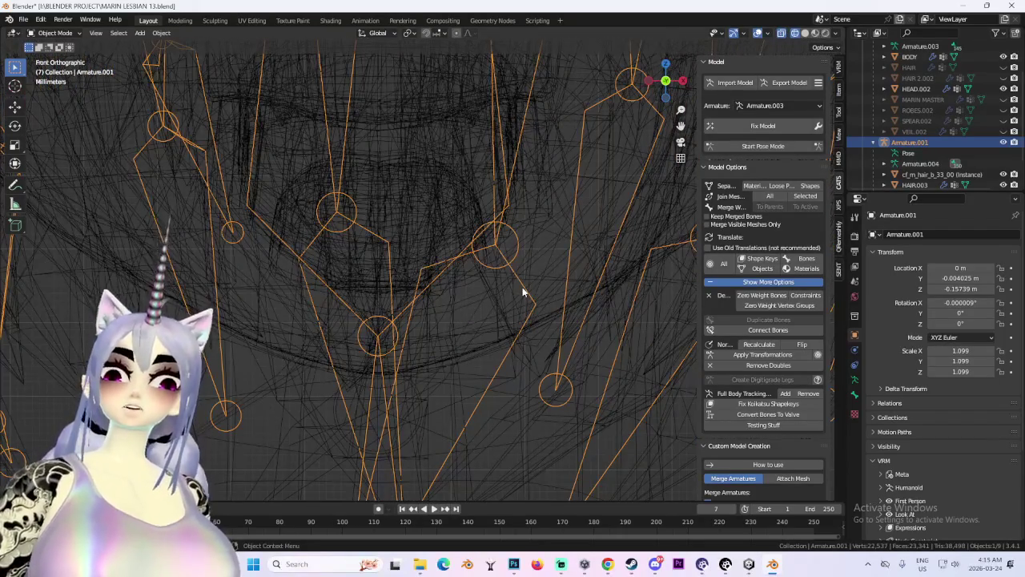
key(g)
key(z)
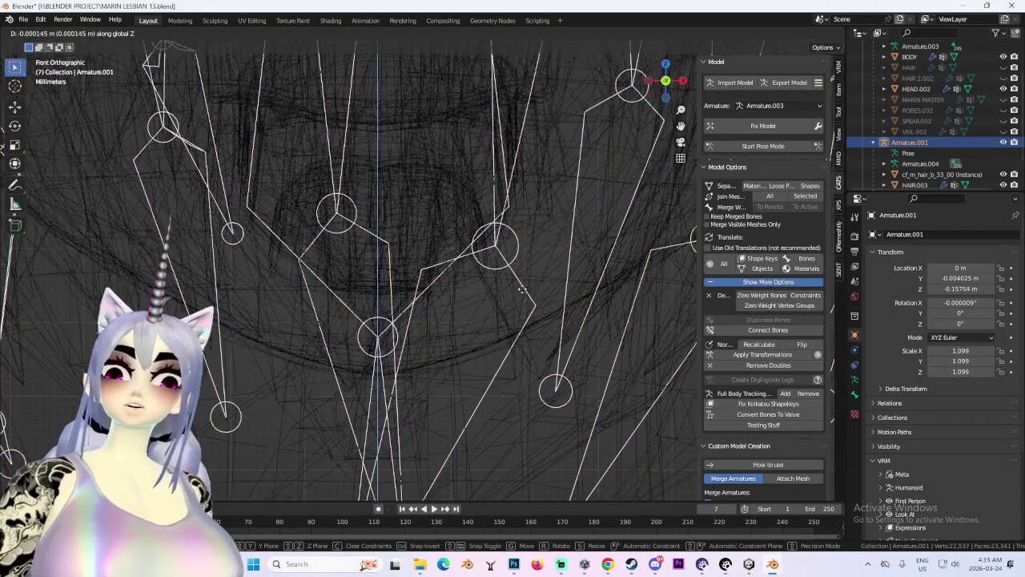
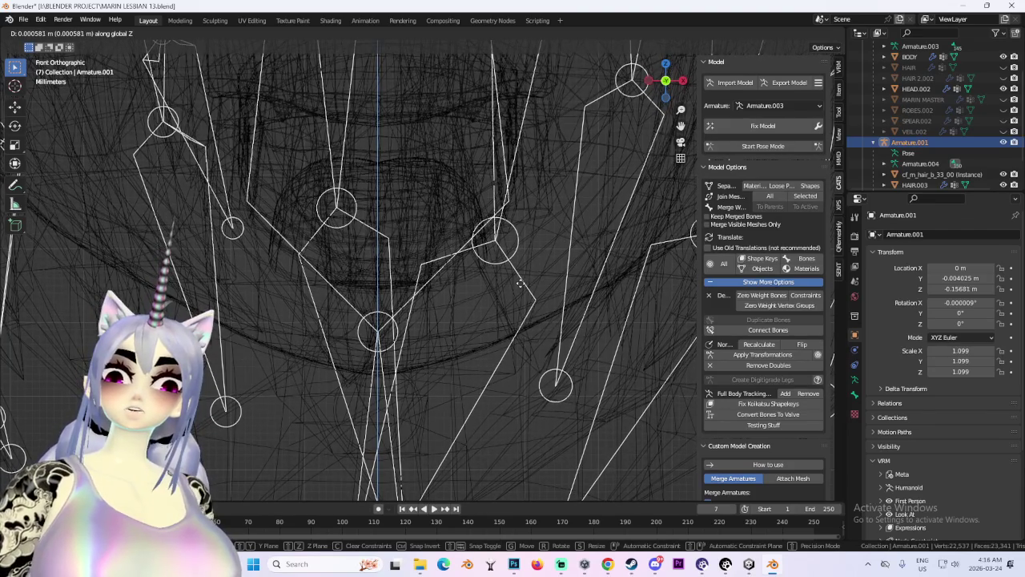
Scale the hair armature Armature.001 down to 1.095 and raise it slightly along Z.
click(519, 281)
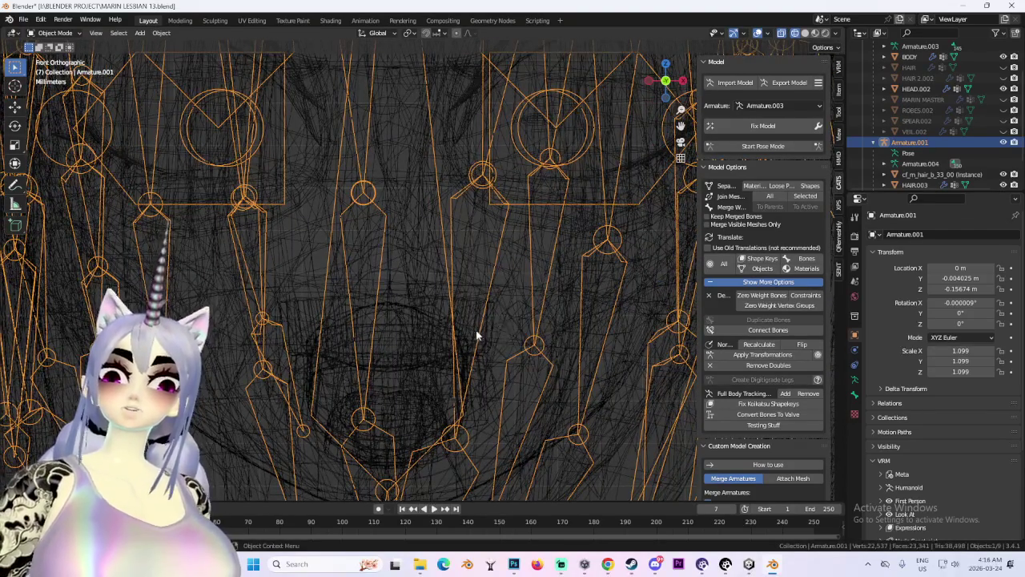
scroll(411, 247, up, 6)
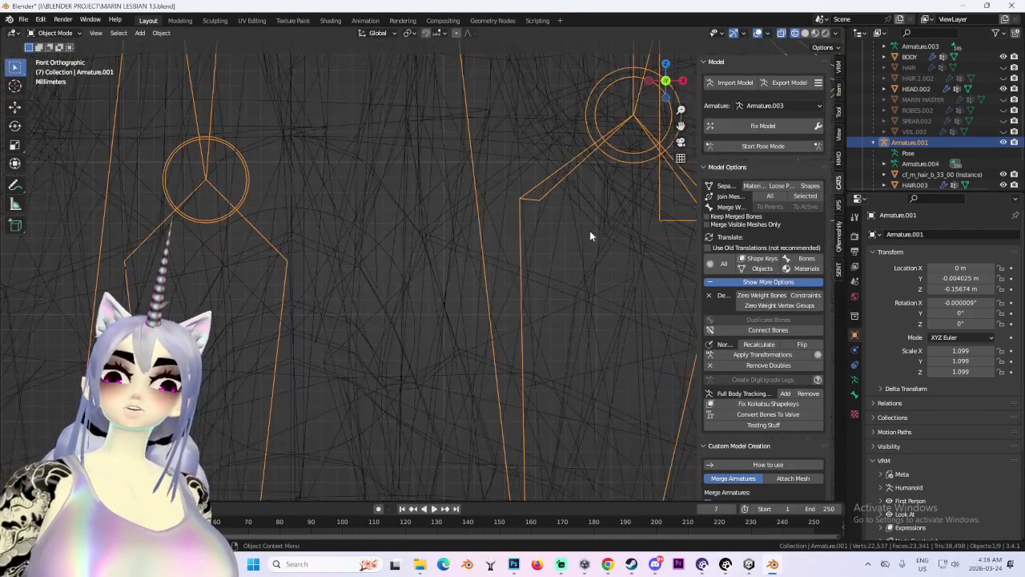
key(s)
key(g)
click(632, 240)
key(s)
right_click(631, 244)
key(KP_Decimal)
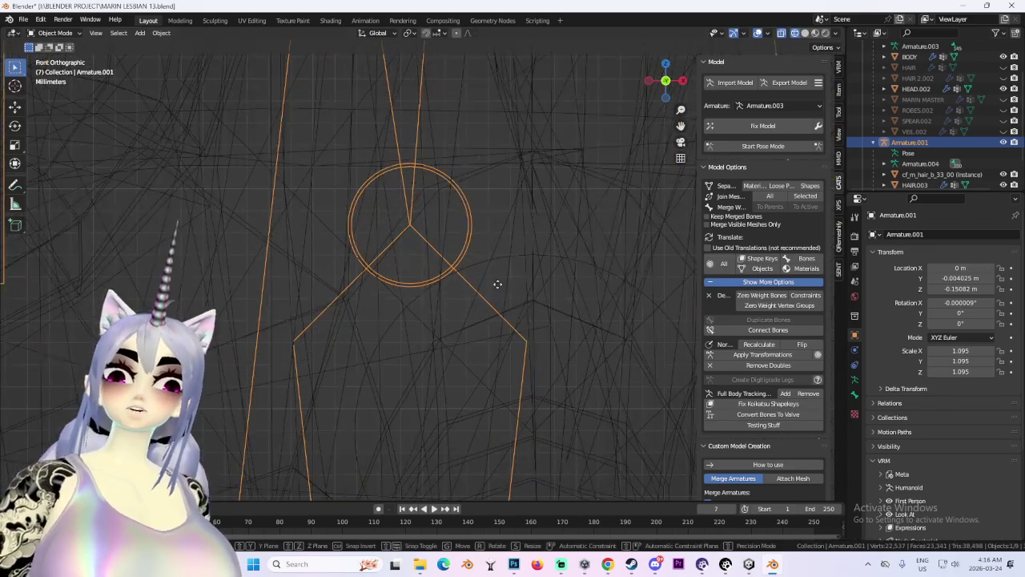
key(g)
key(x)
right_click(501, 280)
key(KP_Decimal)
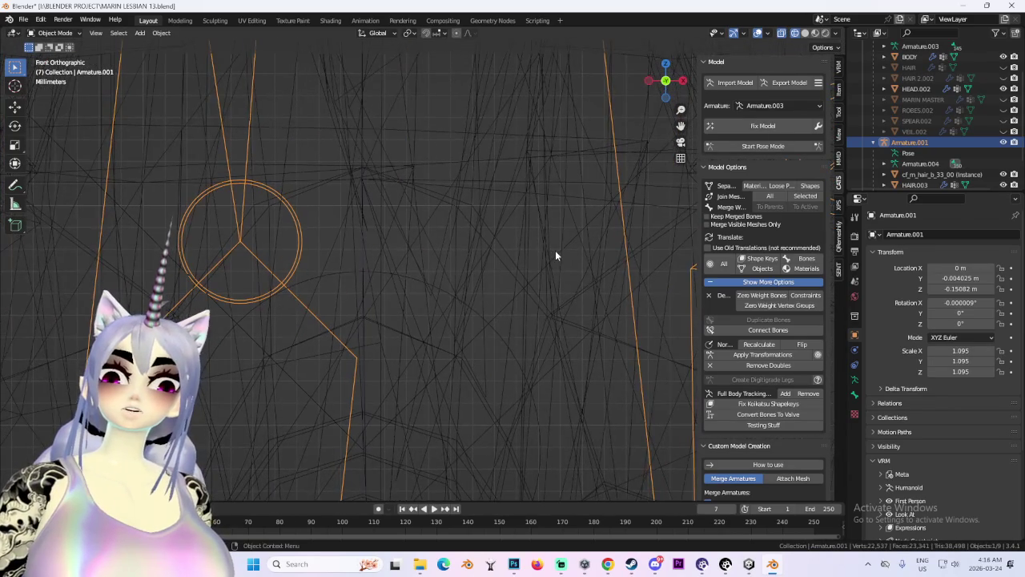
scroll(555, 257, down, 3)
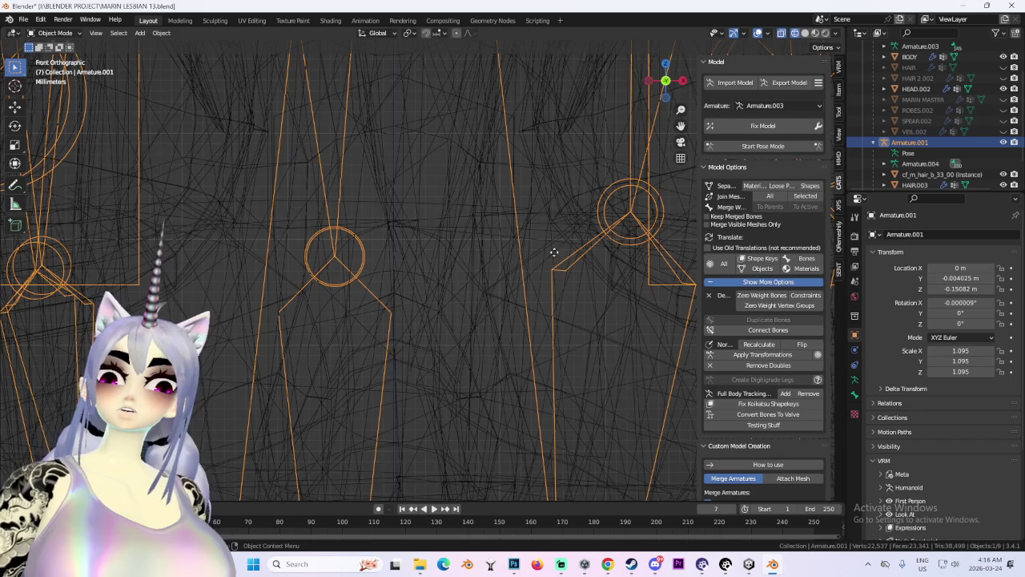
From the right-side view, shift Armature.001 along Y to -0.002896 m to line up with the hair.
click(550, 275)
scroll(548, 276, down, 3)
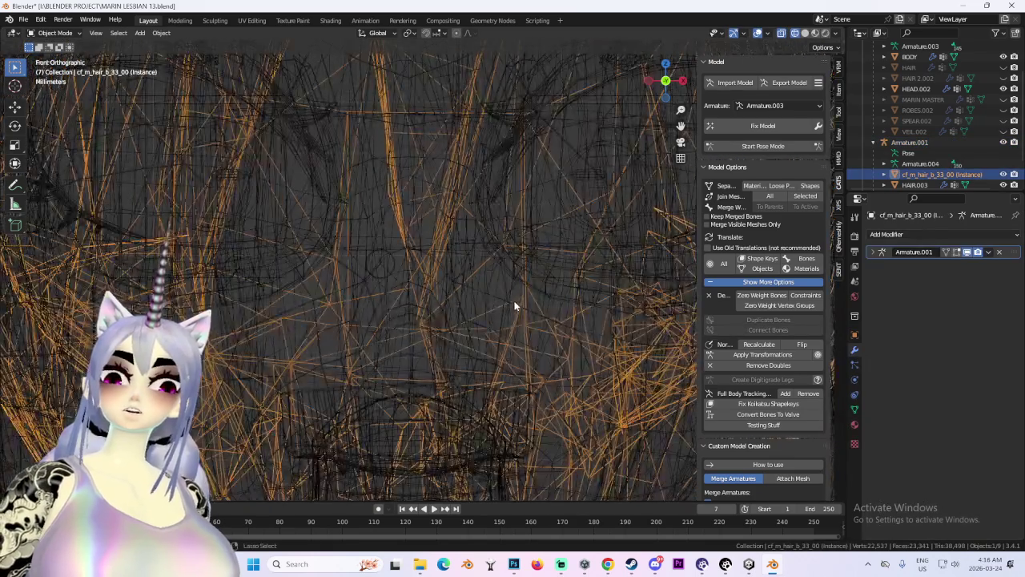
click(512, 210)
scroll(470, 264, up, 5)
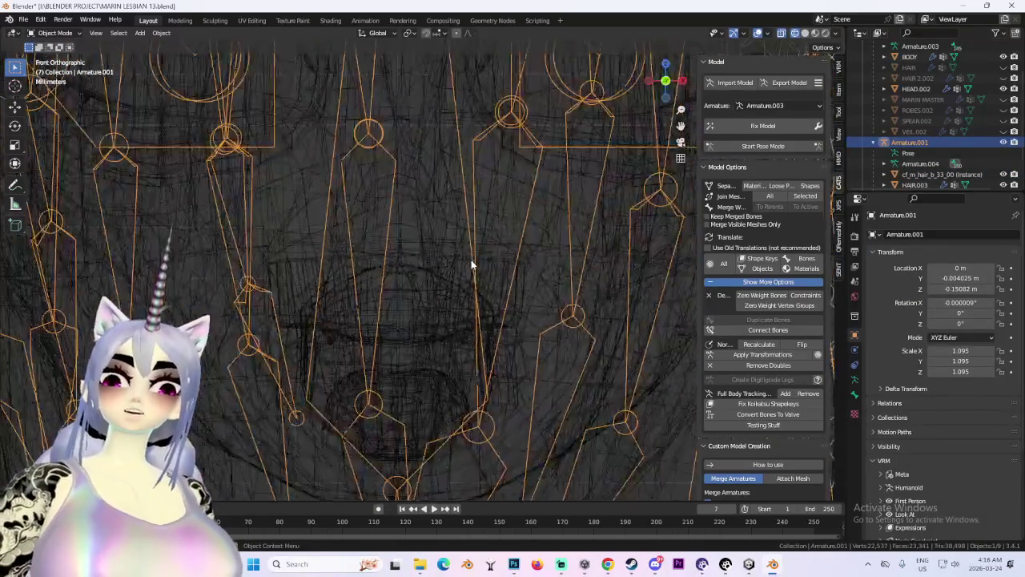
scroll(541, 296, down, 3)
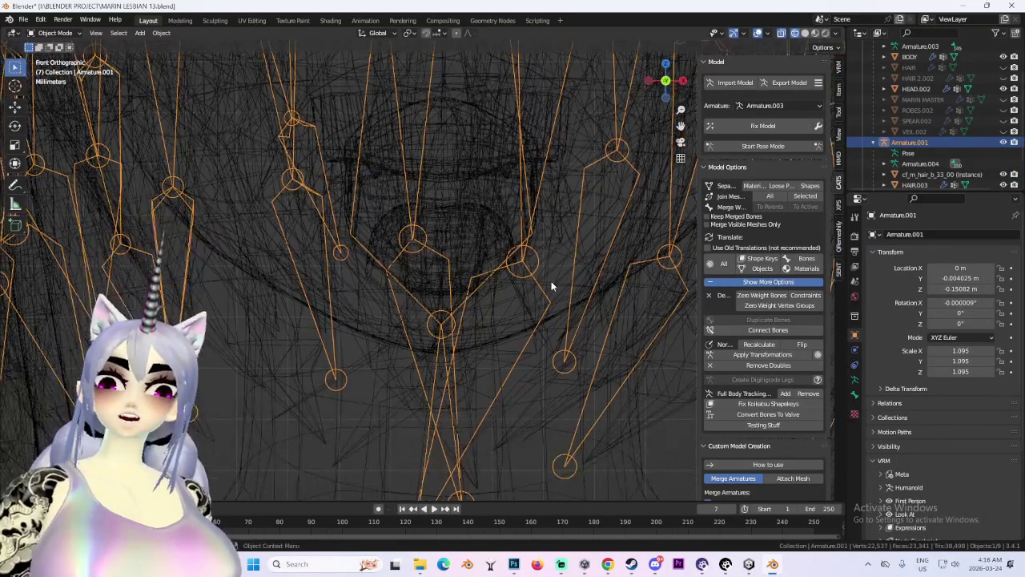
key(KP_3)
key(g)
key(y)
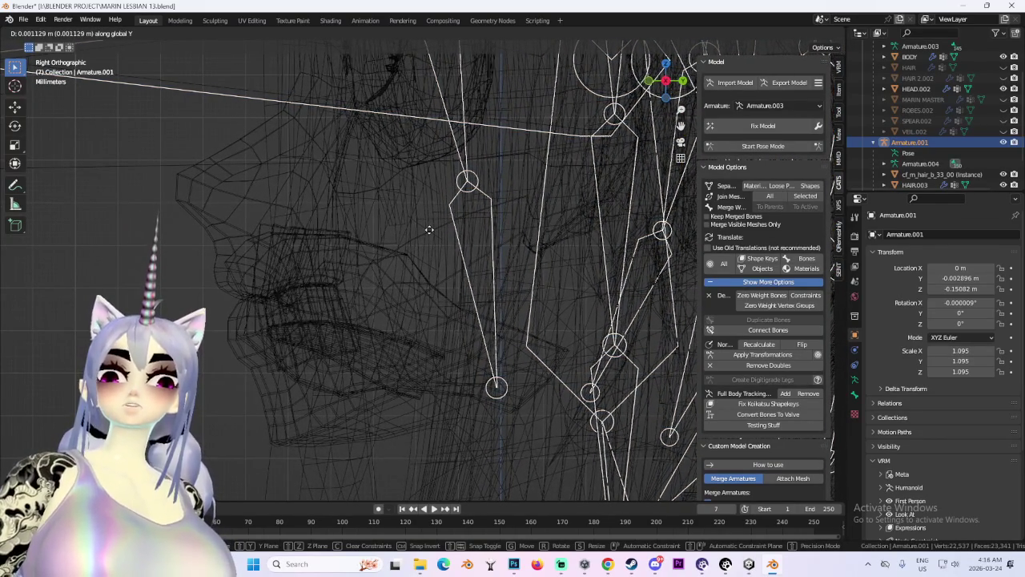
click(429, 229)
mouse_move(429, 229)
mouse_down()
mouse_move(359, 227)
mouse_move(483, 229)
mouse_up()
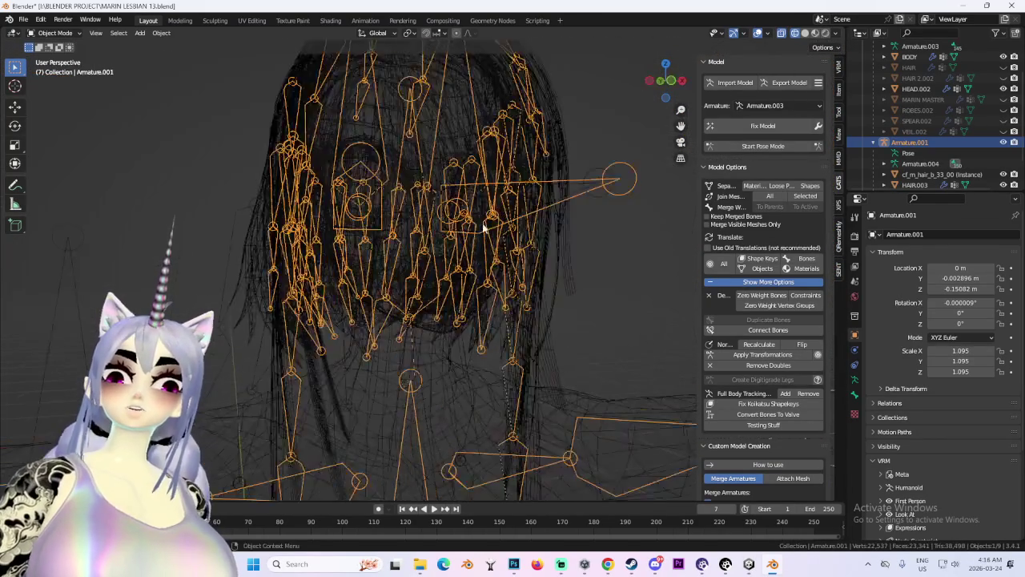
click(804, 34)
Hide Armature.001 and delete the extra HEAD.003 object.
mouse_move(521, 181)
mouse_down()
mouse_move(490, 181)
mouse_move(541, 121)
mouse_move(478, 184)
mouse_move(504, 265)
mouse_up()
scroll(506, 269, down, 5)
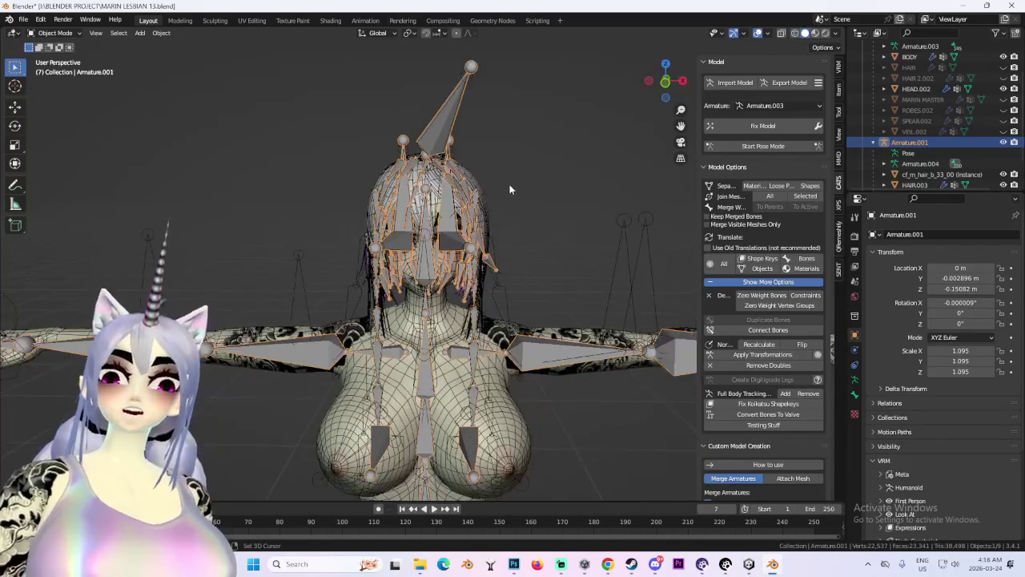
scroll(507, 275, up, 3)
click(1012, 143)
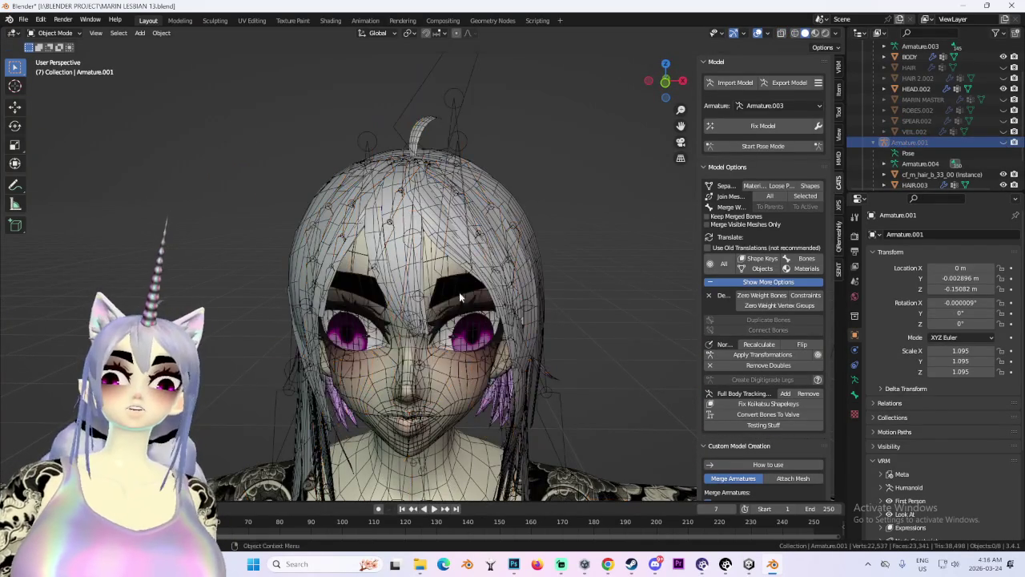
scroll(459, 292, up, 4)
scroll(919, 146, down, 2)
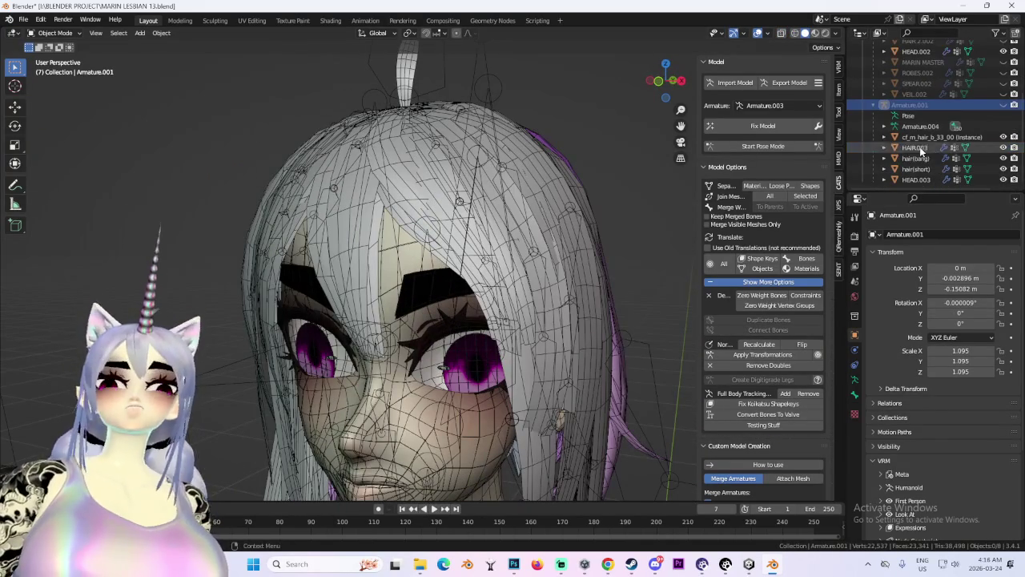
right_click(927, 178)
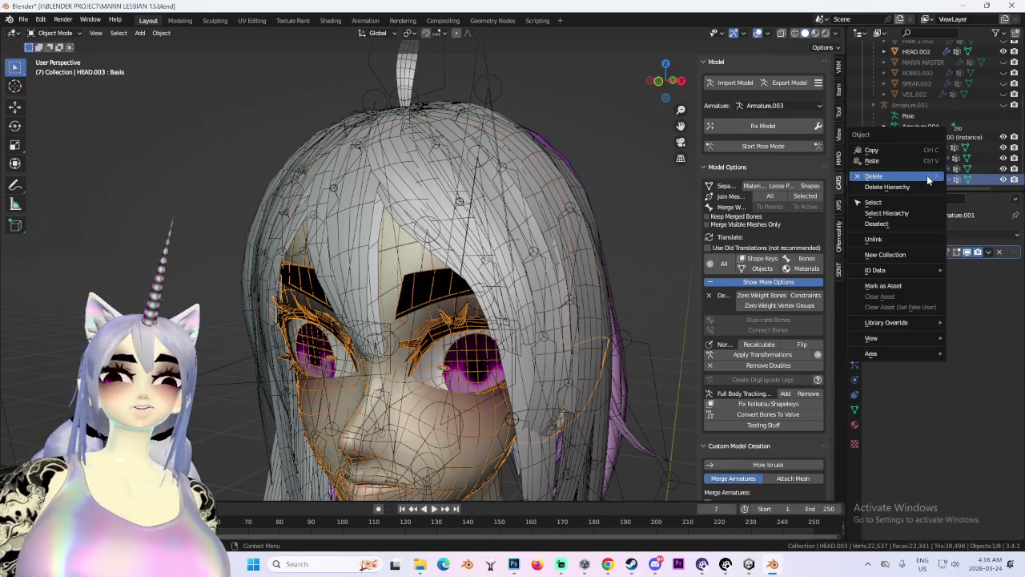
click(926, 175)
Delete the old HAIR and HAIR 2.002 objects, checking the head from the front.
mouse_move(491, 273)
mouse_down()
mouse_move(456, 270)
mouse_move(545, 274)
mouse_move(523, 272)
mouse_up()
key(KP_1)
scroll(990, 93, up, 3)
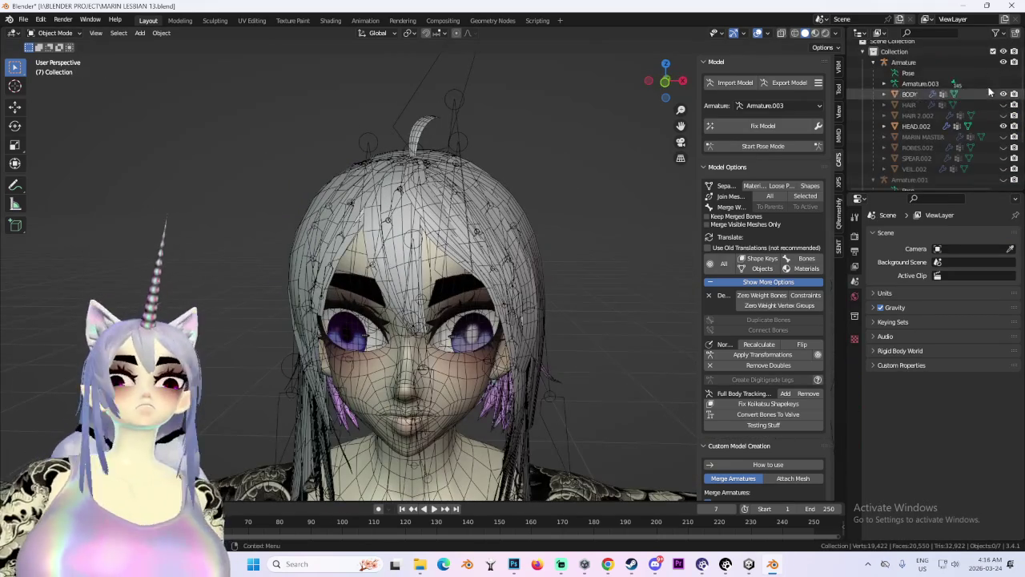
right_click(909, 105)
click(915, 104)
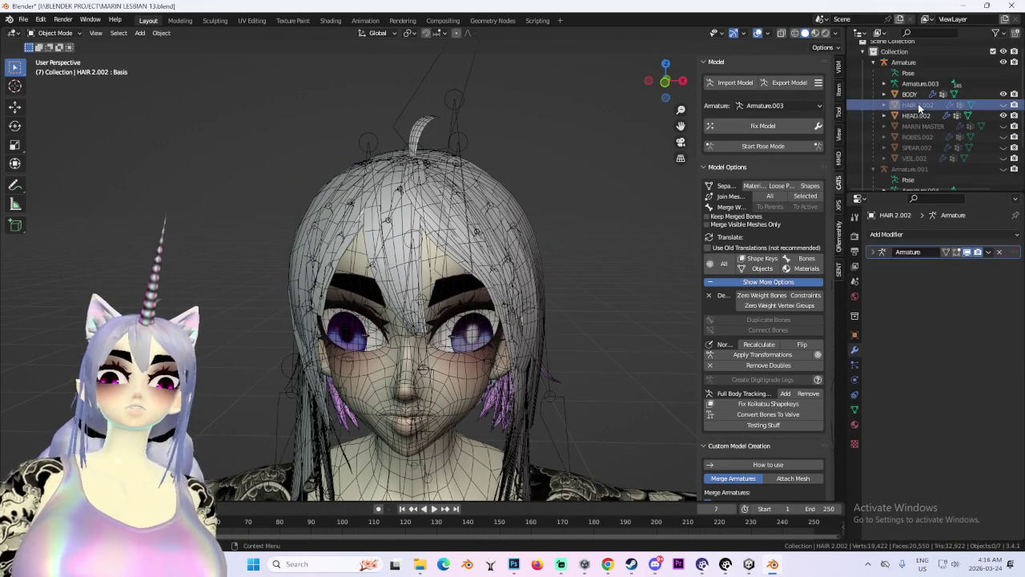
right_click(919, 105)
click(918, 107)
scroll(767, 388, down, 2)
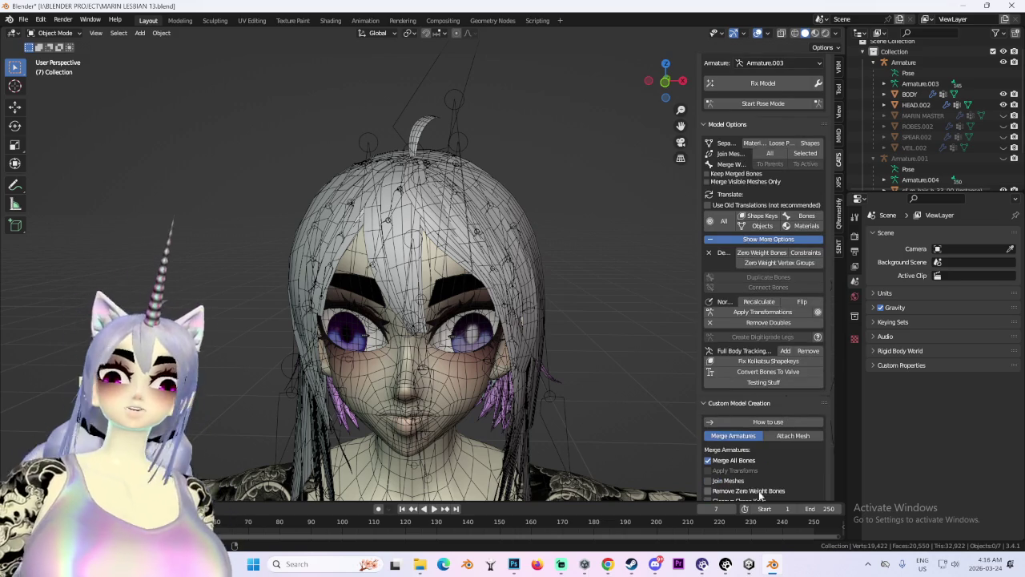
scroll(744, 391, up, 2)
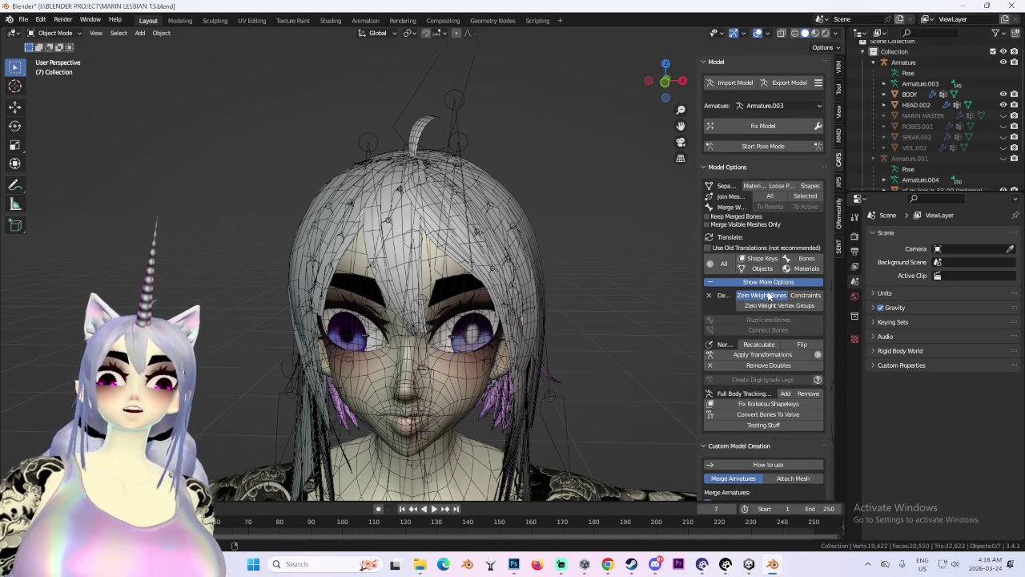
Remove the 49 zero-weight bones with CATS and check the HAIR.003 and hair(short) meshes.
click(769, 295)
click(772, 105)
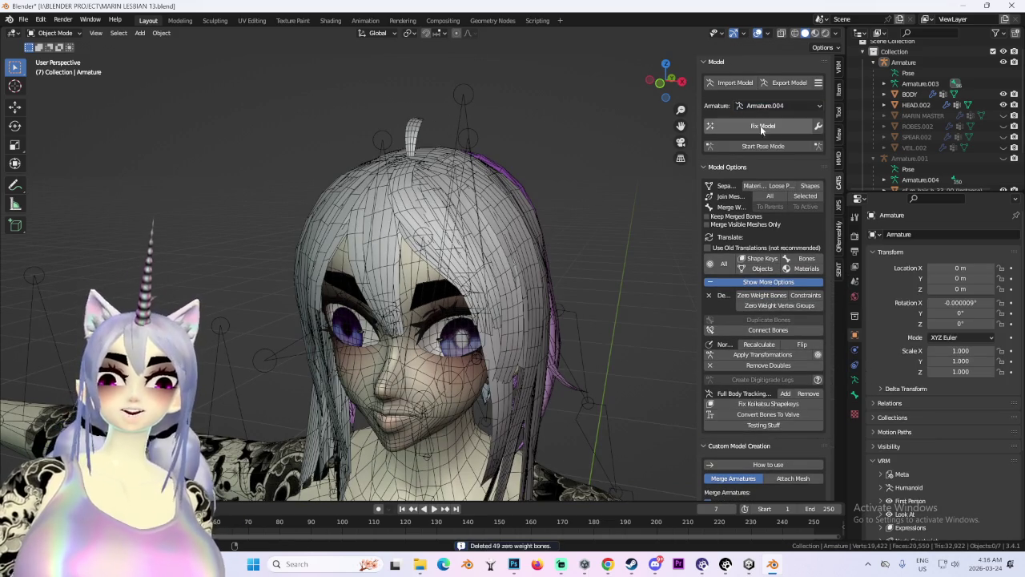
mouse_move(777, 298)
mouse_down()
mouse_move(537, 261)
mouse_move(825, 120)
mouse_up()
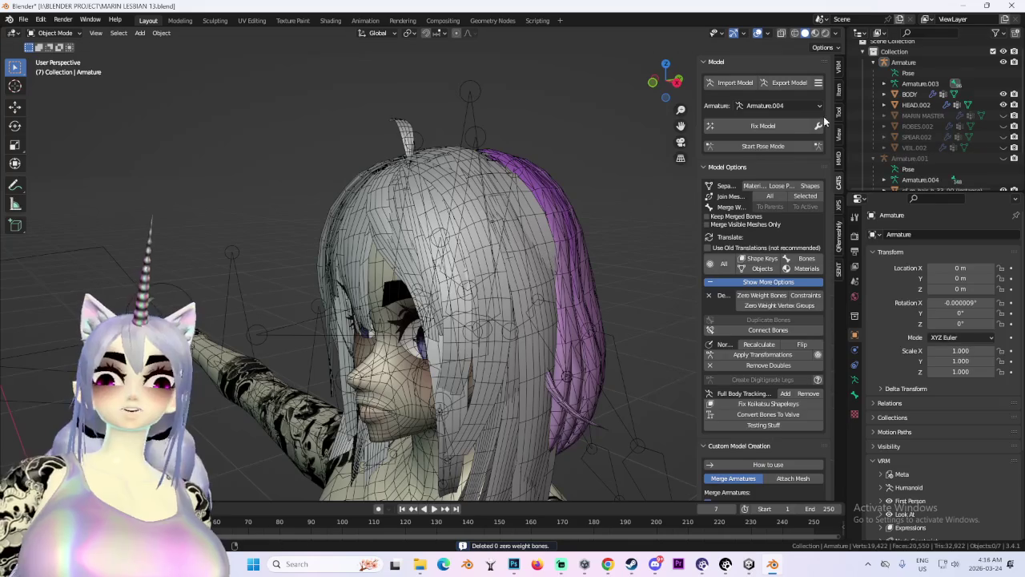
scroll(921, 160, down, 3)
click(915, 158)
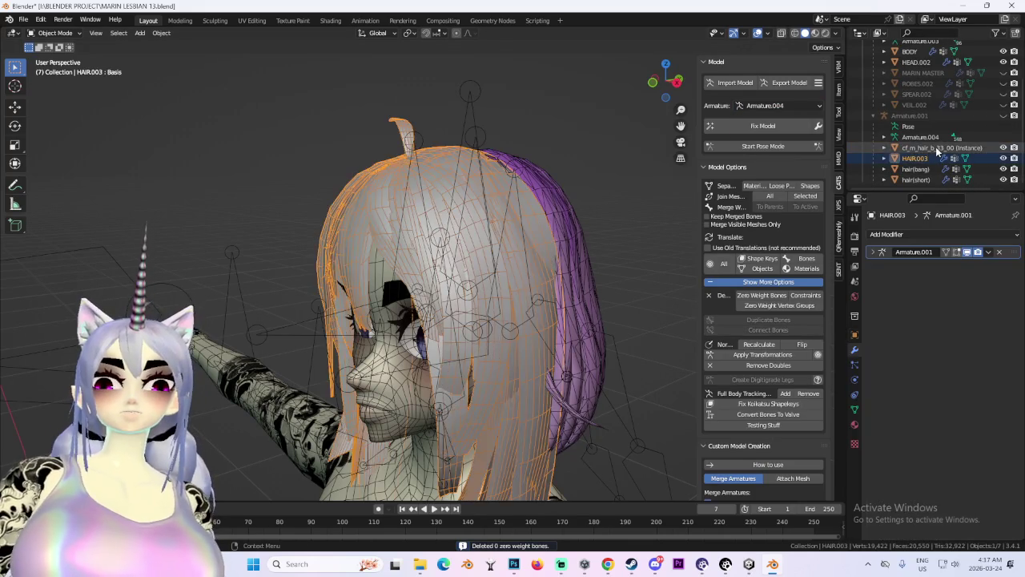
click(916, 179)
mouse_move(561, 240)
mouse_down()
mouse_move(401, 240)
mouse_move(557, 243)
mouse_move(489, 241)
mouse_move(560, 230)
mouse_up()
Unhide MARIN MASTER, ROBES.002, SPEAR.002 and VEIL.002, then merge the hair armature into Armature.
click(1003, 73)
click(1003, 83)
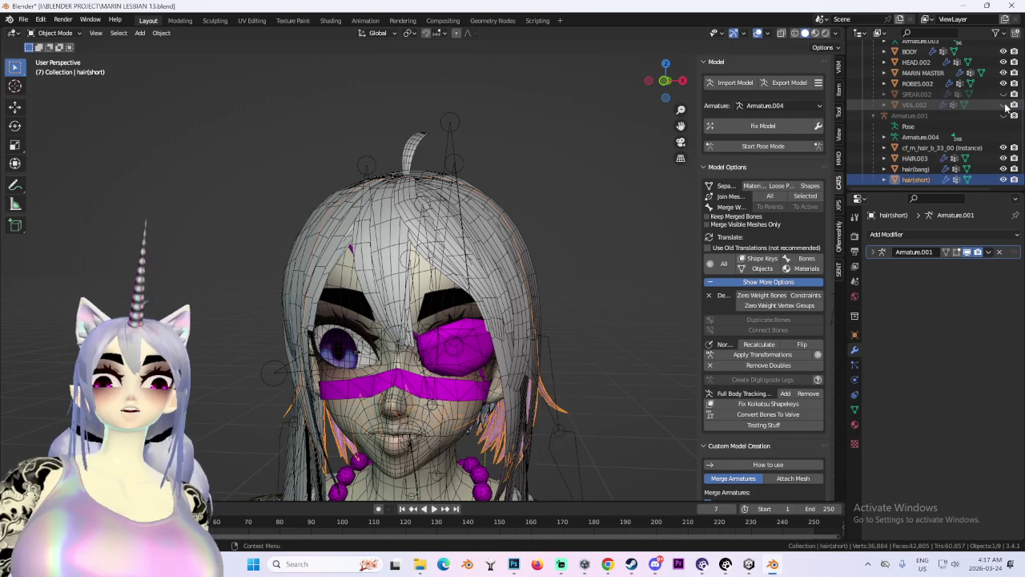
click(1003, 94)
click(1003, 104)
mouse_move(481, 240)
mouse_down()
mouse_move(528, 246)
mouse_move(579, 211)
mouse_move(650, 285)
mouse_up()
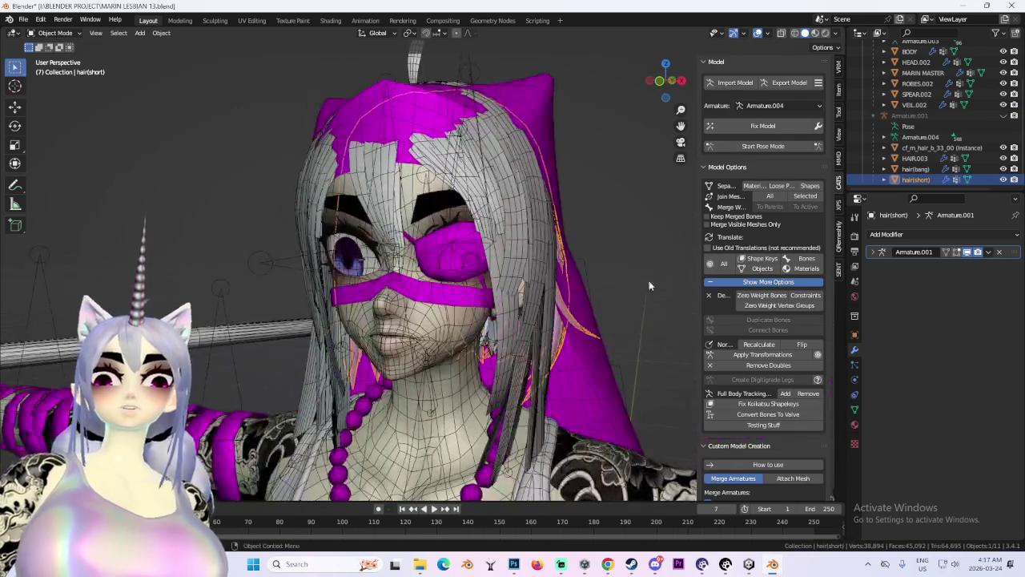
scroll(789, 464, down, 3)
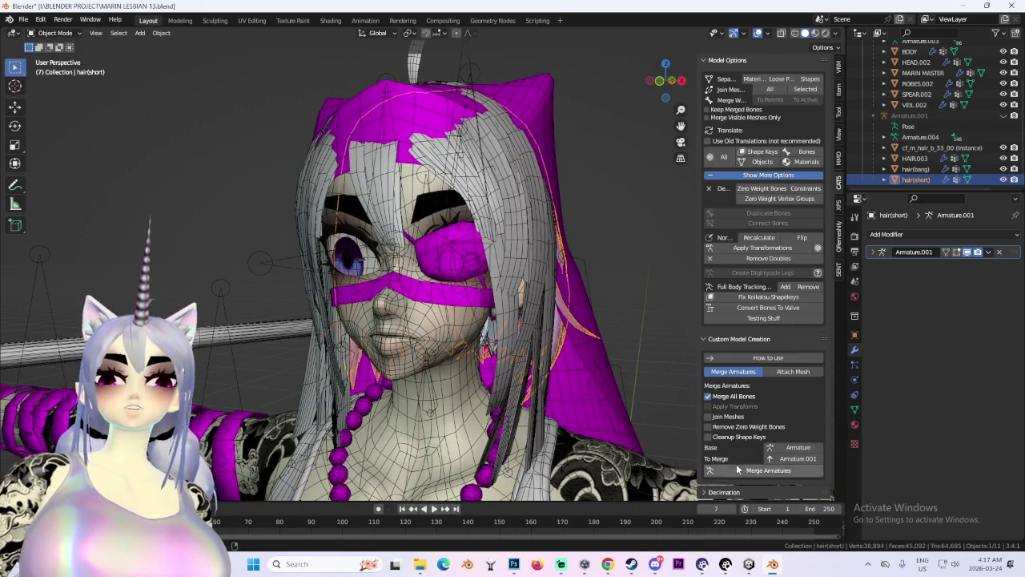
scroll(955, 99, up, 3)
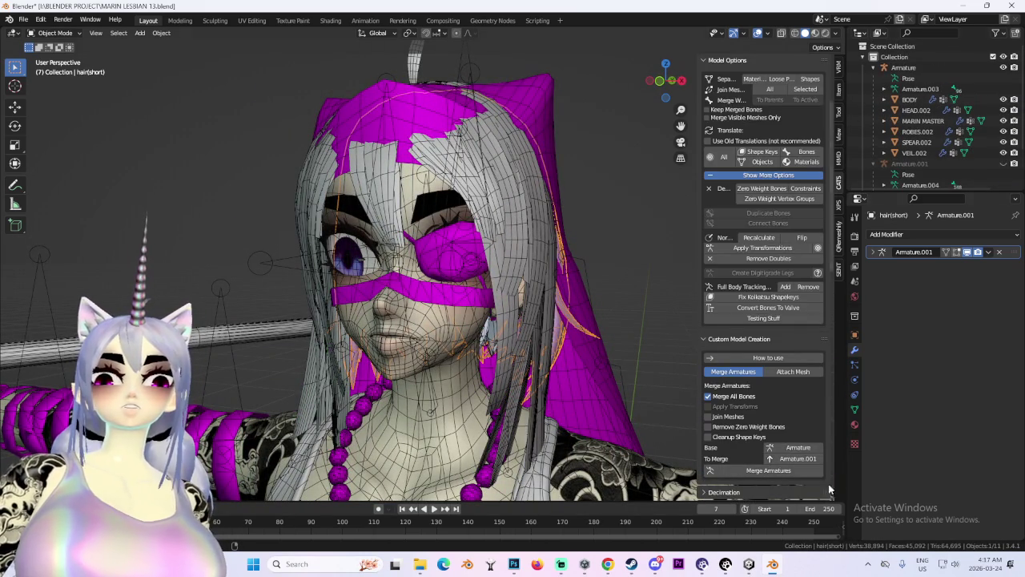
click(804, 448)
key(Escape)
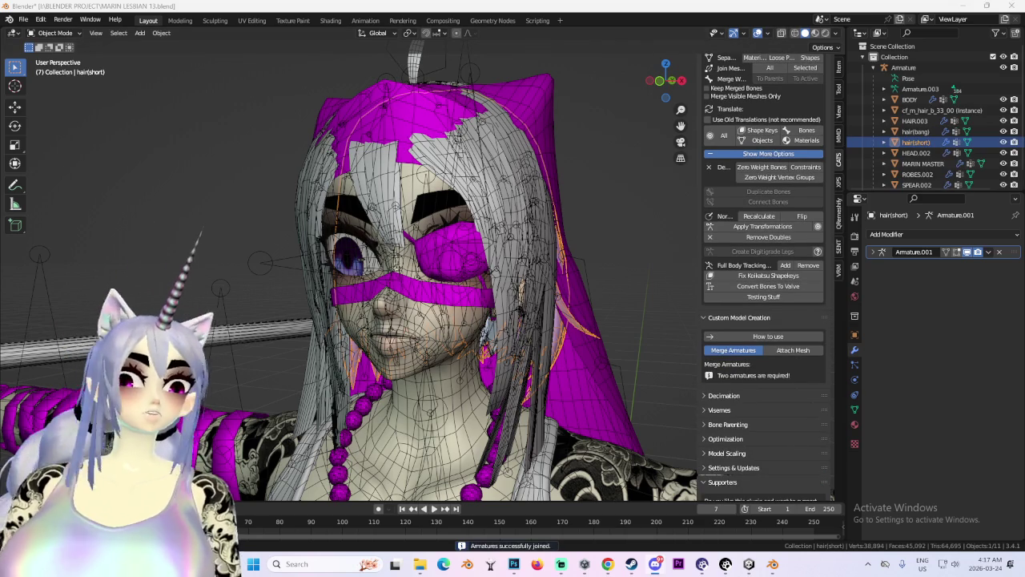
Select the VEIL.002 hood and hide it, viewing the character from the side.
mouse_move(528, 206)
mouse_down()
mouse_move(268, 226)
mouse_move(640, 232)
mouse_up()
click(304, 227)
scroll(987, 141, down, 1)
click(1011, 179)
key(KP_4)
key(KP_4)
key(KP_4)
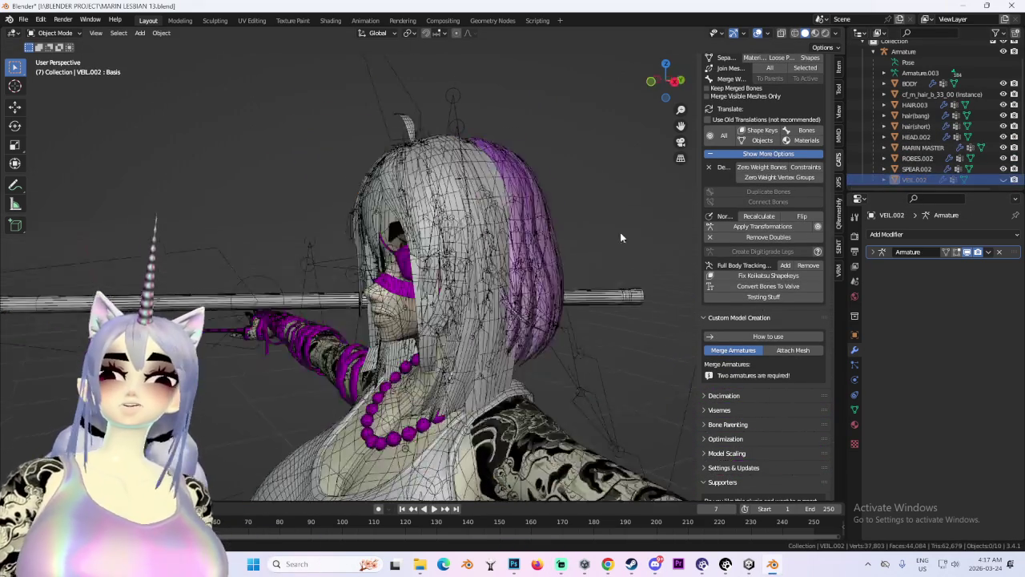
scroll(612, 194, down, 5)
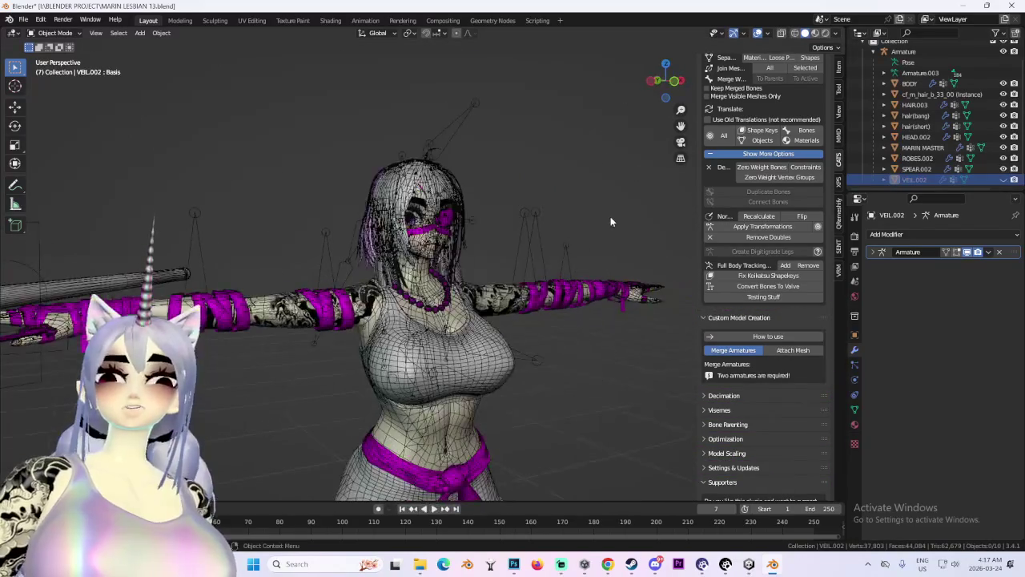
Turn off viewport overlays, unhide VEIL.002, and select every mesh from BODY to VEIL.002.
click(758, 33)
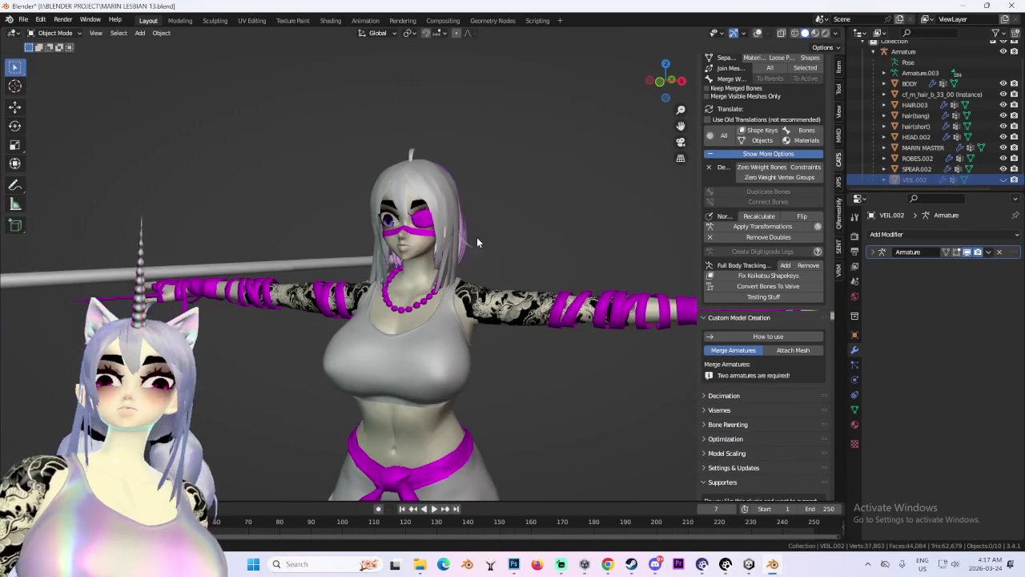
scroll(505, 272, up, 2)
scroll(498, 285, down, 4)
scroll(442, 258, up, 8)
mouse_move(439, 181)
mouse_down()
mouse_move(466, 238)
mouse_move(527, 225)
mouse_move(528, 245)
mouse_move(505, 247)
mouse_move(625, 232)
mouse_up()
click(466, 238)
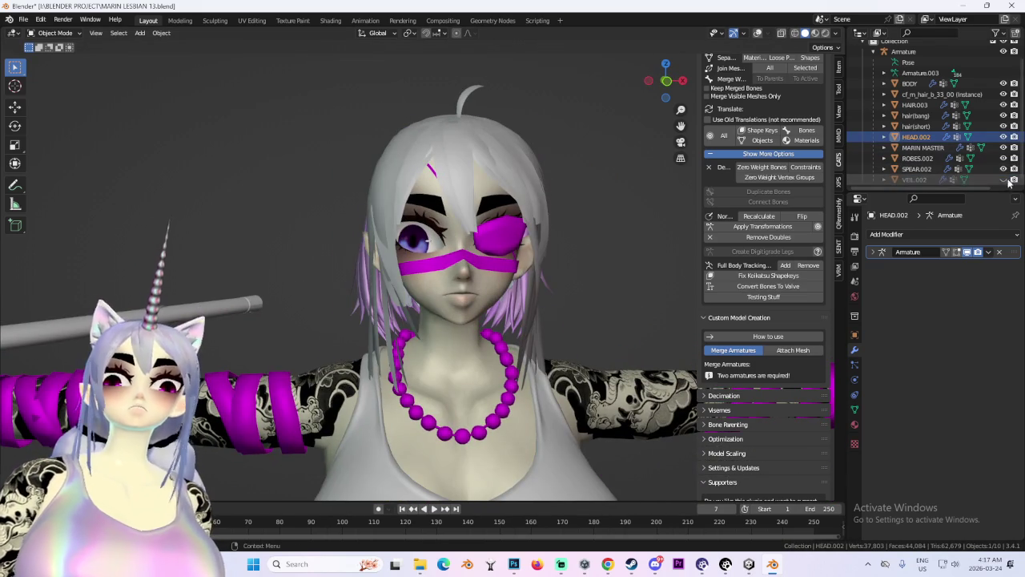
click(914, 180)
shift+click(919, 83)
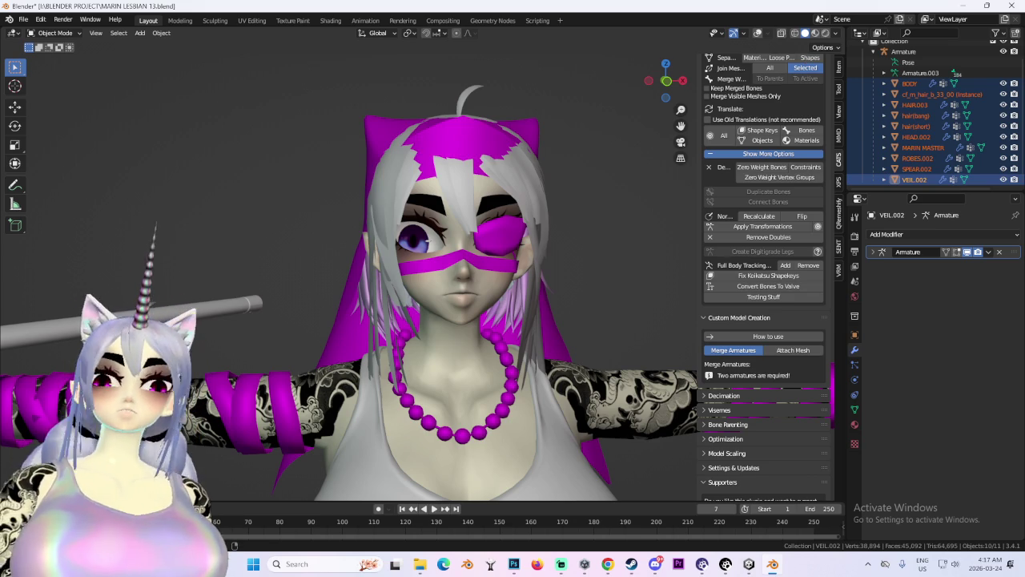
Join all meshes into one Body object and rename Armature.003 to Armature.
click(805, 68)
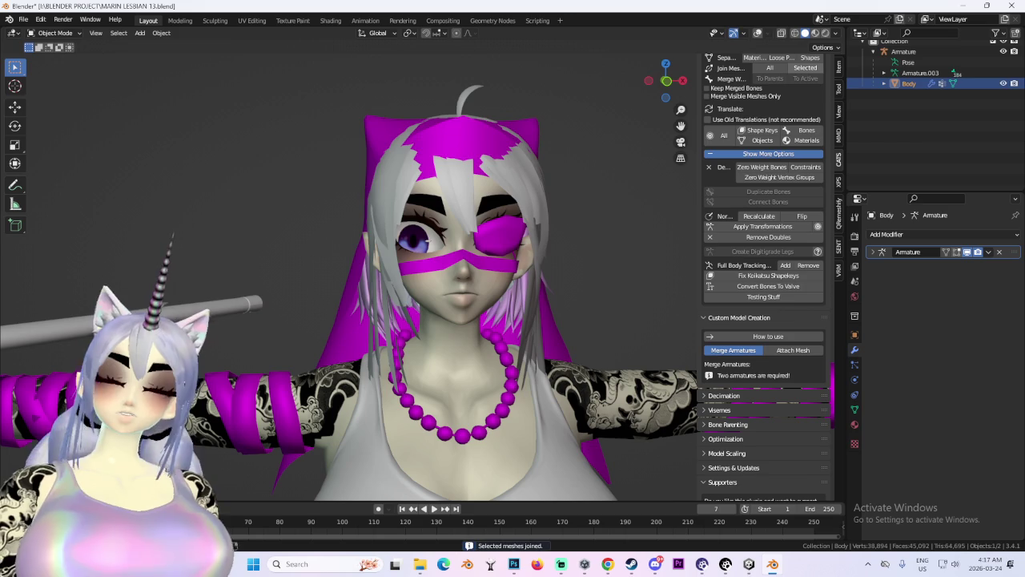
scroll(908, 96, up, 1)
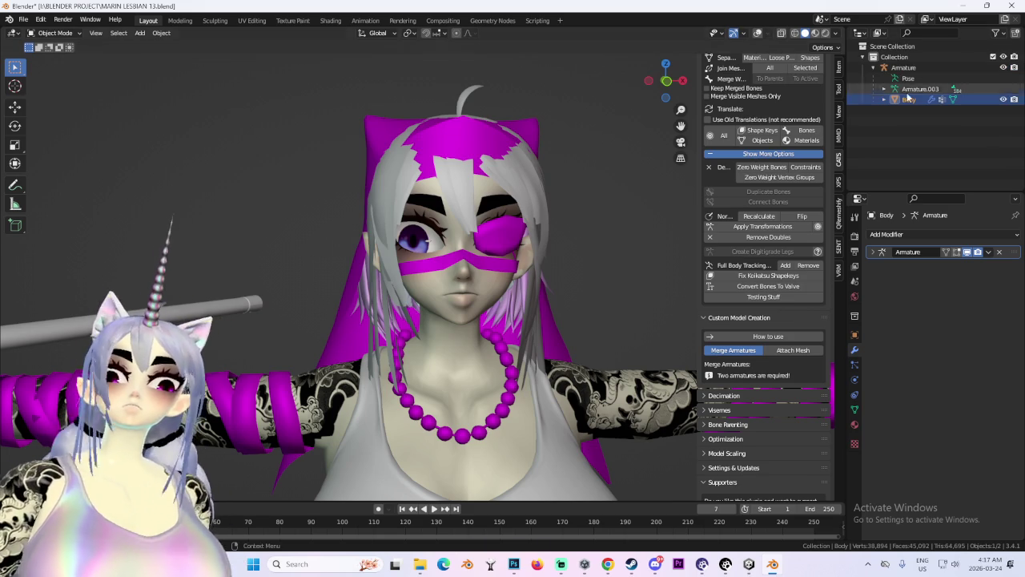
click(918, 90)
double_click(945, 90)
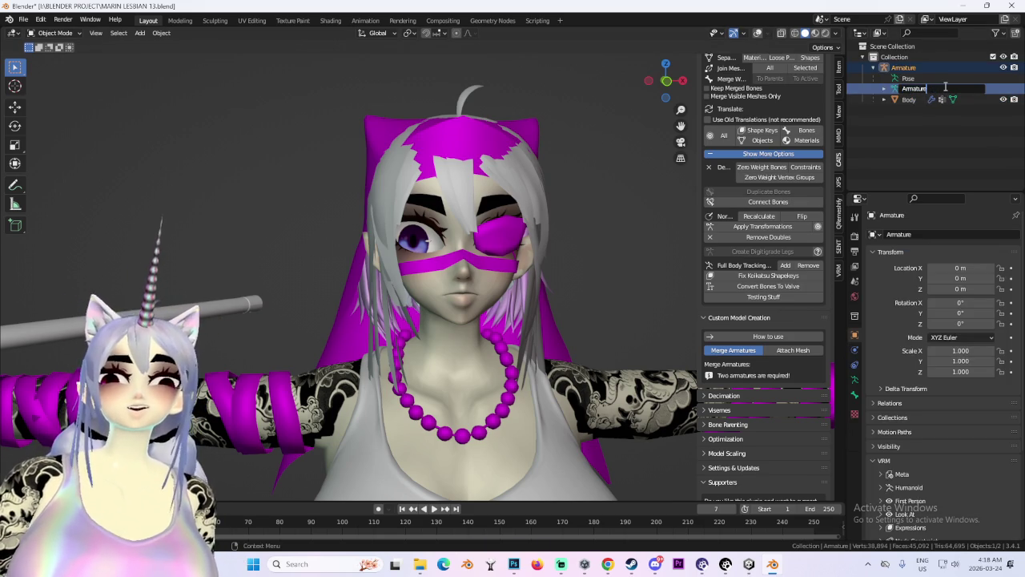
key(Return)
scroll(816, 112, up, 5)
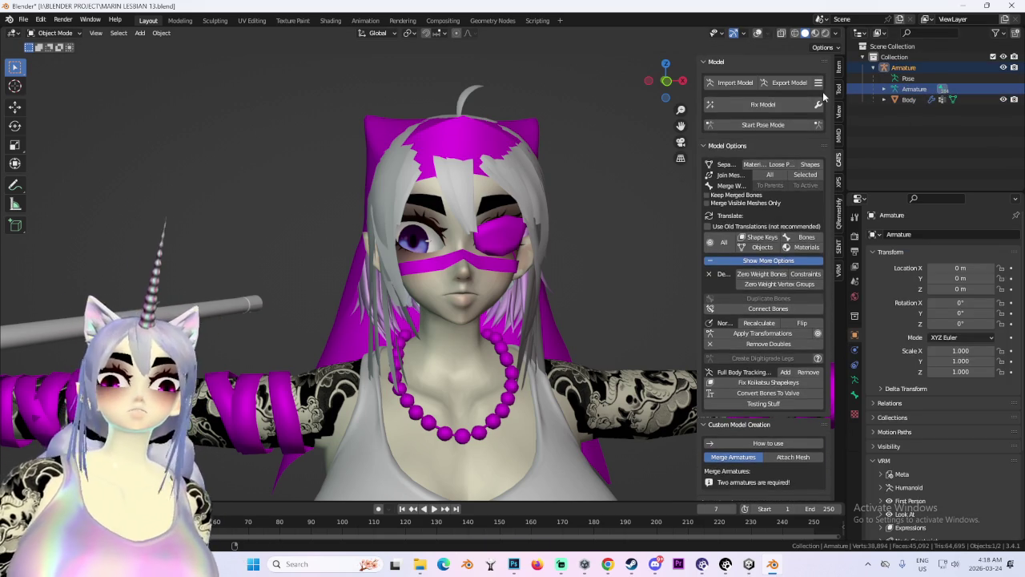
Run CATS Fix Model, inspect the Body mesh from the front, and proceed to FBX export.
click(818, 104)
click(735, 110)
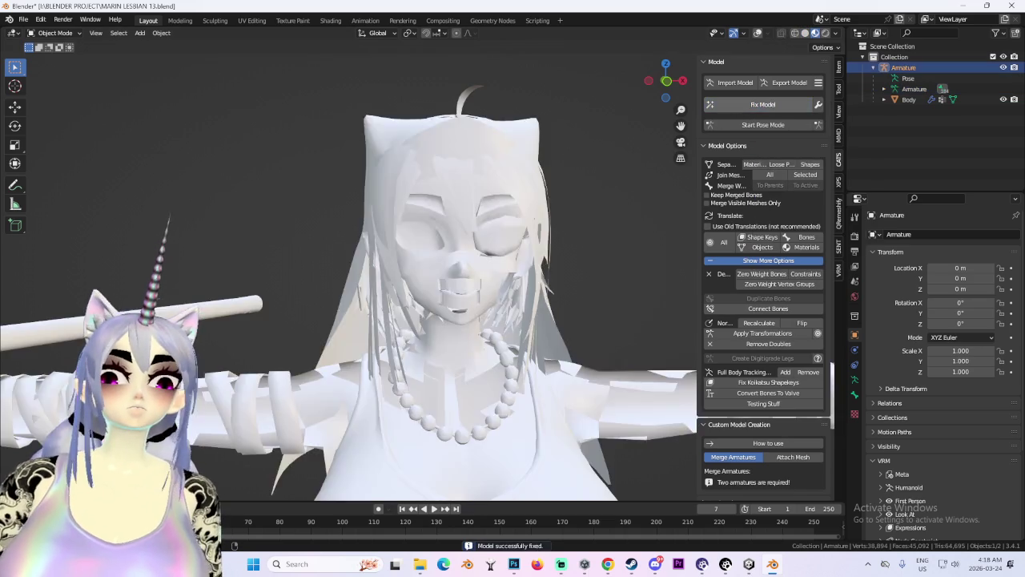
scroll(445, 344, down, 6)
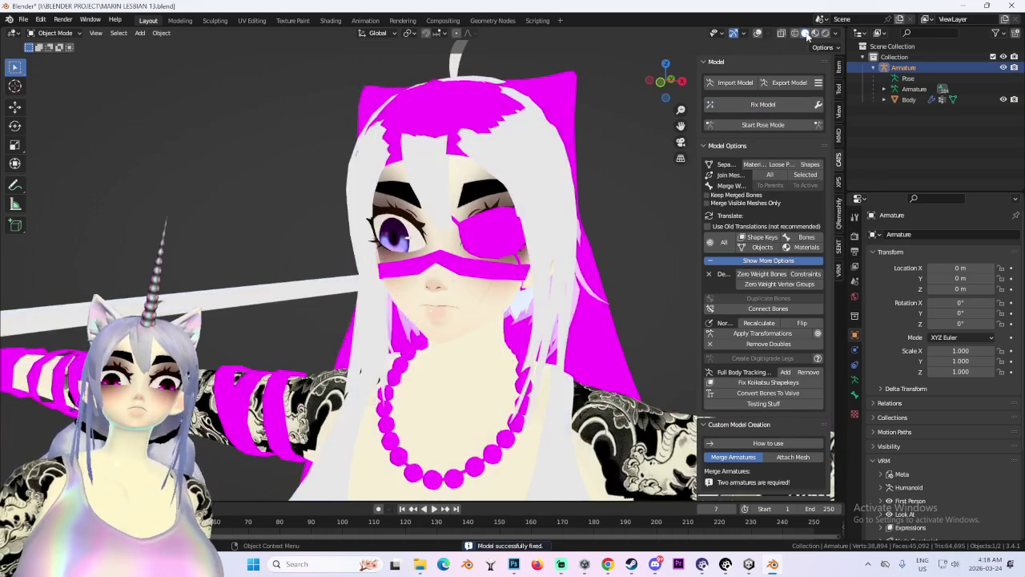
click(661, 91)
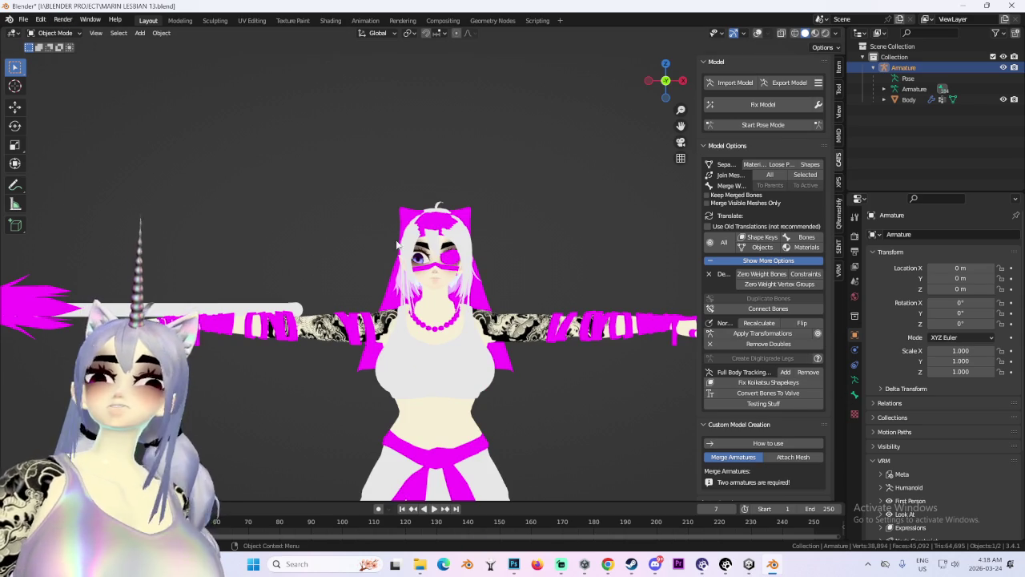
click(908, 99)
click(854, 424)
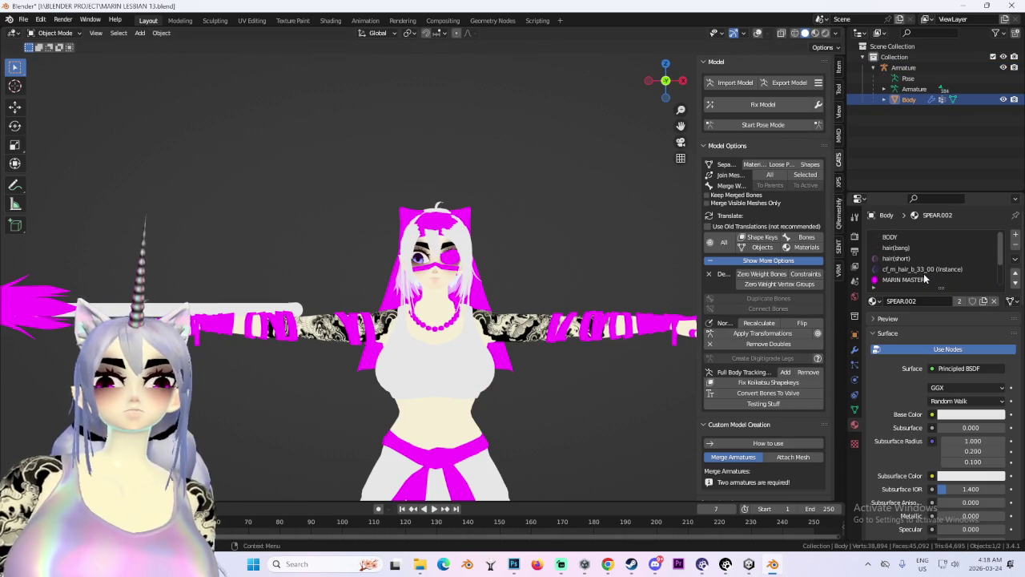
scroll(920, 270, down, 1)
mouse_move(480, 298)
mouse_down()
mouse_move(656, 299)
mouse_move(525, 299)
mouse_up()
scroll(525, 299, up, 5)
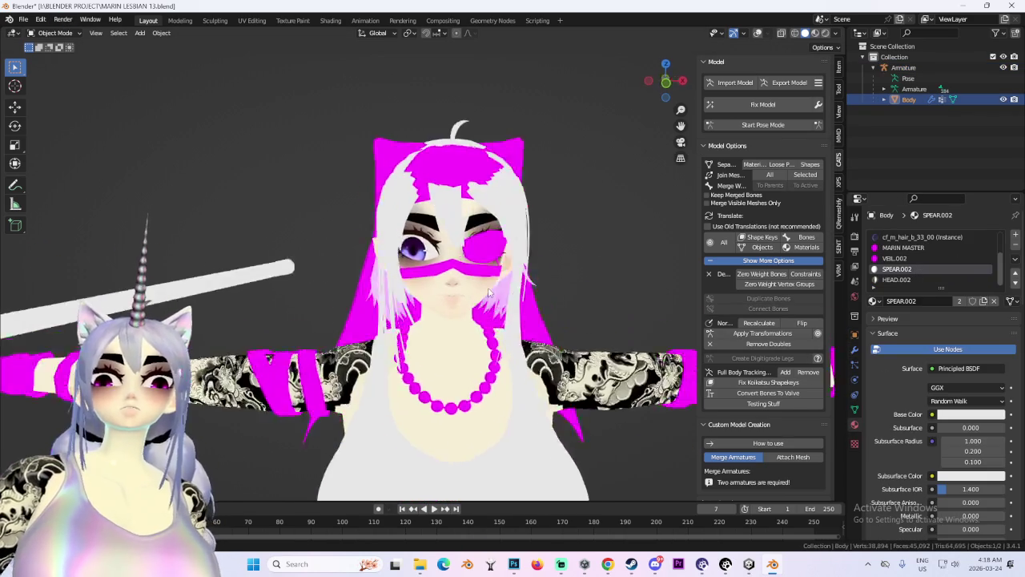
click(788, 83)
click(785, 155)
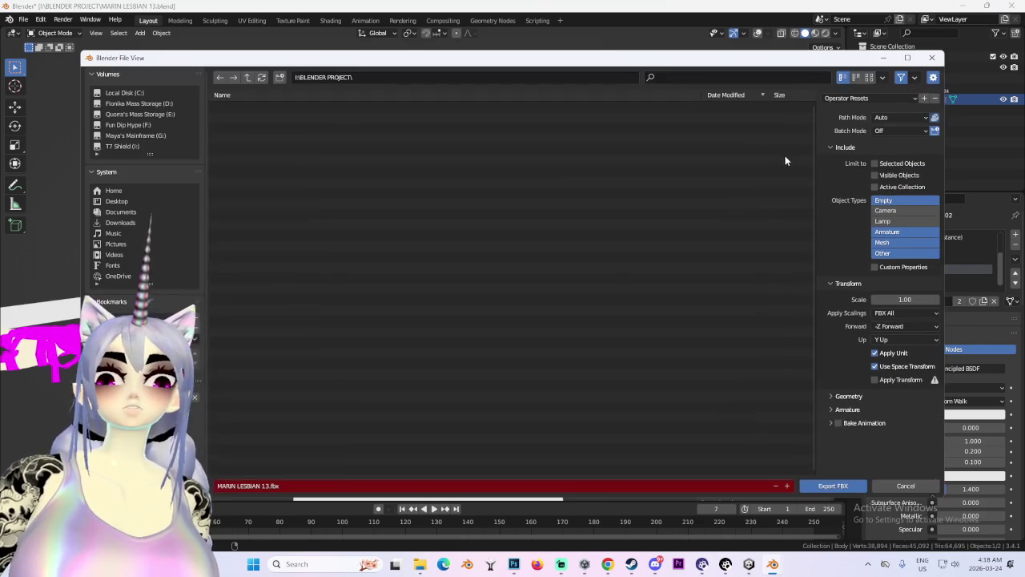
Export the avatar as MARIN SHORT HAIR 01.fbx and switch to the Unity OJAMA 2 project.
double_click(270, 485)
key(BackSpace)
key(BackSpace)
key(BackSpace)
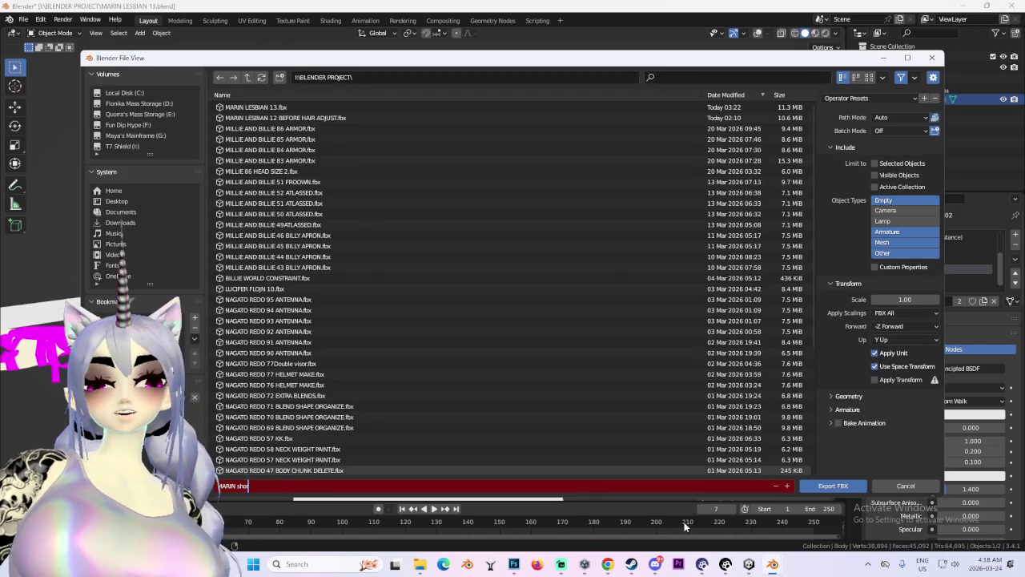
text(HORT HAIR)
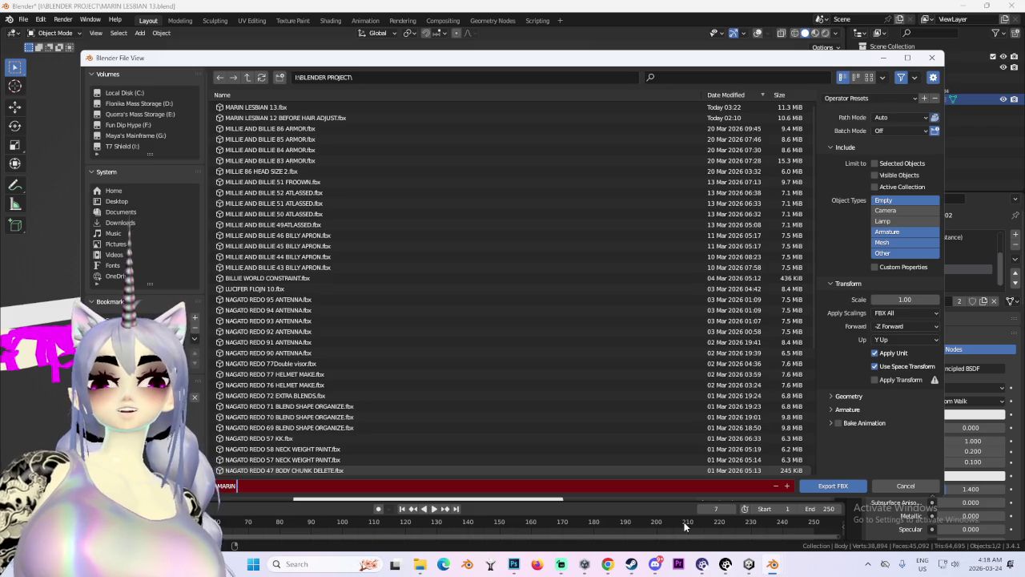
text( 01.fbx)
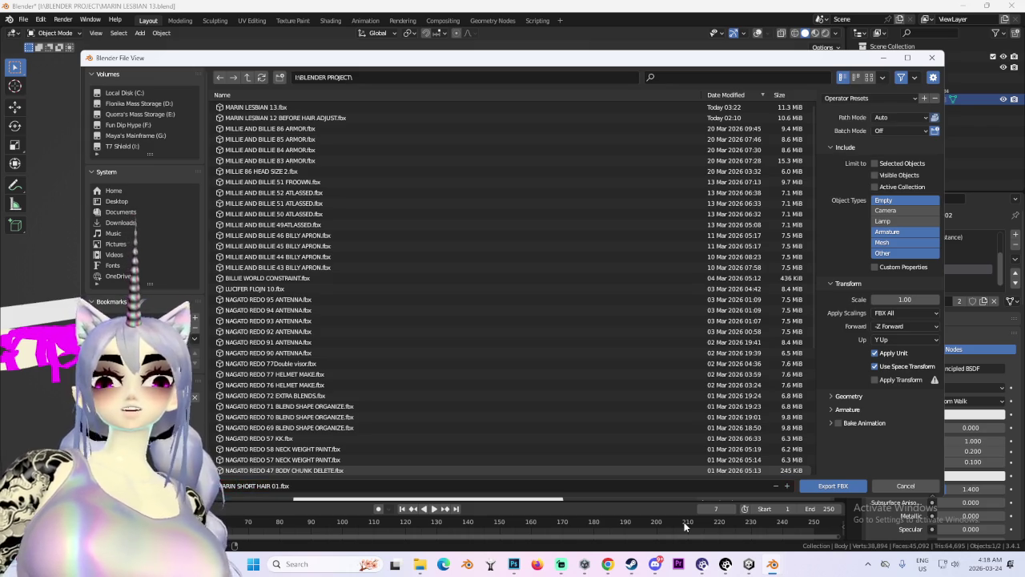
key(Return)
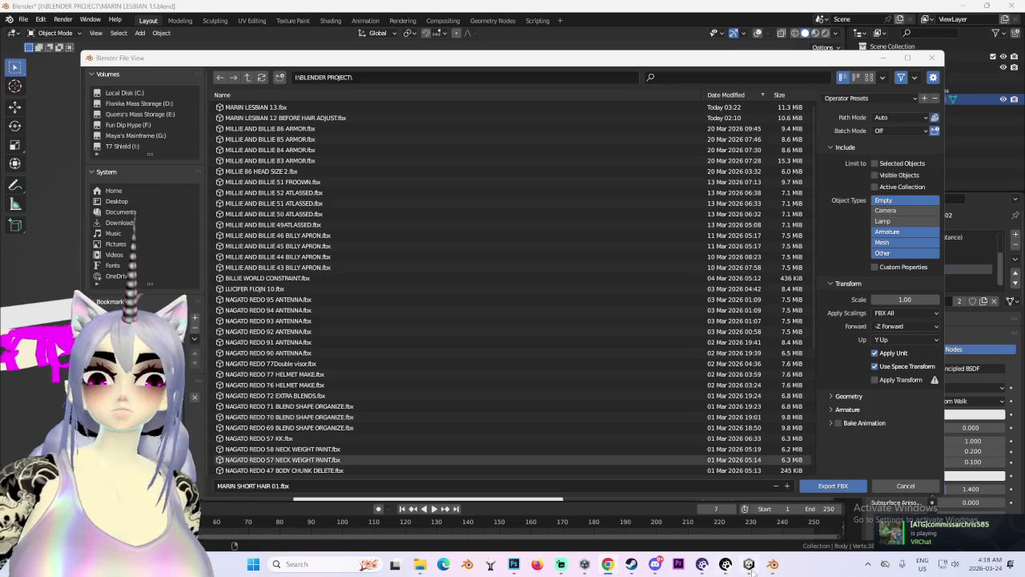
click(843, 486)
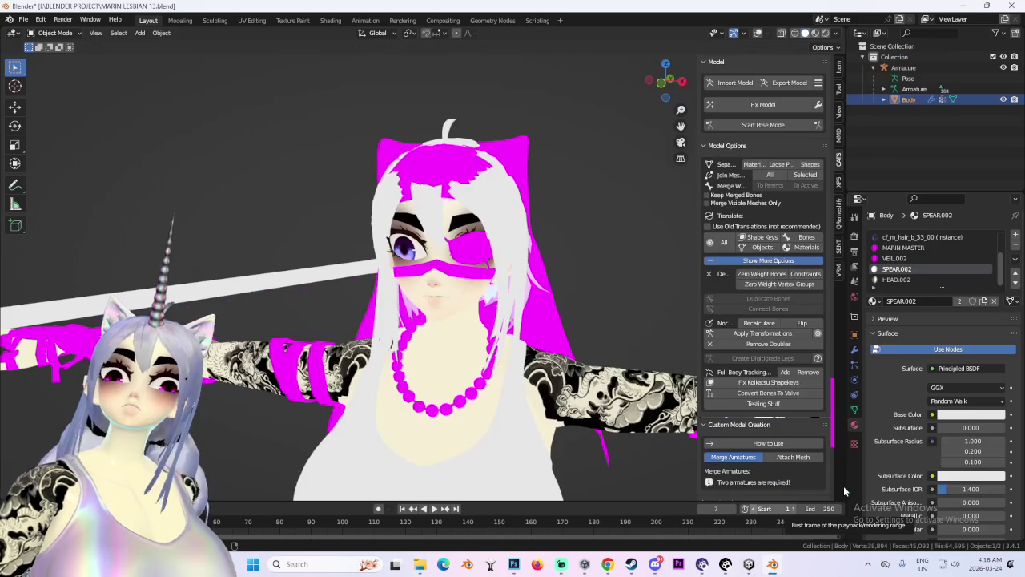
click(745, 565)
drag(355, 235, 469, 221)
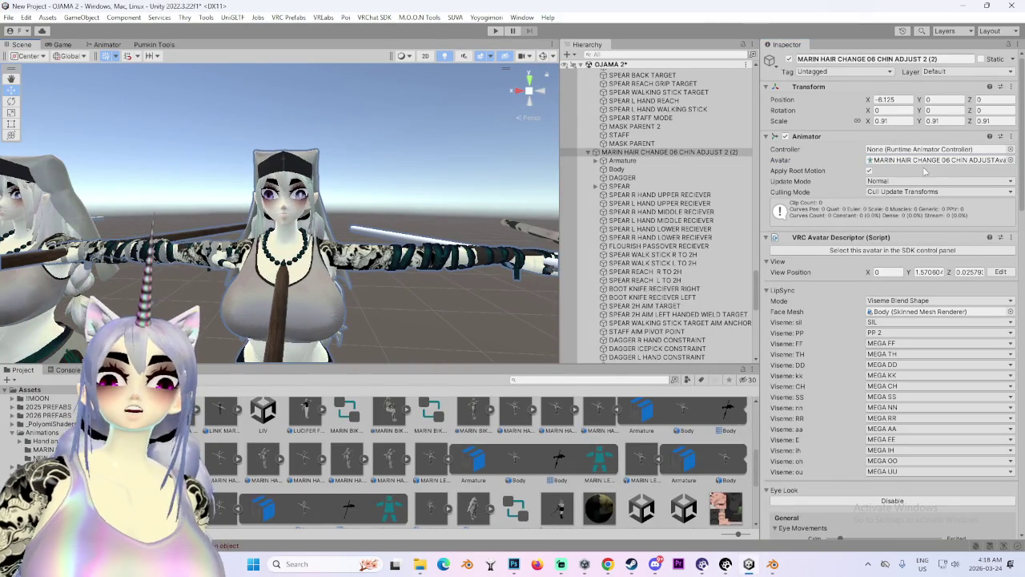
Import the exported FBX into the Project and compare MARIN LESBIAN 12's import settings.
click(924, 163)
mouse_move(420, 564)
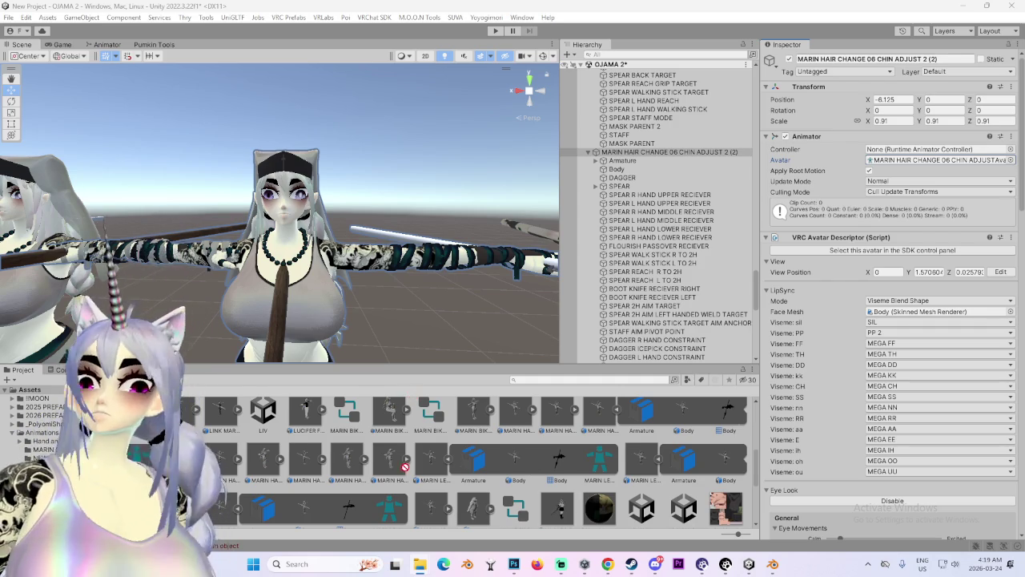
drag(405, 467, 410, 460)
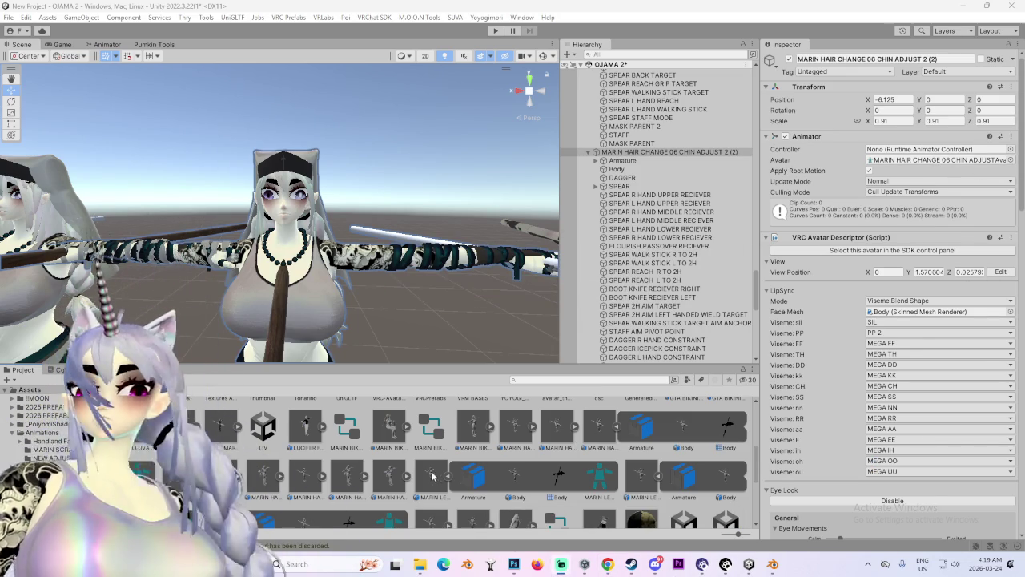
click(437, 474)
scroll(377, 474, down, 1)
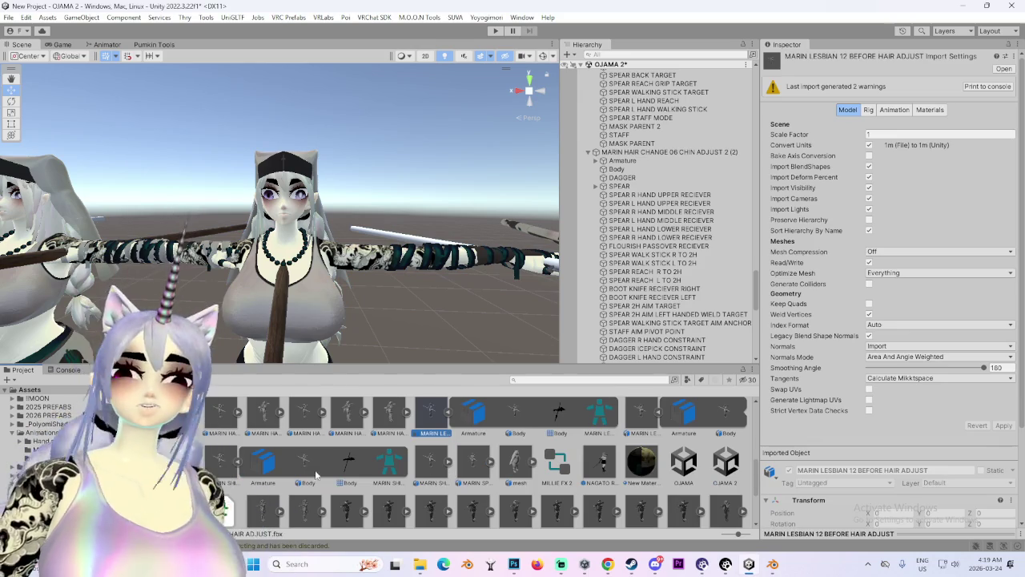
click(210, 467)
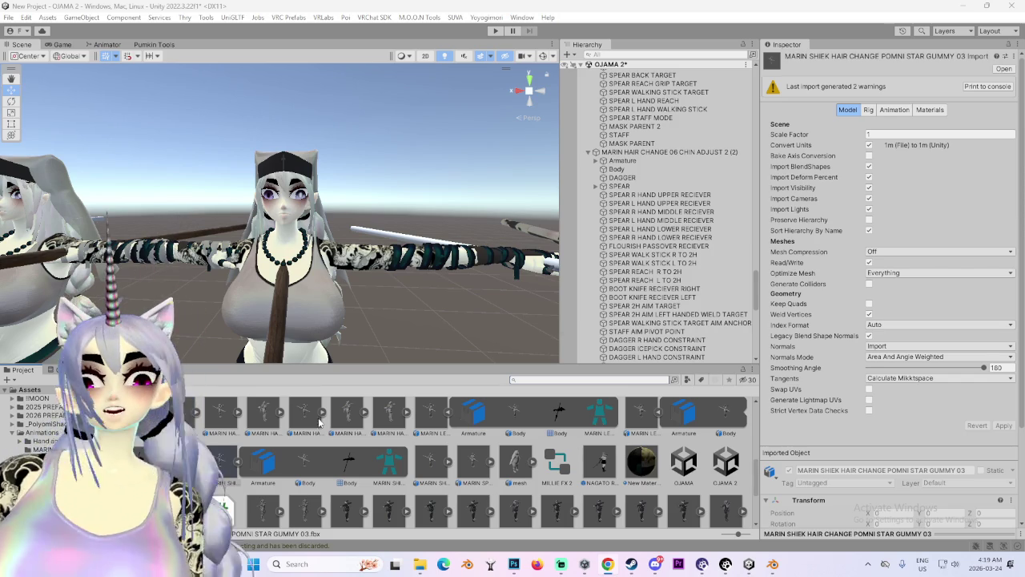
Filter assets by 'short' and show MARIN SHORT HAIR 01's import settings.
click(530, 380)
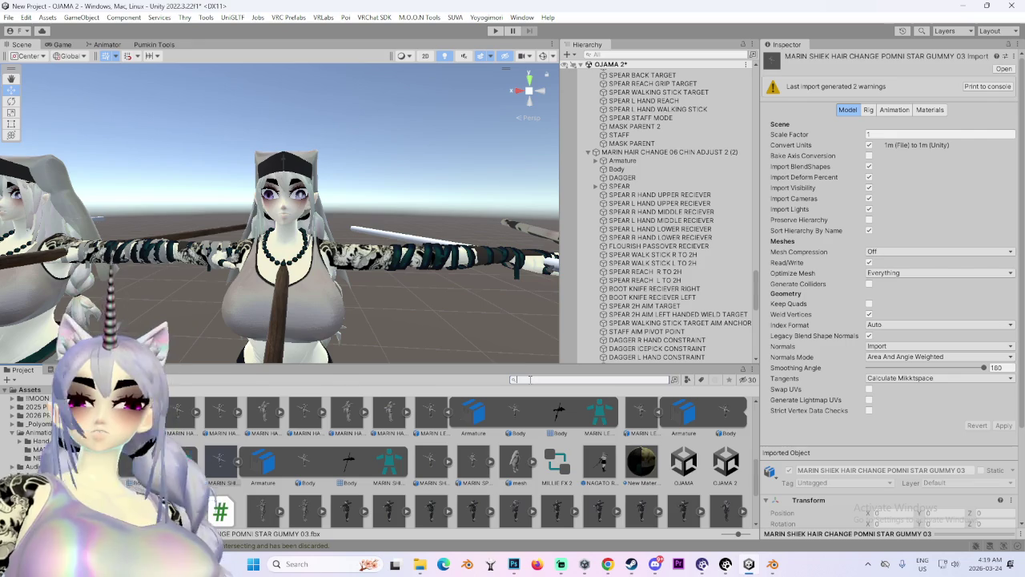
text(short)
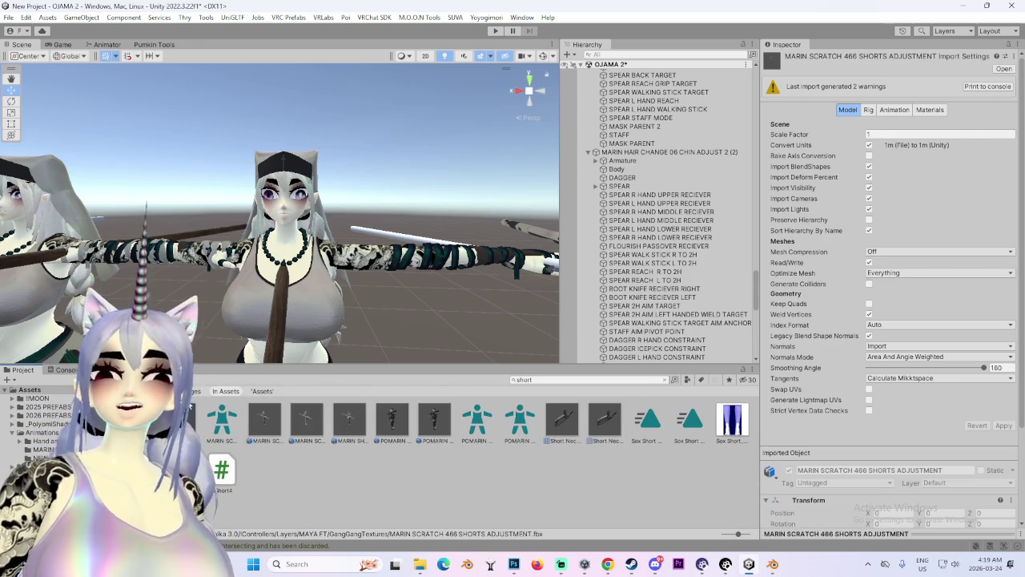
click(305, 420)
click(348, 418)
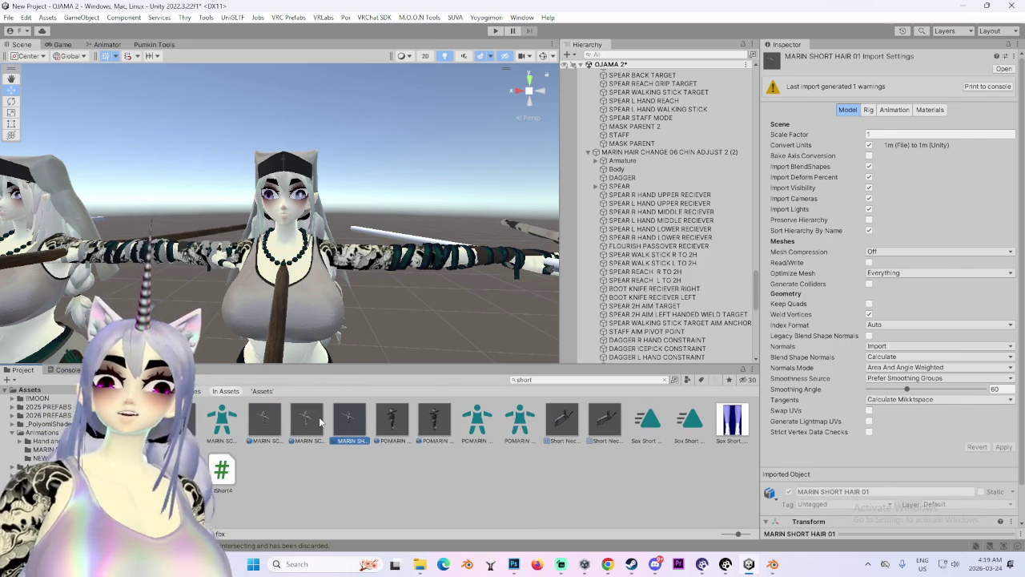
Set the model's Material Location to Use External Materials (Legacy).
click(932, 110)
click(921, 135)
click(921, 151)
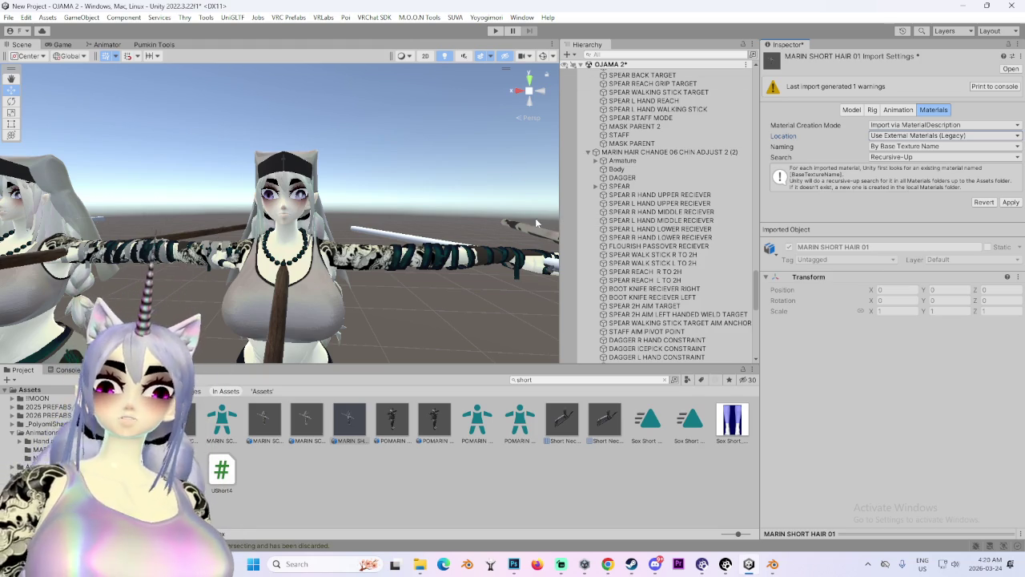
Set Animation Type to Humanoid, apply it, and open the avatar Configure view.
click(872, 110)
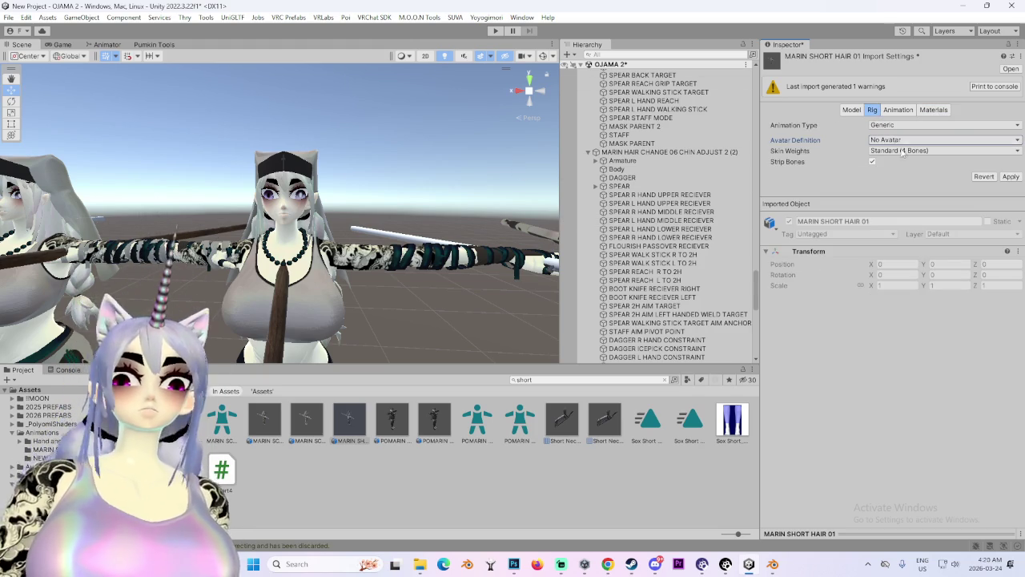
click(917, 126)
click(892, 174)
click(1011, 213)
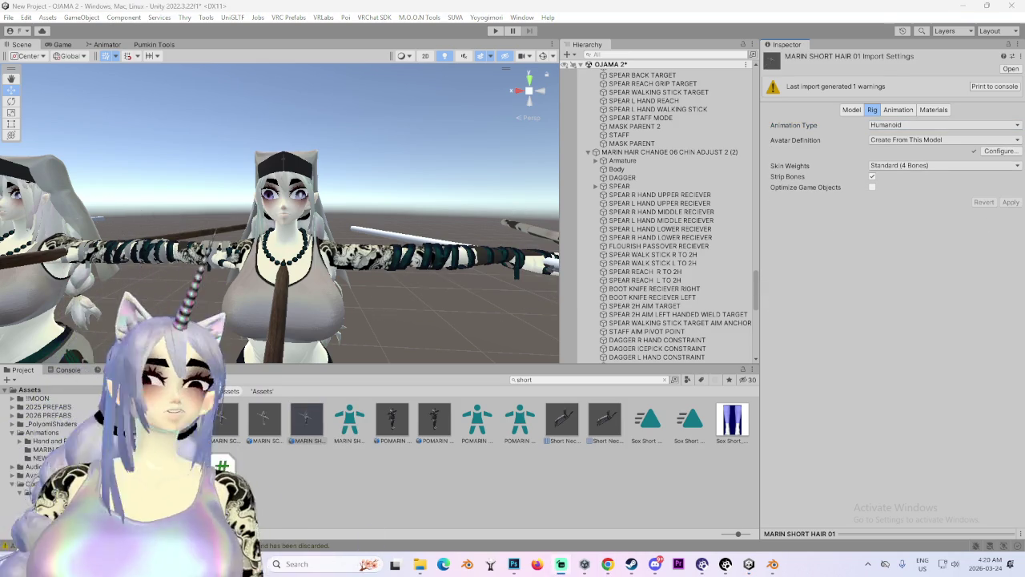
click(999, 153)
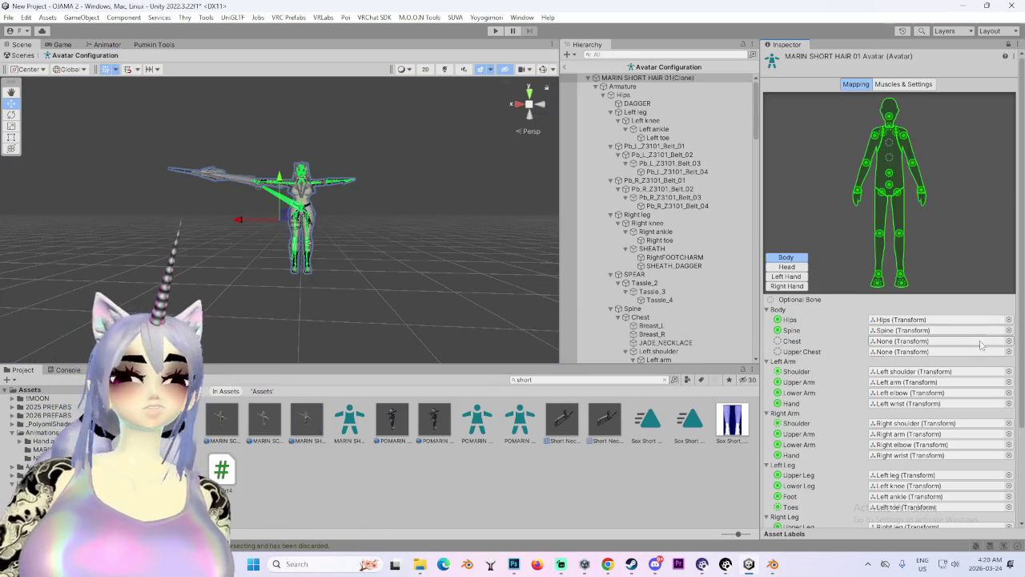
Map the Chest bone and LittleFinger2_L as Little Intermediate, then apply and finish the avatar mapping.
click(1009, 341)
text(c)
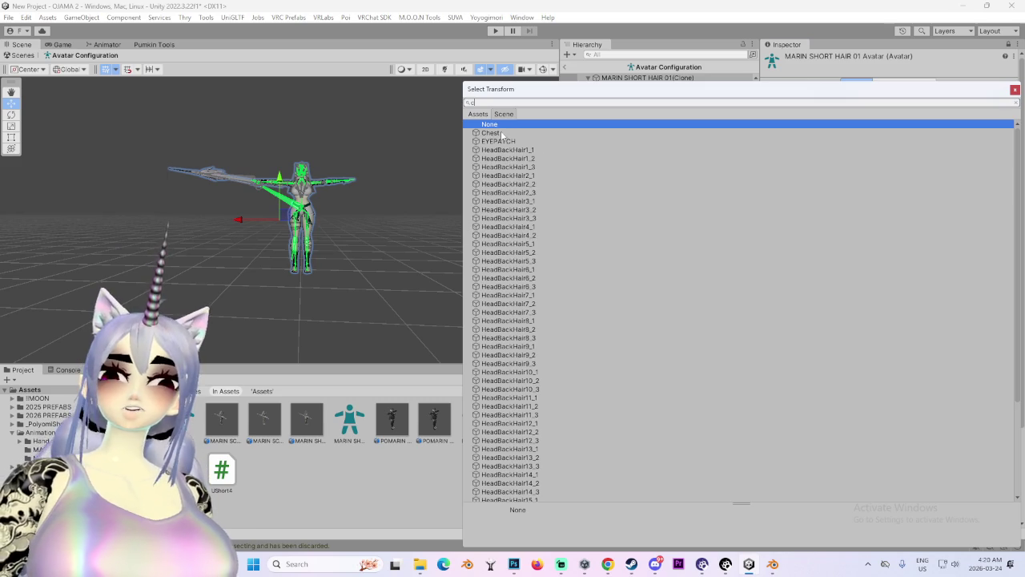
double_click(501, 133)
click(787, 267)
click(929, 362)
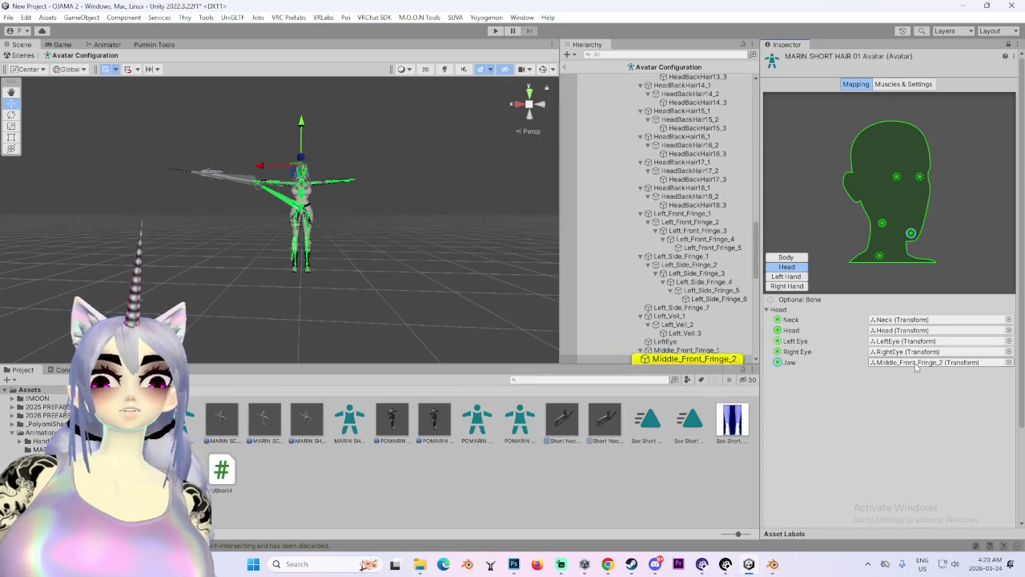
click(799, 277)
click(889, 447)
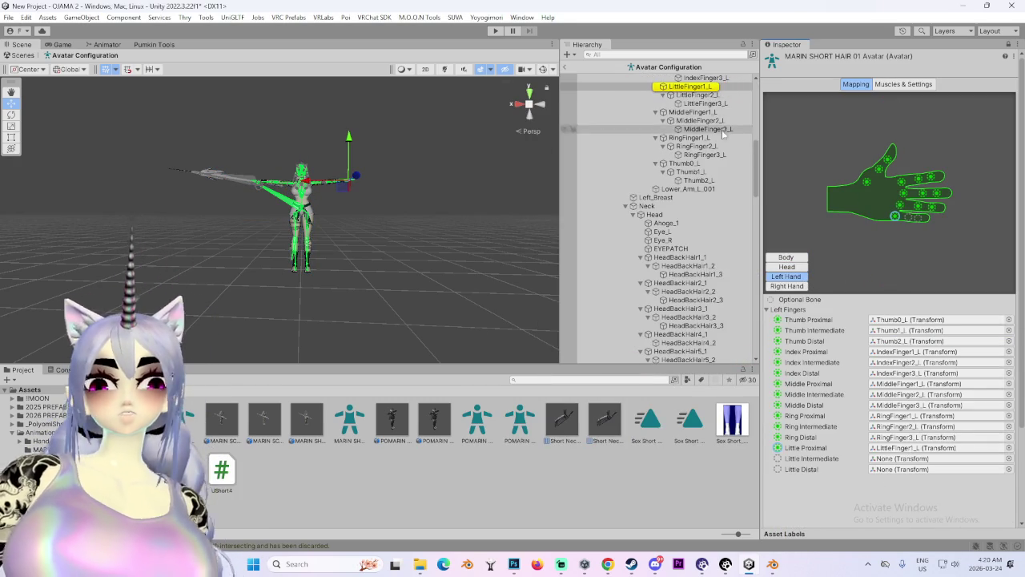
mouse_move(868, 454)
mouse_down()
mouse_move(913, 458)
mouse_move(921, 473)
mouse_up()
scroll(920, 472, down, 3)
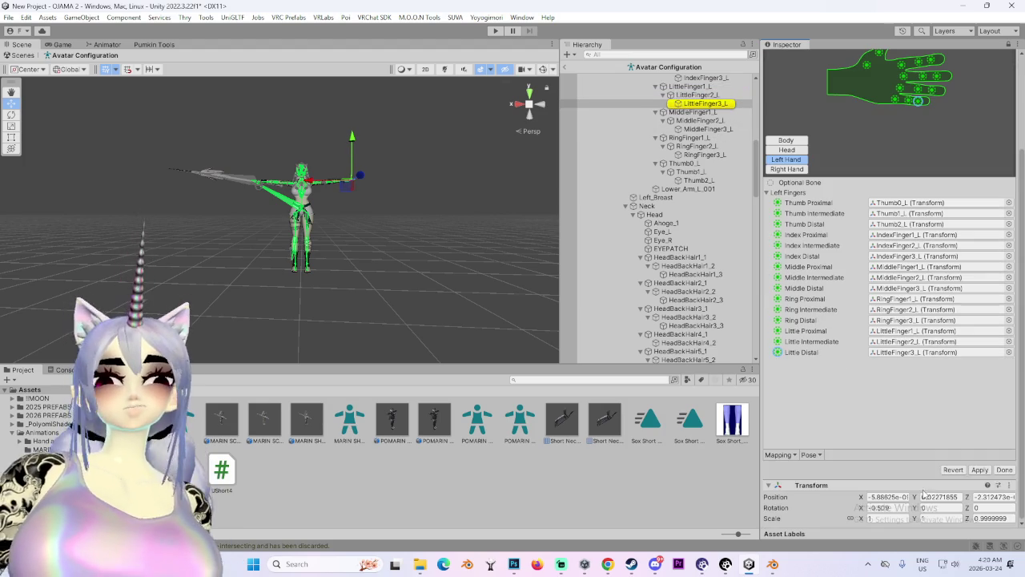
click(979, 469)
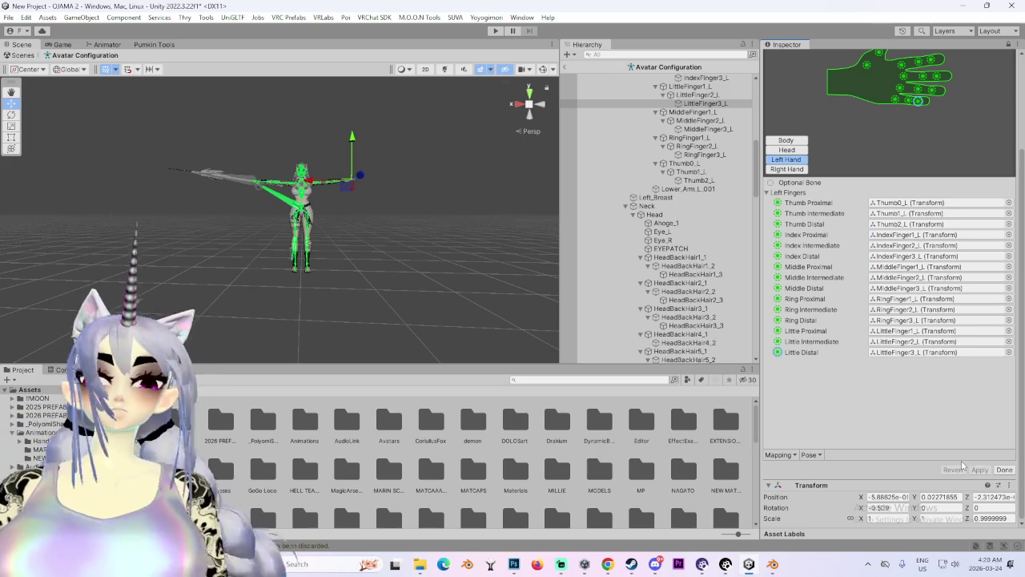
click(1001, 471)
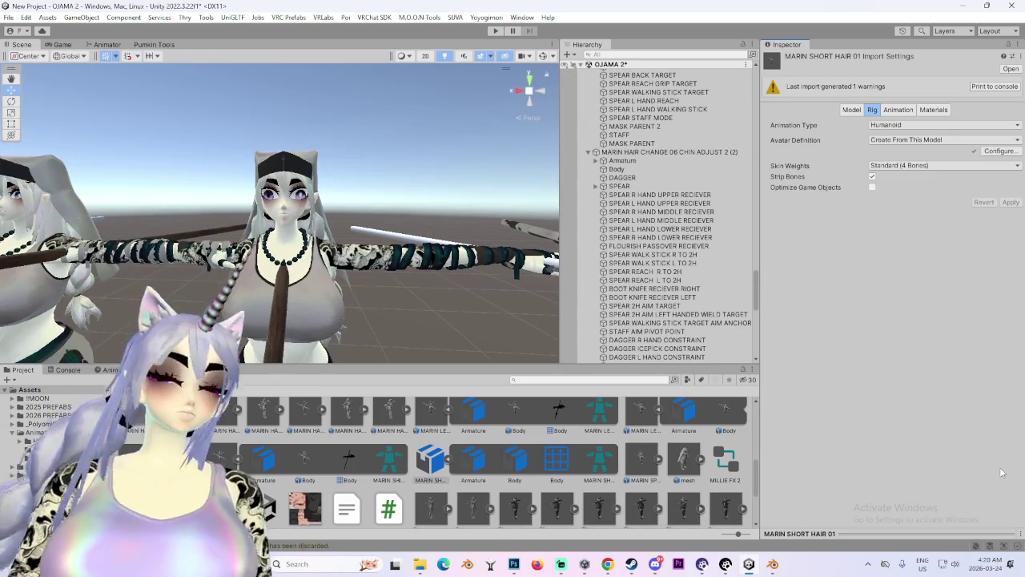
Enable Read/Write and Legacy Blend Shape Normals in the Model import settings.
click(850, 109)
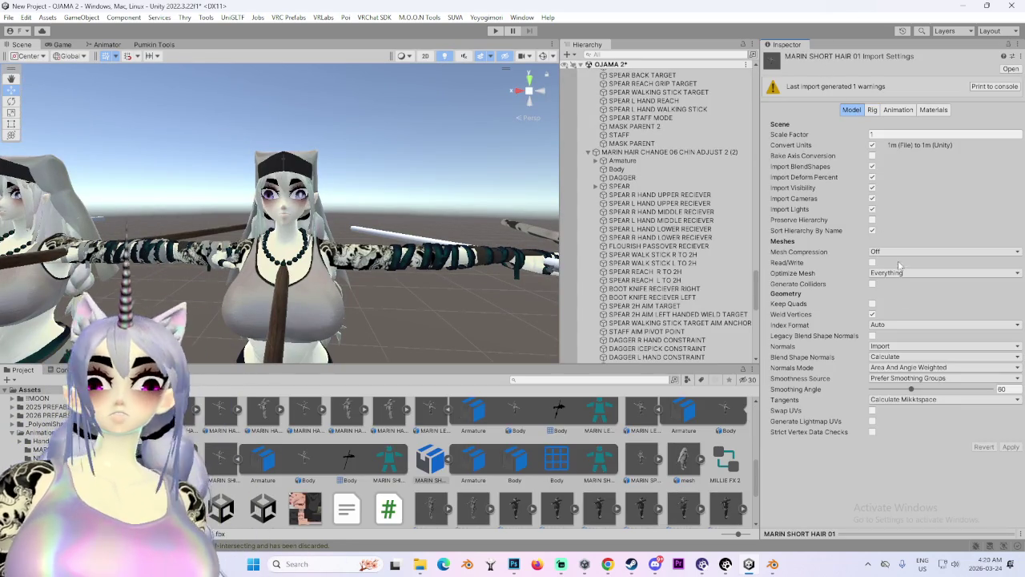
click(872, 262)
click(872, 336)
Apply the import settings with Smoothing Angle 180 and drop MARIN SHORT HAIR 01 into the scene.
drag(911, 368, 993, 368)
click(1009, 425)
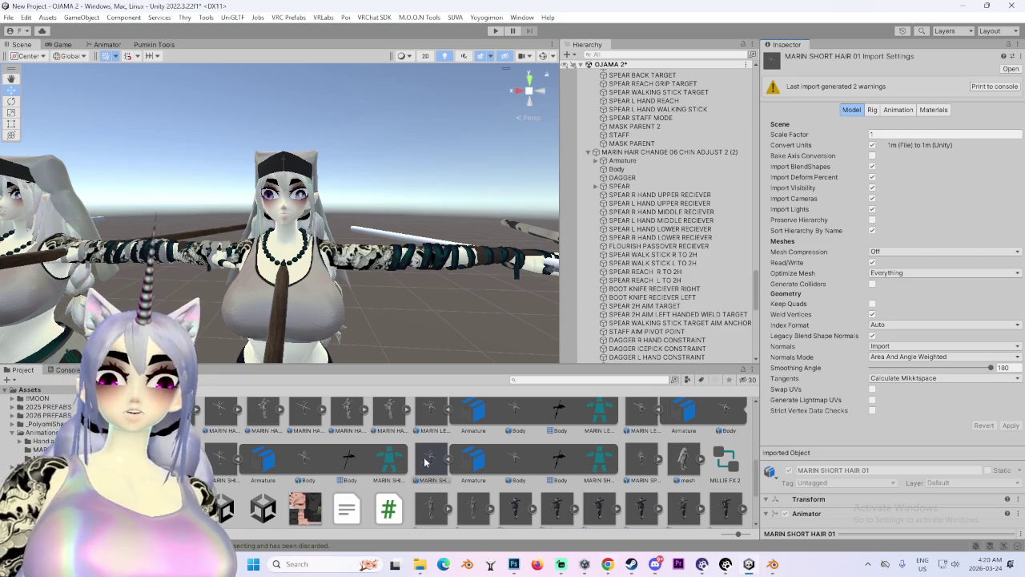
drag(648, 60, 616, 64)
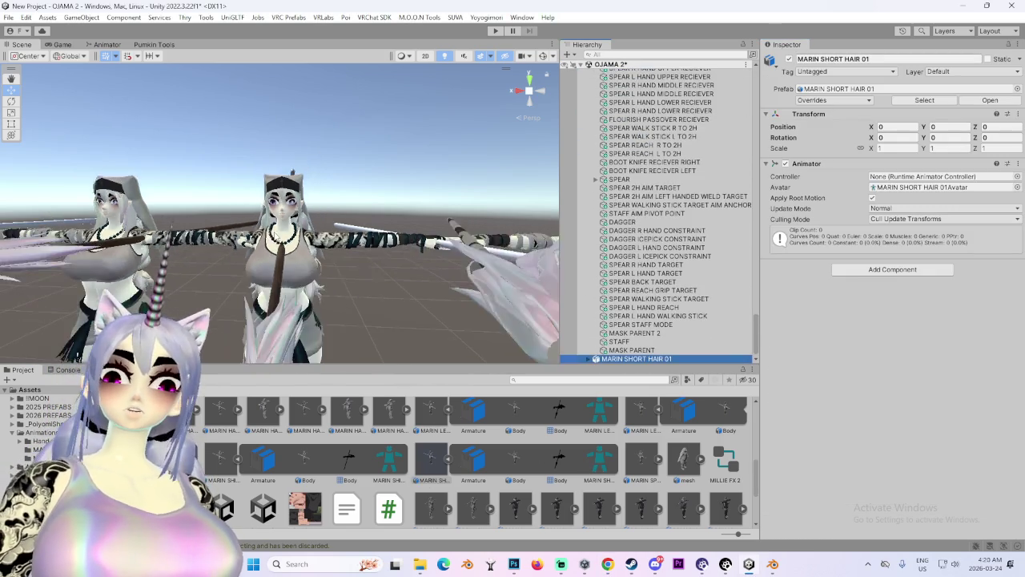
scroll(353, 270, down, 10)
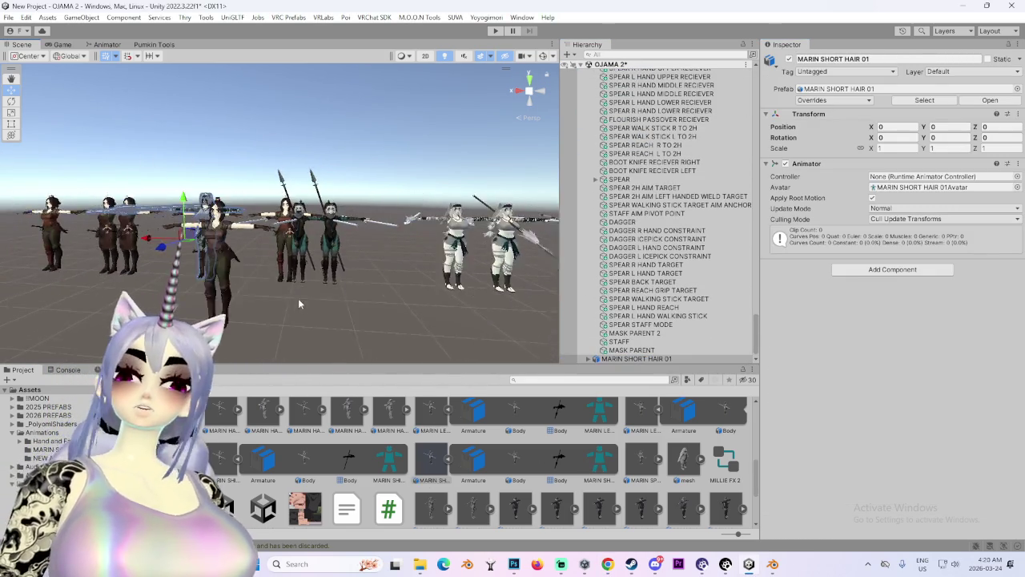
Move the new avatar sideways along X to -10.535 and frame it in view.
mouse_move(97, 263)
mouse_down()
mouse_move(436, 258)
mouse_move(345, 248)
mouse_move(376, 272)
mouse_move(324, 249)
mouse_up()
double_click(659, 360)
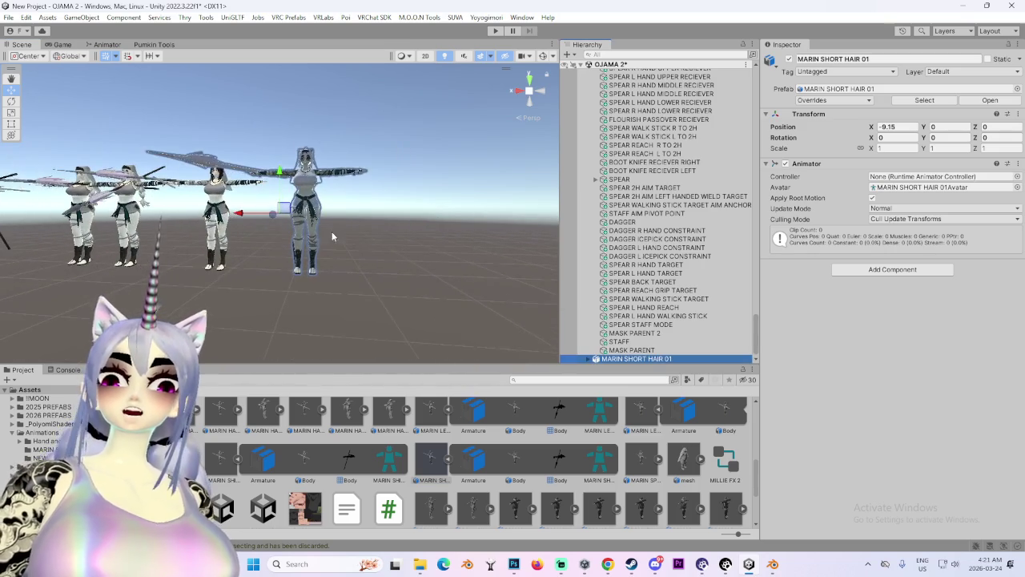
drag(275, 218, 361, 221)
key(f)
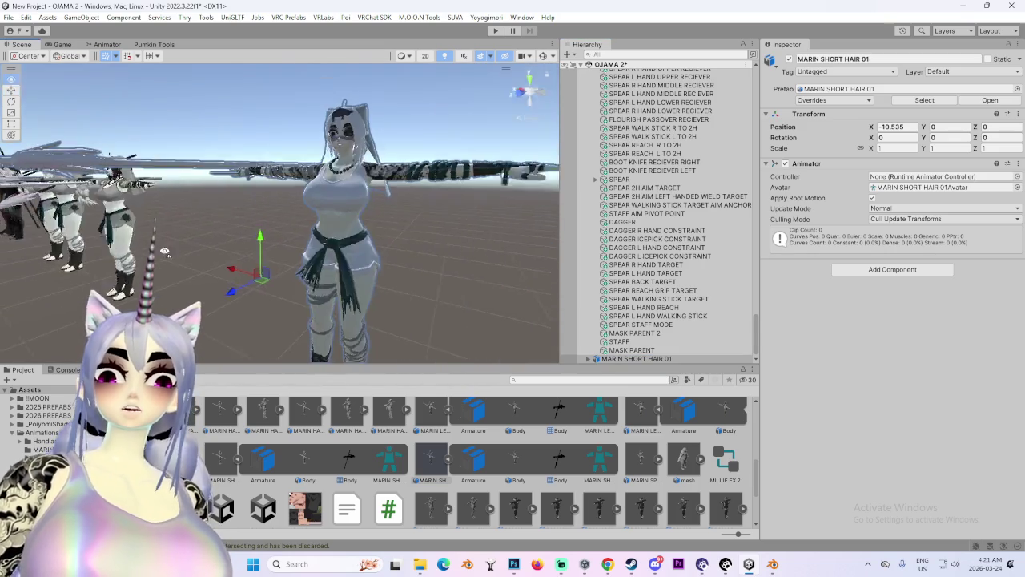
scroll(585, 350, down, 1)
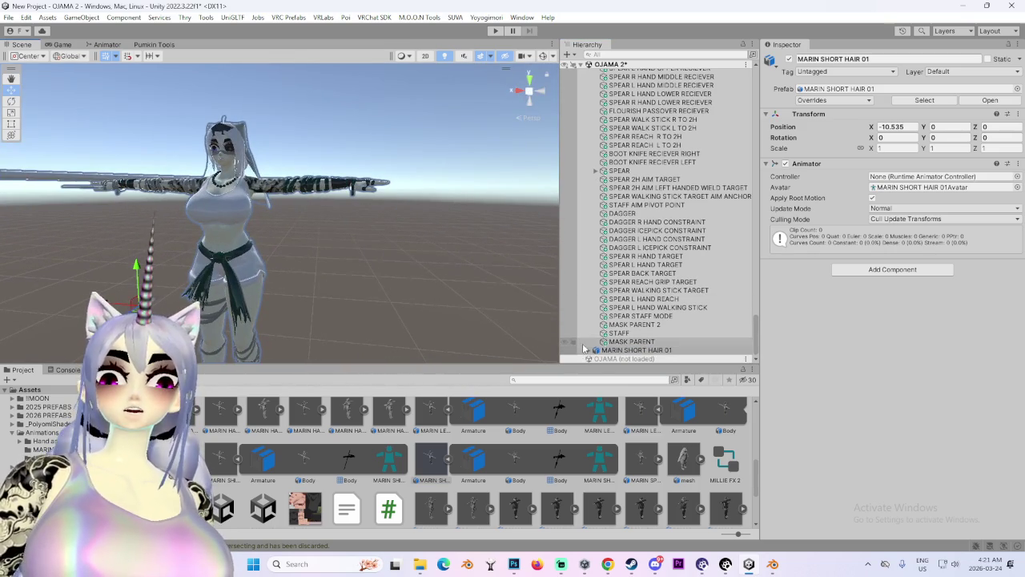
Unpack the MARIN SHORT HAIR 01 prefab in the Hierarchy.
click(585, 350)
click(595, 350)
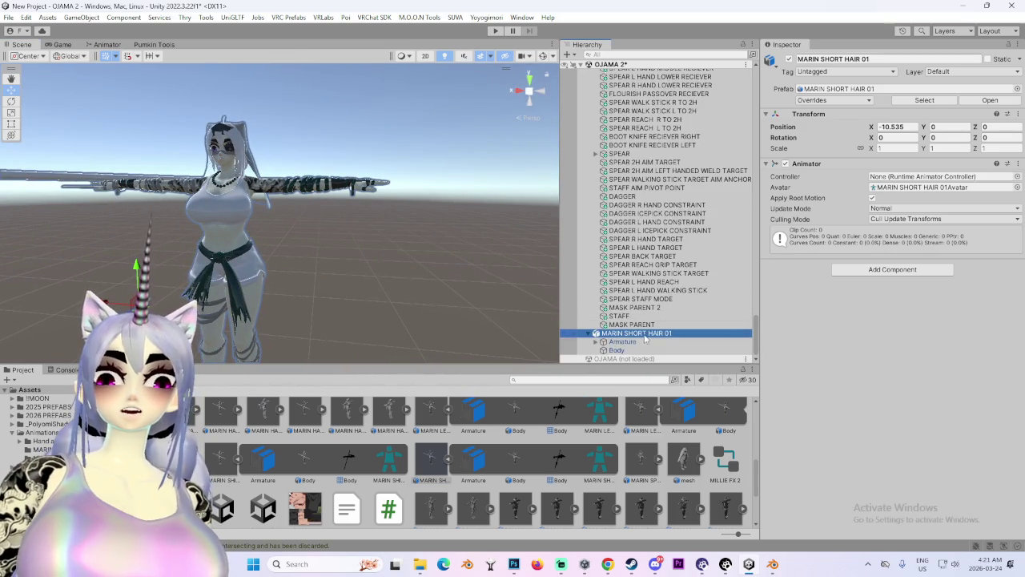
right_click(650, 333)
mouse_move(760, 281)
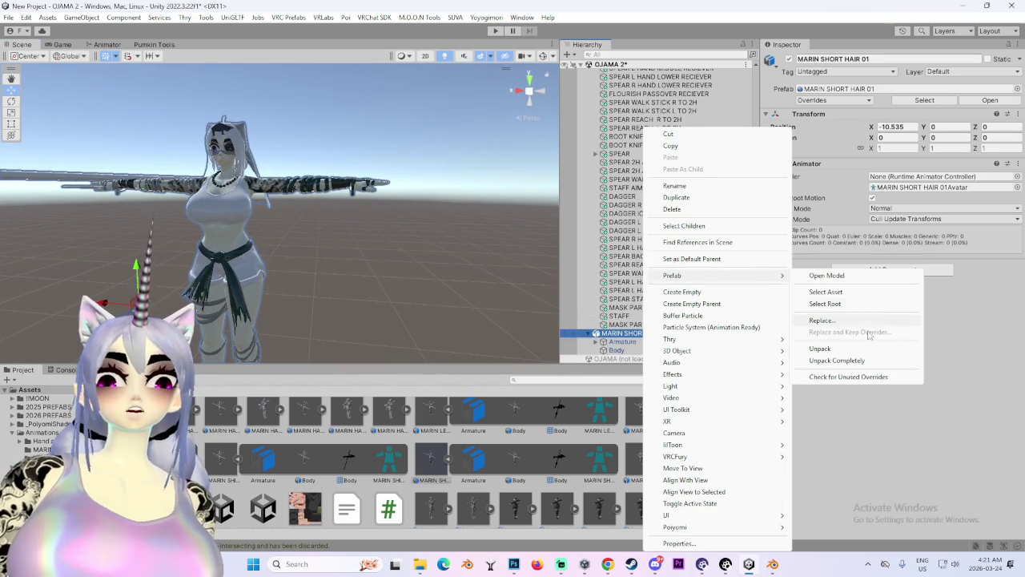
click(856, 349)
click(522, 335)
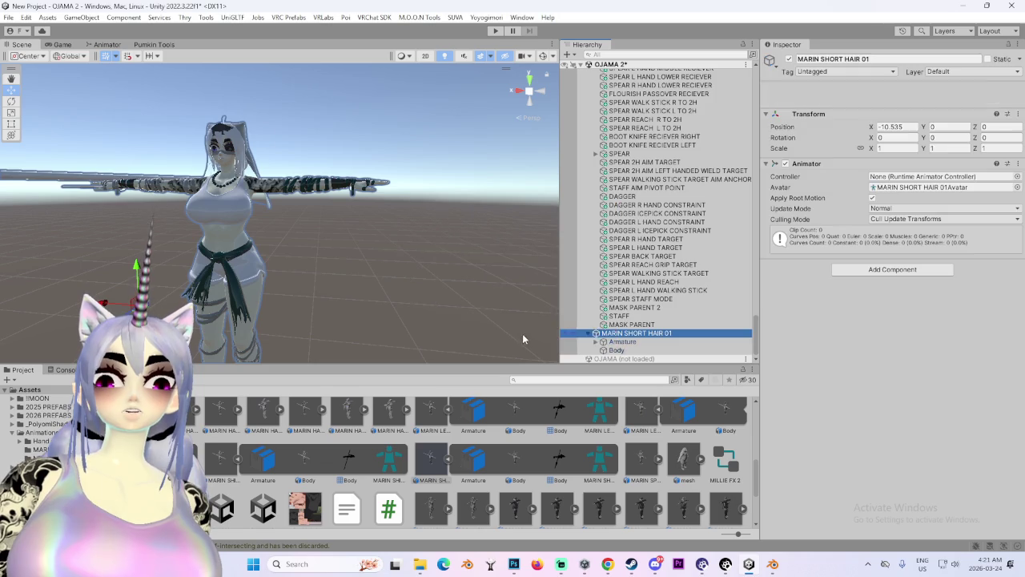
Move DAGGER and SPEAR out of Hips to sit directly under the avatar root.
click(623, 350)
click(611, 350)
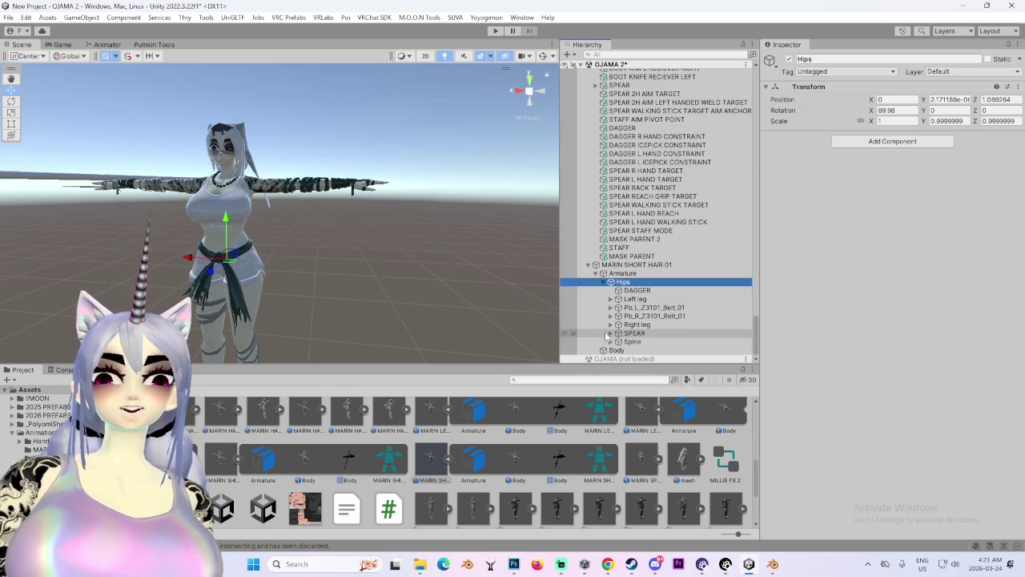
click(634, 332)
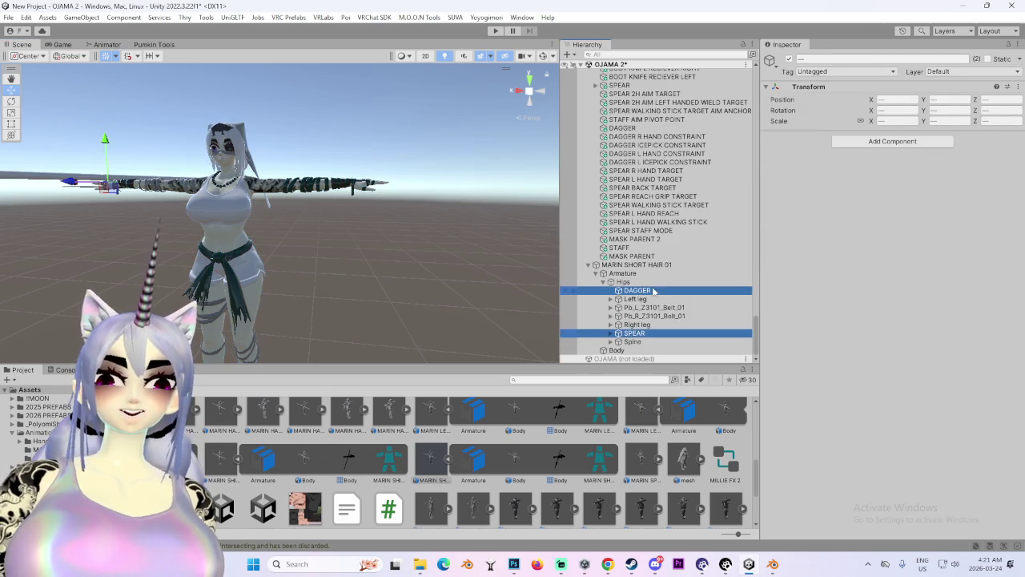
drag(654, 270, 655, 266)
scroll(277, 211, up, 2)
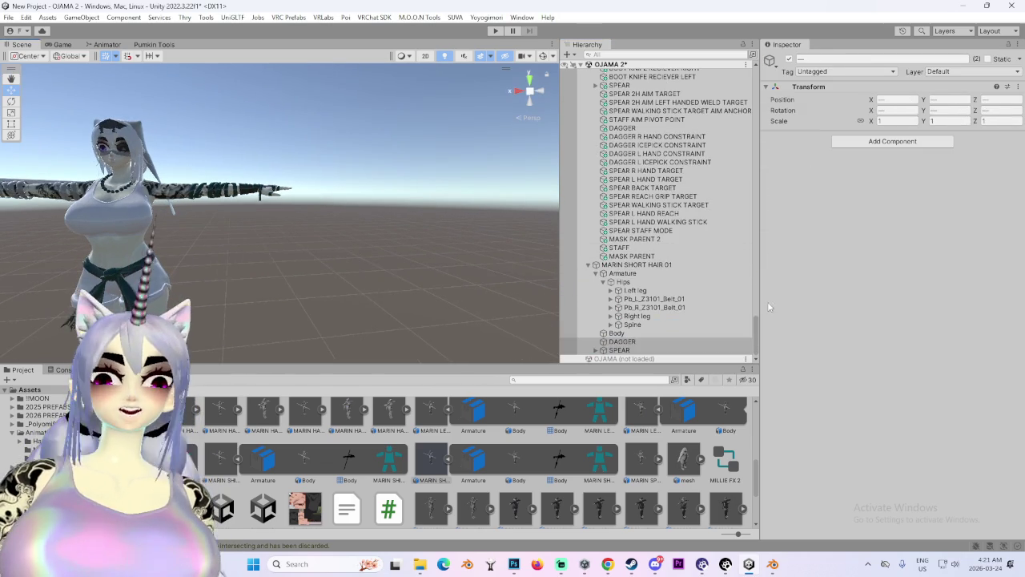
Select MARIN SHORT HAIR 01 as the target in Pumkin's Avatar Tools.
click(686, 266)
mouse_move(169, 138)
mouse_down()
mouse_move(295, 105)
mouse_move(334, 219)
mouse_move(330, 134)
mouse_up()
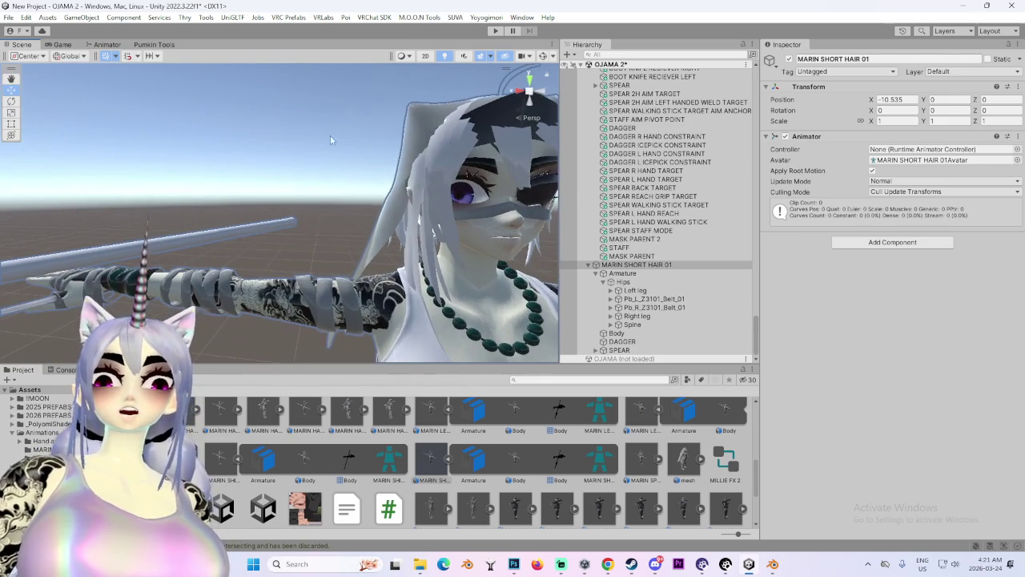
click(154, 44)
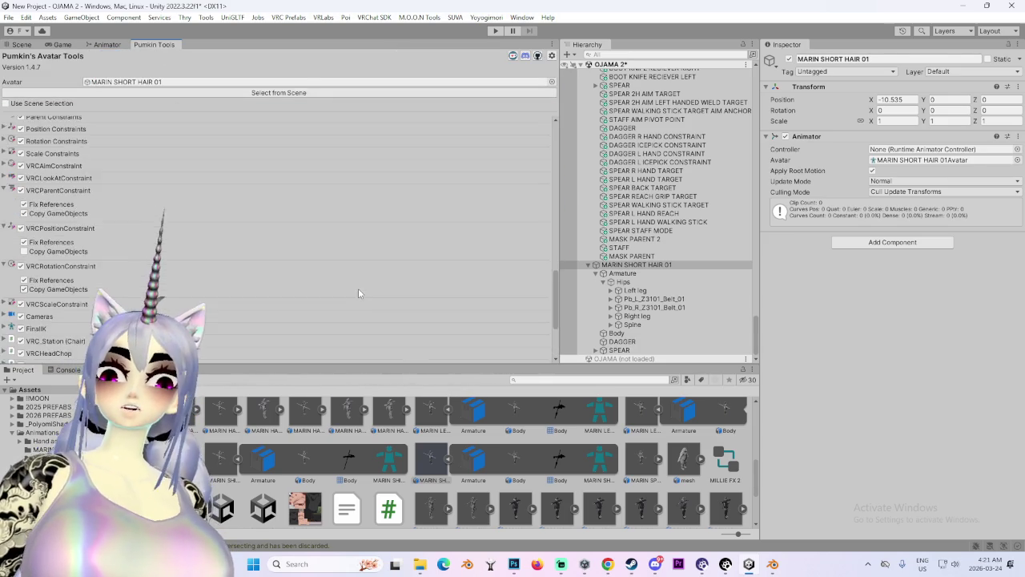
Set MARIN HAIR CHANGE 06 CHIN ADJUST 2 (2) as Pumkin's component copy source.
scroll(351, 294, up, 5)
scroll(655, 272, down, 2)
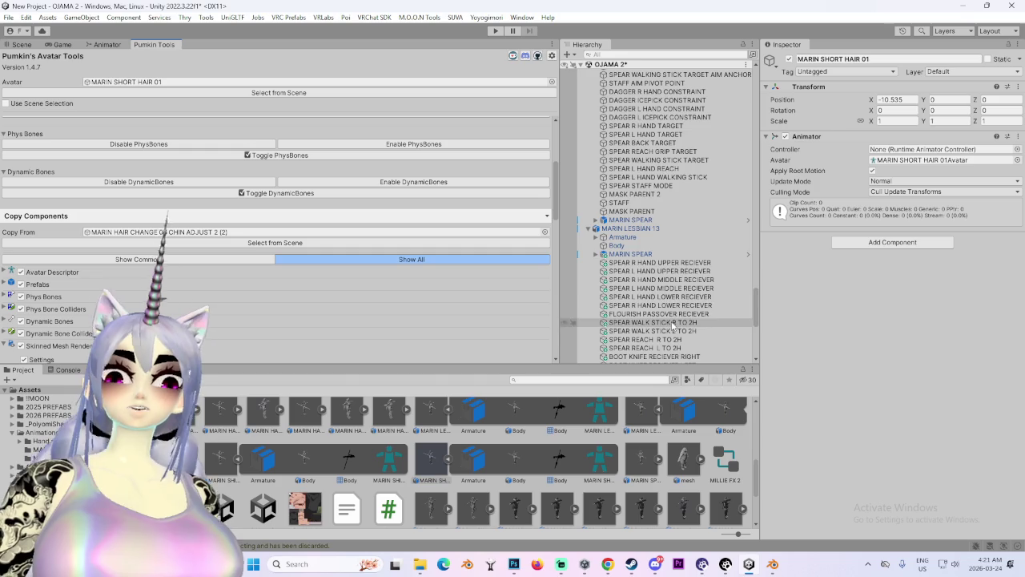
scroll(655, 272, down, 5)
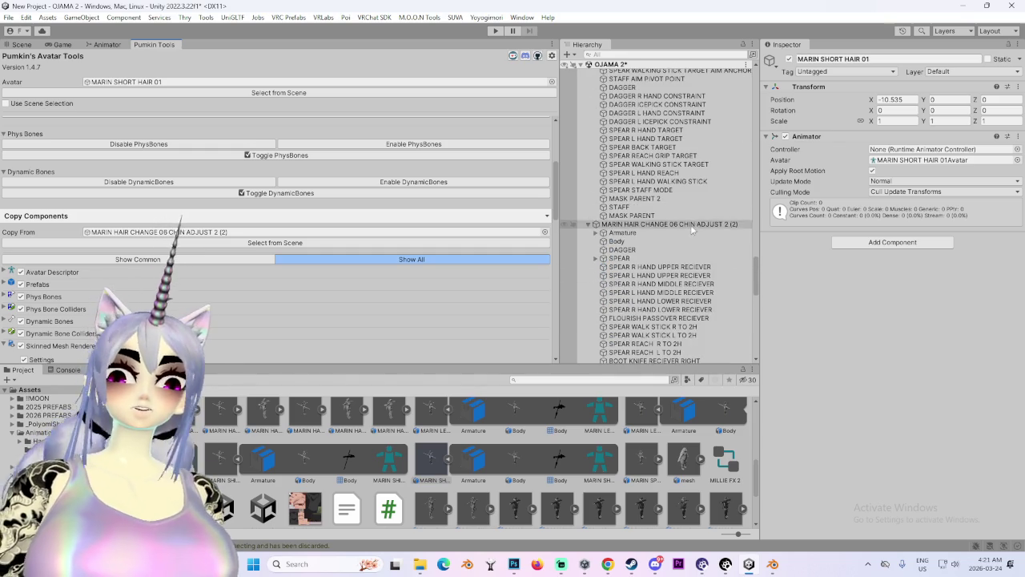
click(633, 225)
scroll(370, 298, down, 5)
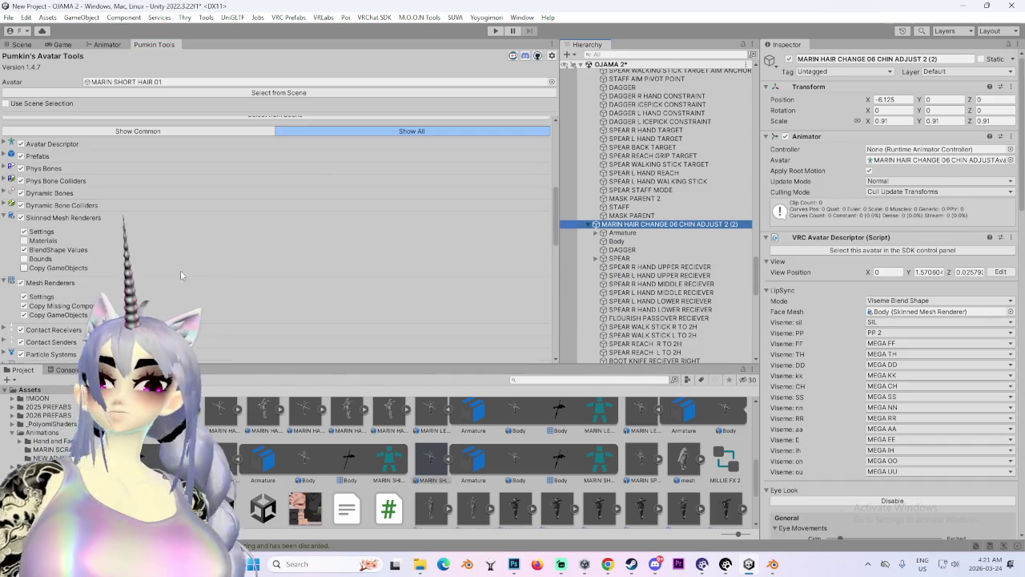
scroll(216, 320, down, 5)
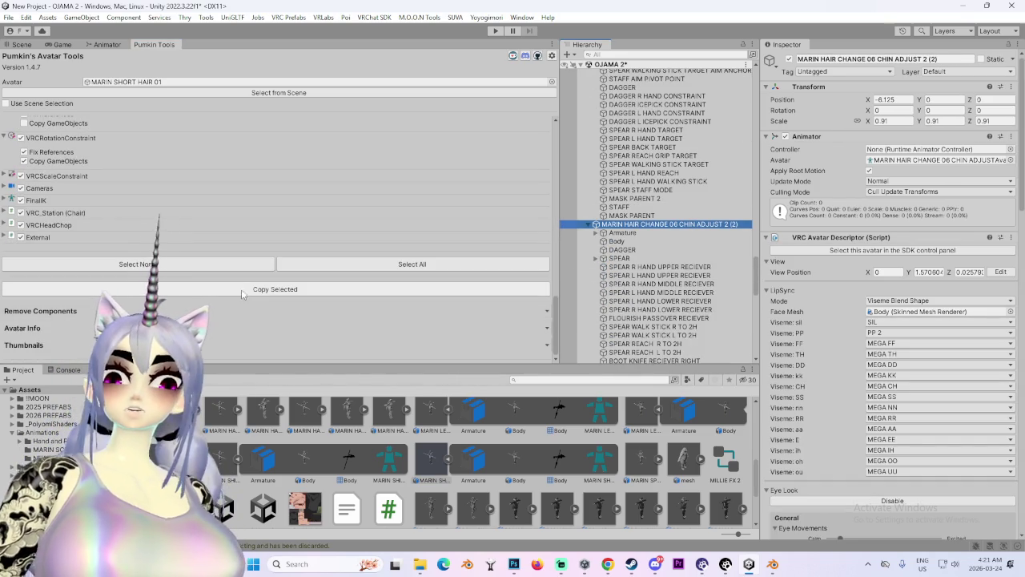
scroll(245, 282, up, 10)
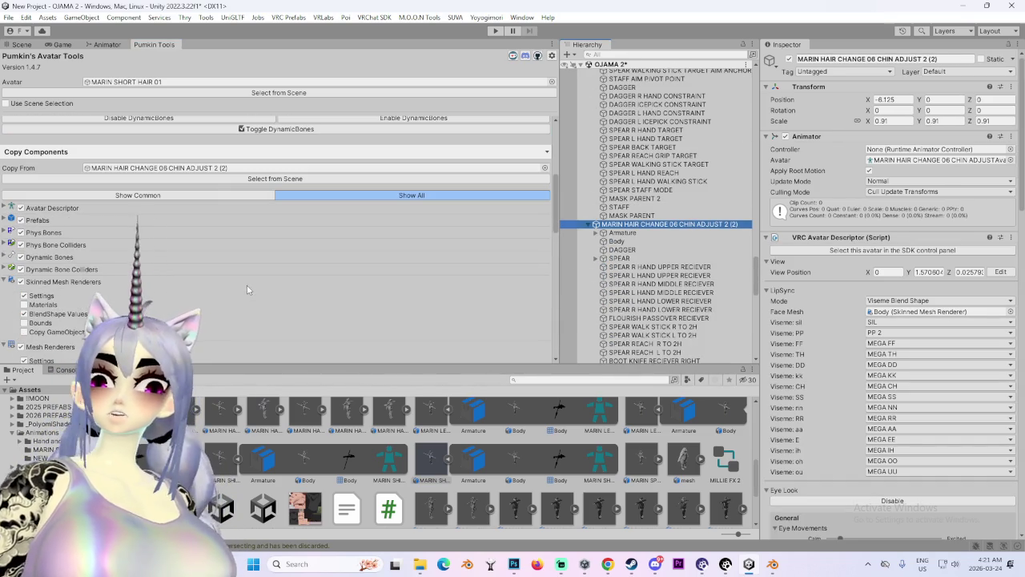
click(227, 178)
scroll(258, 290, down, 10)
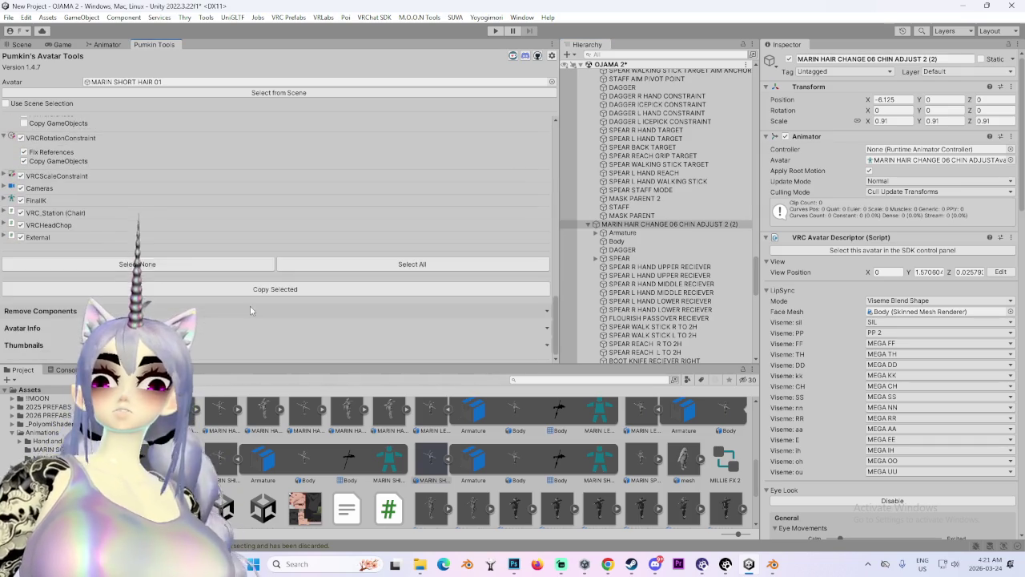
click(258, 289)
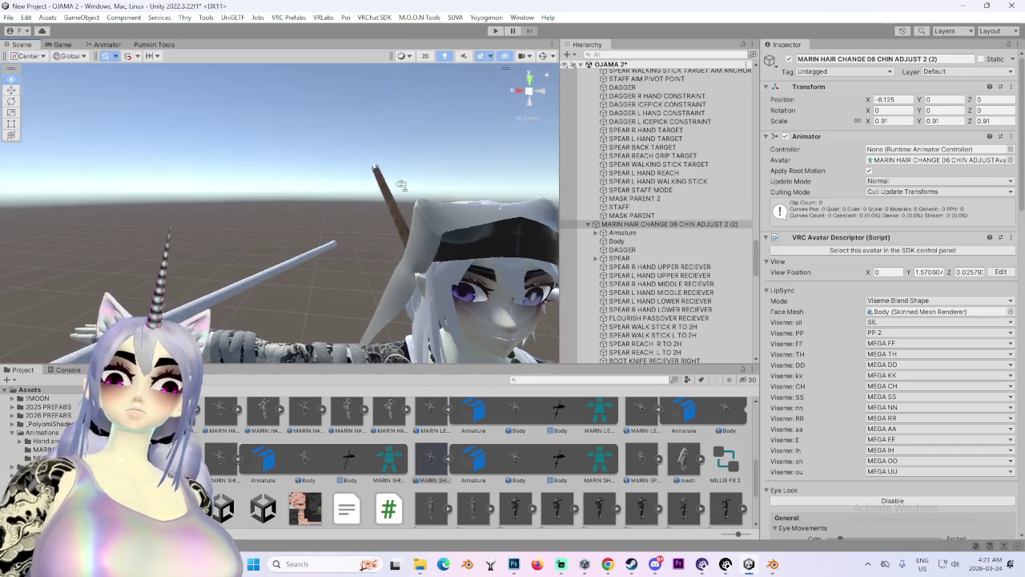
Inspect the older avatar's Body materials and locate its face material in the project.
key(f)
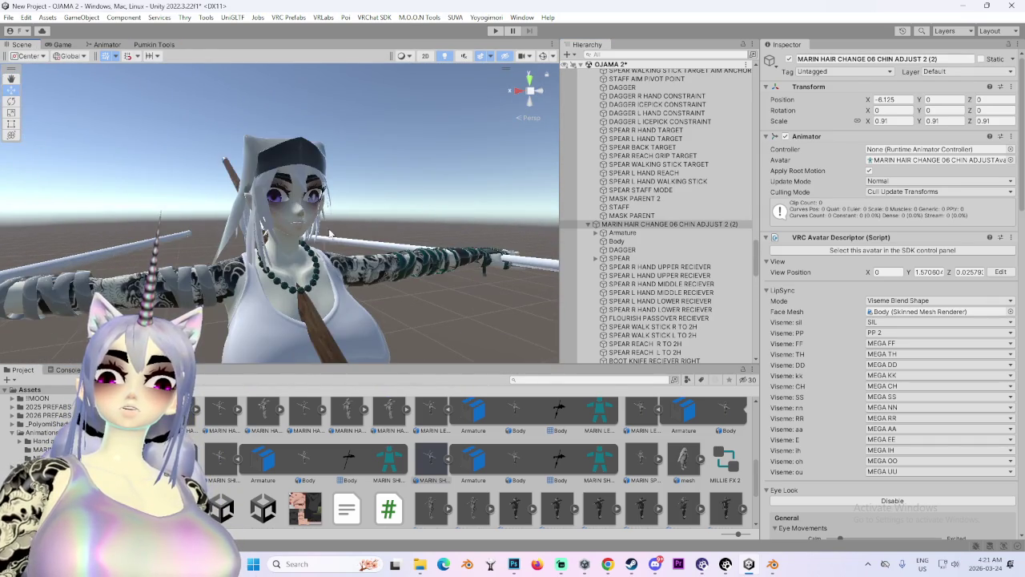
click(328, 253)
drag(329, 253, 350, 253)
click(351, 258)
click(384, 266)
key(f)
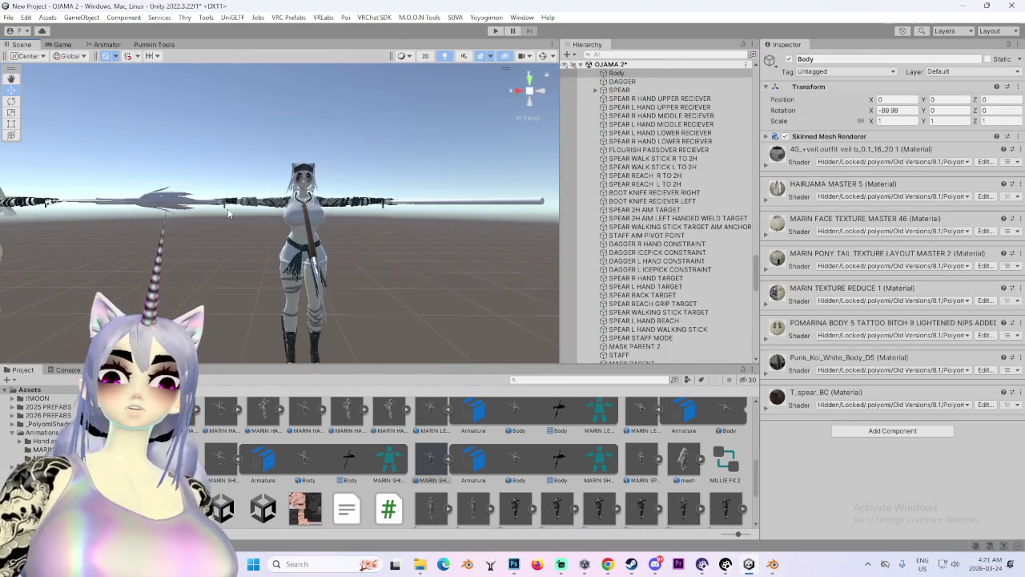
right_click(825, 219)
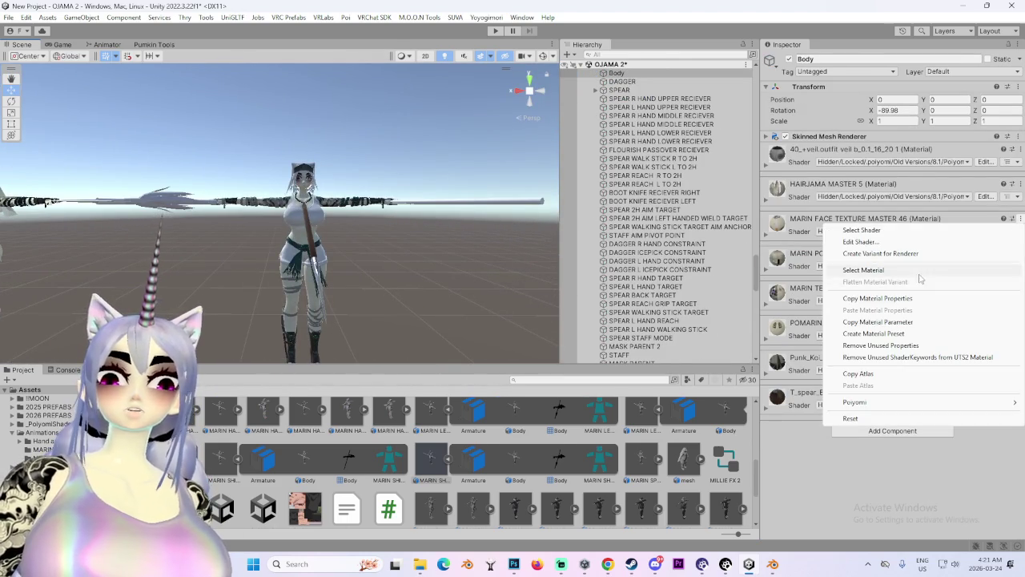
click(868, 268)
Select the new avatar's Body and delete the MARIN SPEAR object from it.
mouse_move(329, 188)
mouse_down()
mouse_move(348, 204)
mouse_move(300, 234)
mouse_move(373, 270)
mouse_up()
scroll(704, 303, down, 5)
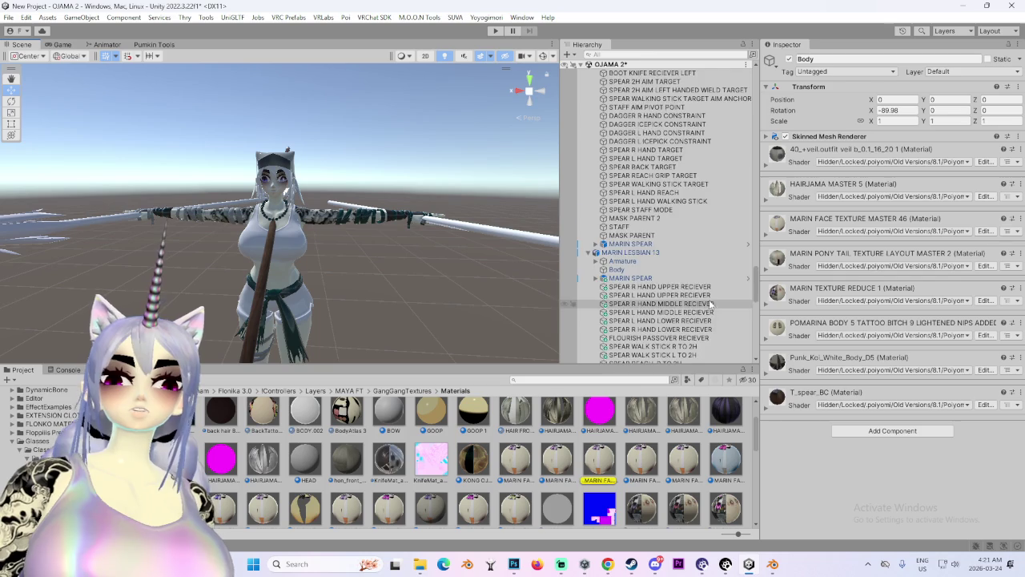
click(291, 255)
mouse_move(291, 255)
mouse_down()
mouse_move(431, 200)
mouse_move(481, 208)
mouse_up()
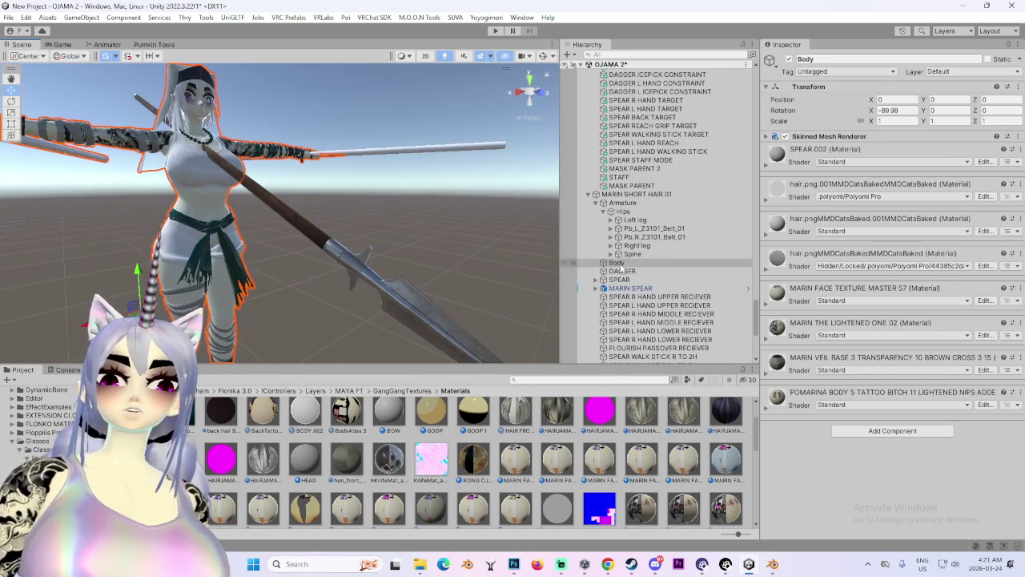
double_click(621, 264)
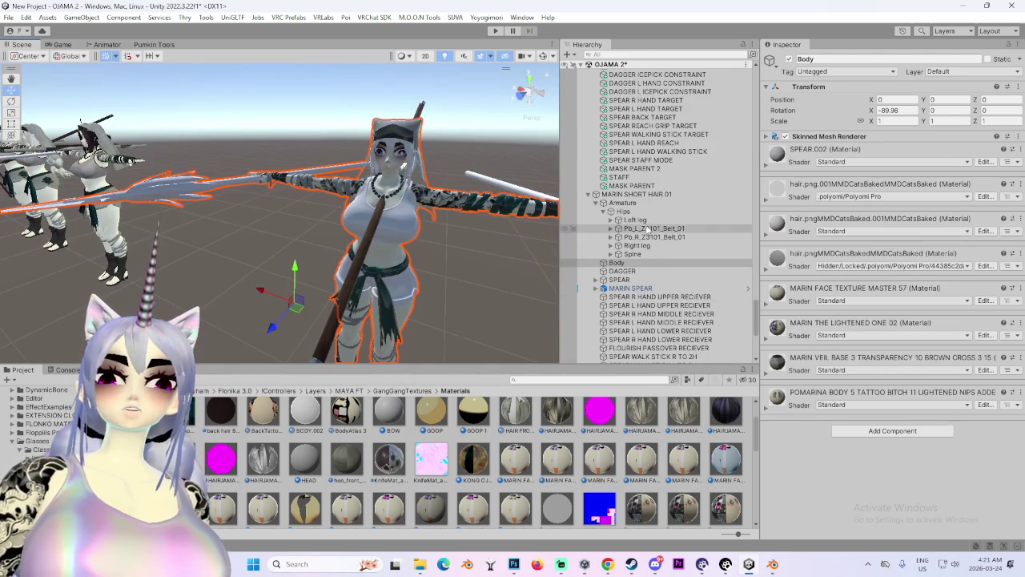
right_click(639, 287)
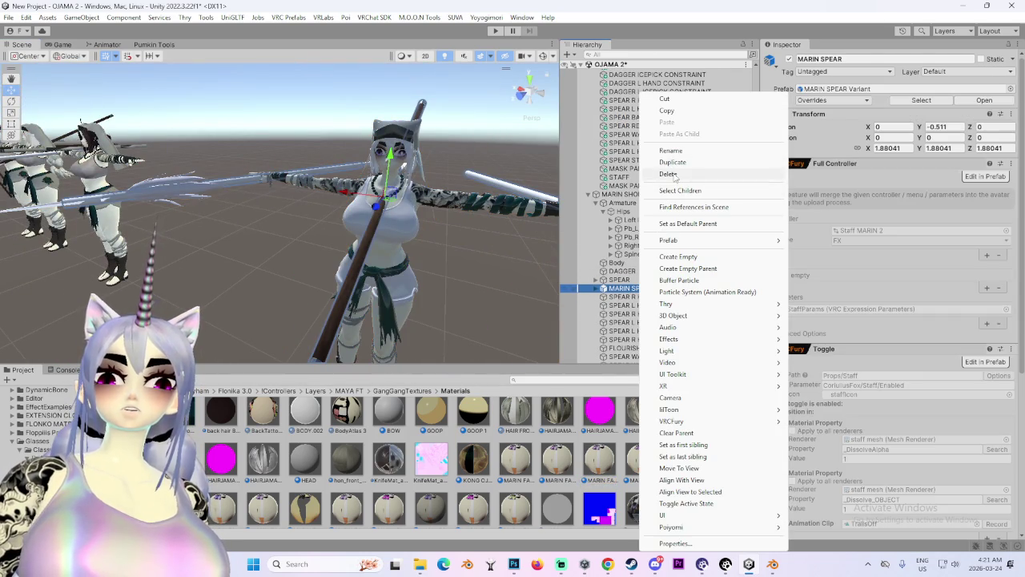
click(669, 173)
mouse_move(266, 232)
mouse_down()
mouse_move(196, 278)
mouse_move(267, 193)
mouse_move(215, 186)
mouse_up()
click(268, 192)
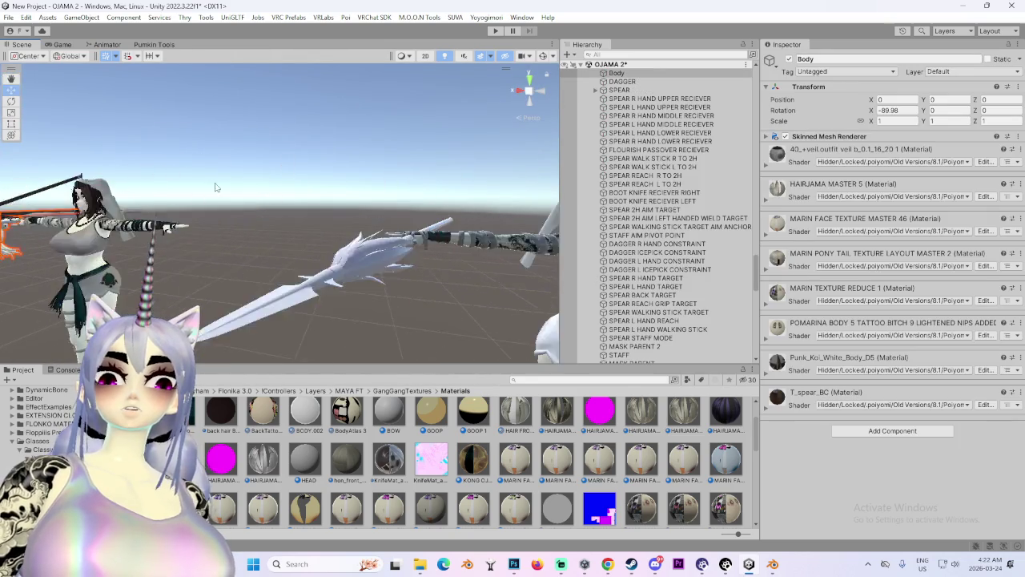
Locate the POMARINA, MARIN FACE and MARIN TEXTURE REDUCE 1 body materials in the project.
key(f)
click(1014, 322)
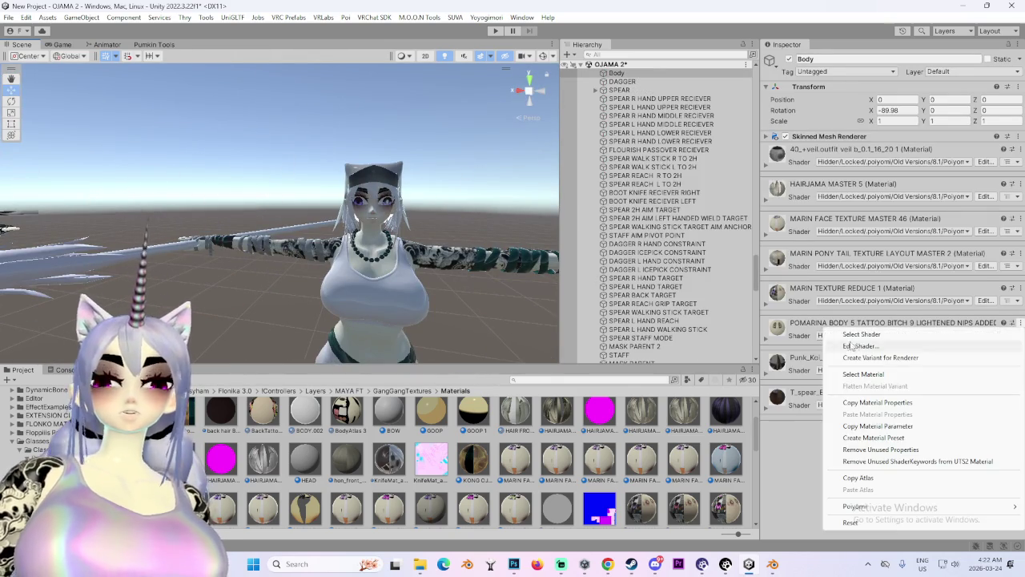
click(921, 376)
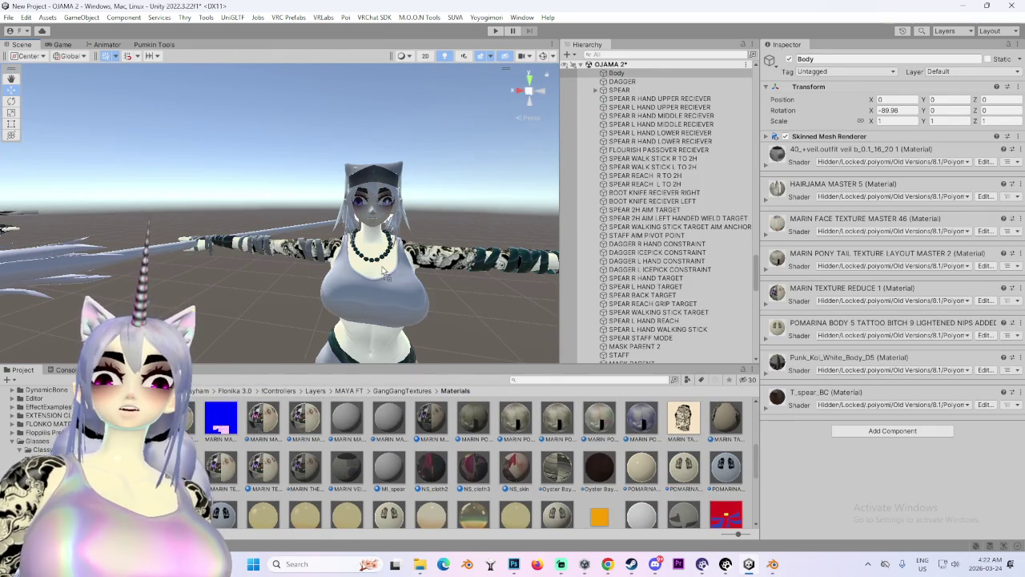
key(f)
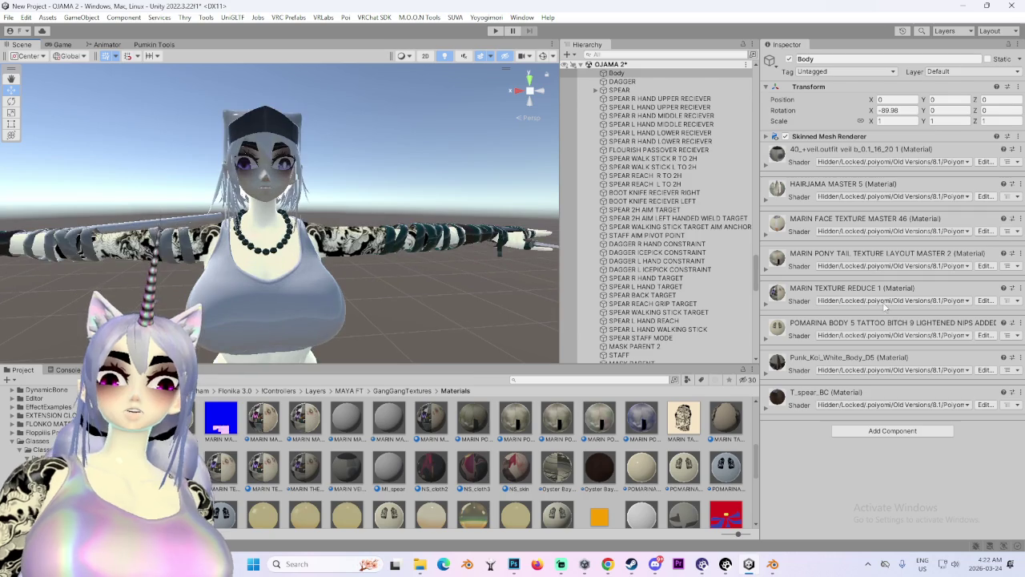
click(1017, 218)
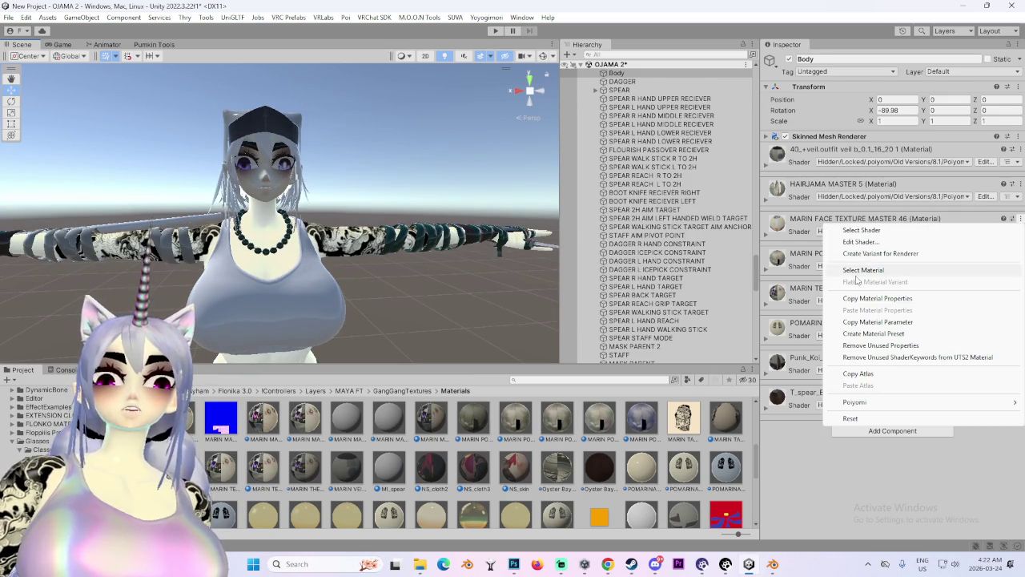
click(865, 271)
mouse_move(493, 294)
mouse_down()
mouse_move(278, 177)
mouse_move(433, 238)
mouse_move(300, 265)
mouse_move(399, 265)
mouse_move(796, 346)
mouse_up()
scroll(399, 265, down, 2)
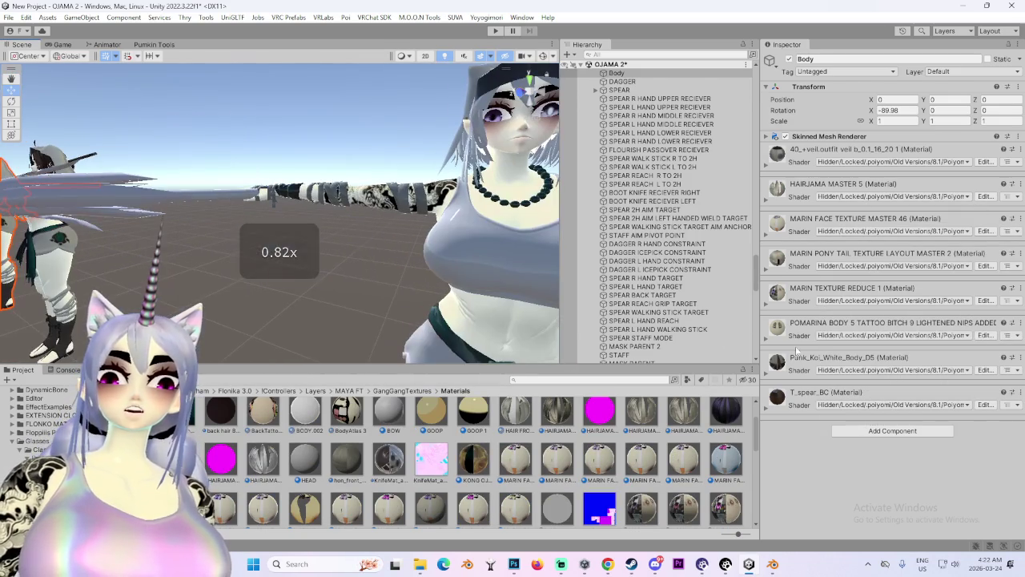
click(1017, 298)
click(872, 298)
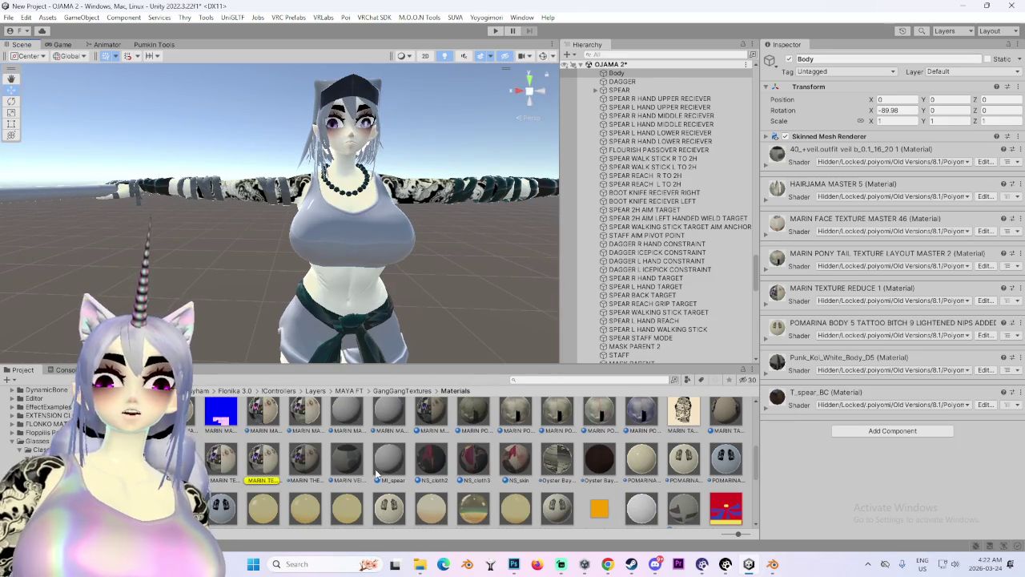
Apply the Punk_Koi_White_Body_D5 material to the avatar's body.
drag(476, 335, 524, 277)
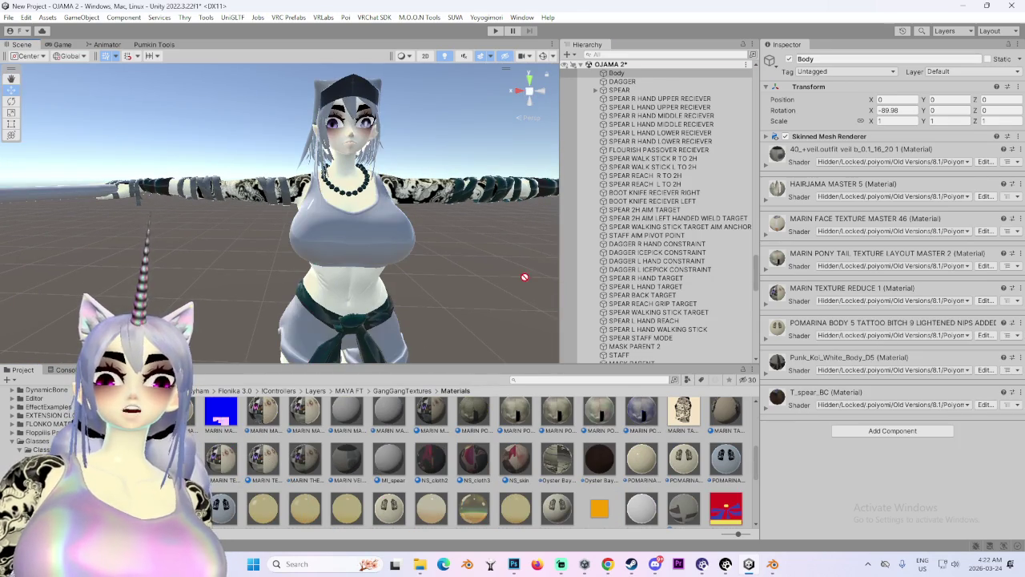
click(1019, 358)
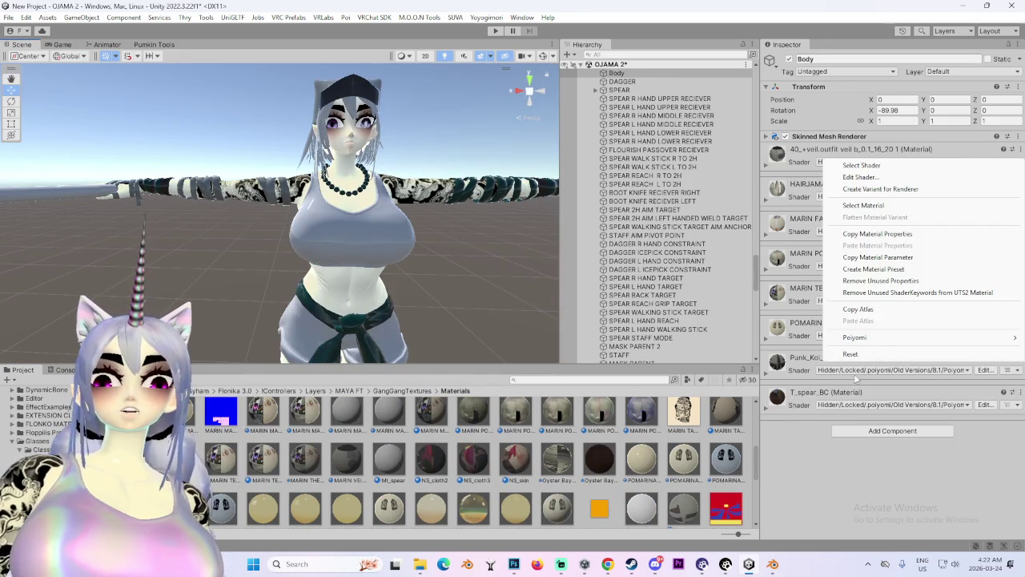
click(865, 205)
drag(390, 462, 383, 231)
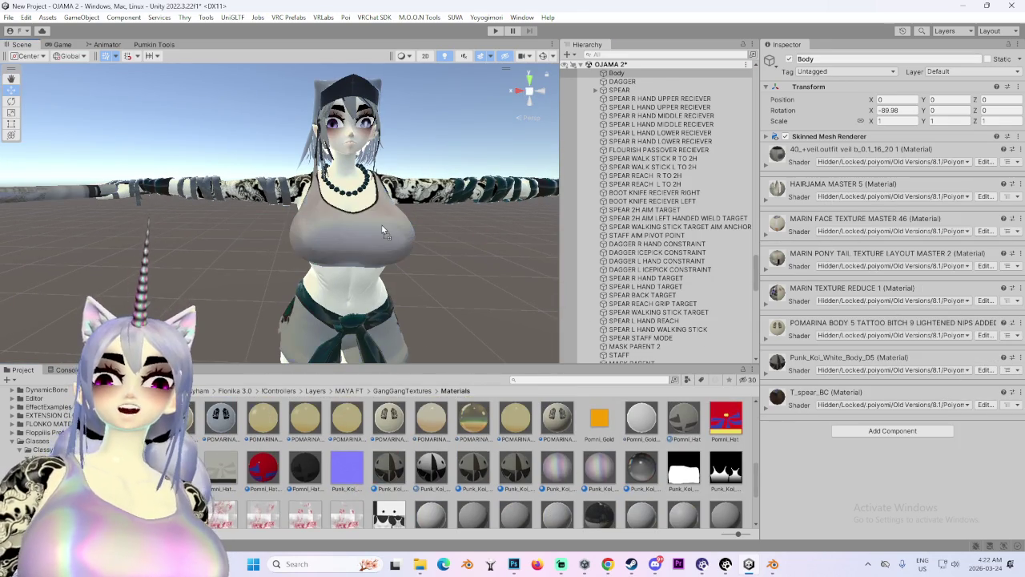
Inspect MARIN SHORT HAIR 01 and the spear from several angles, then switch to Blender.
mouse_move(322, 245)
mouse_down()
mouse_move(403, 290)
mouse_move(380, 304)
mouse_move(323, 220)
mouse_up()
click(313, 186)
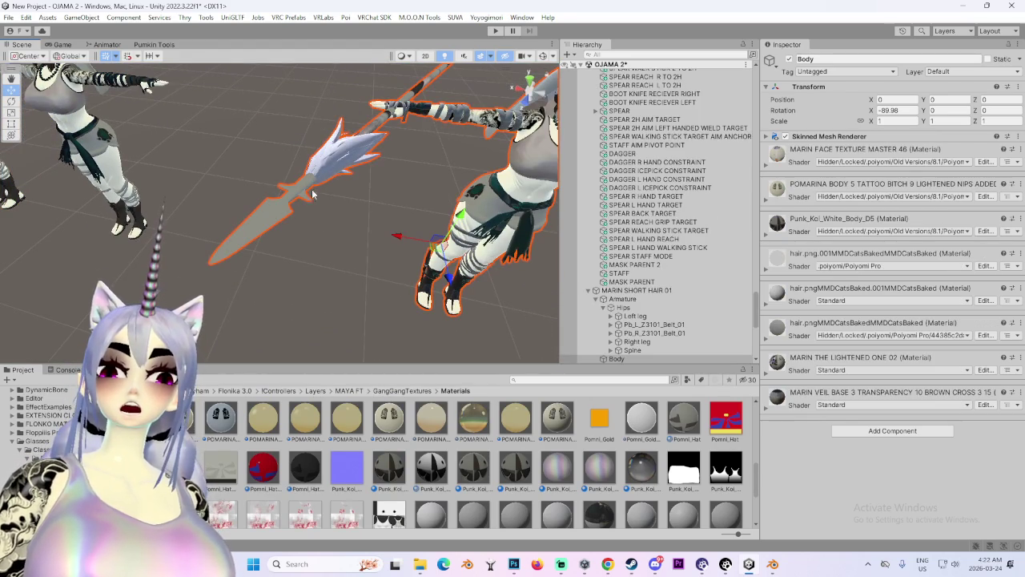
drag(480, 200, 349, 268)
scroll(292, 286, up, 2)
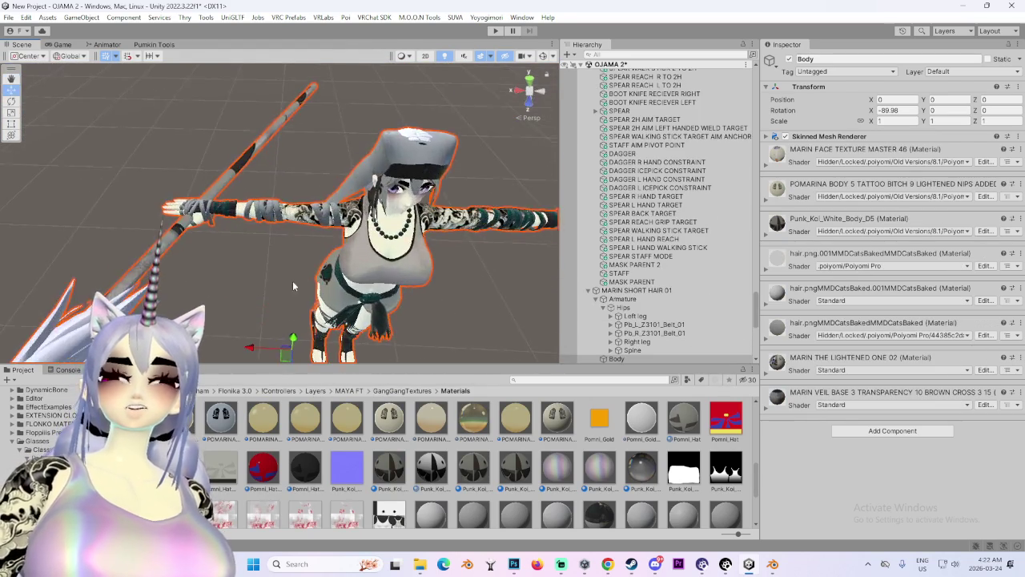
scroll(292, 286, up, 3)
drag(292, 286, 569, 274)
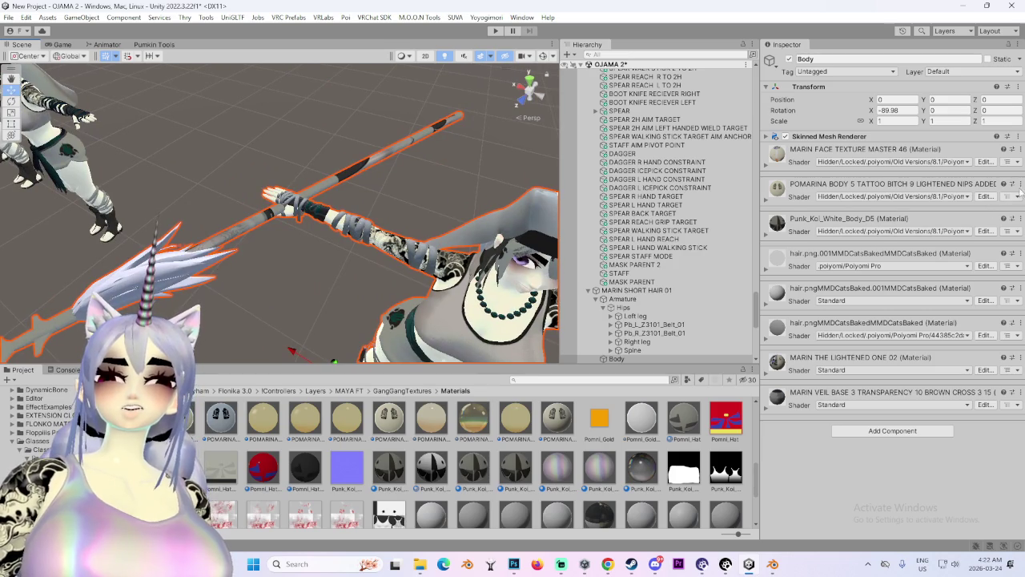
mouse_move(449, 240)
mouse_down()
mouse_move(392, 194)
mouse_move(352, 204)
mouse_up()
scroll(392, 194, up, 4)
scroll(392, 194, down, 2)
scroll(352, 204, down, 2)
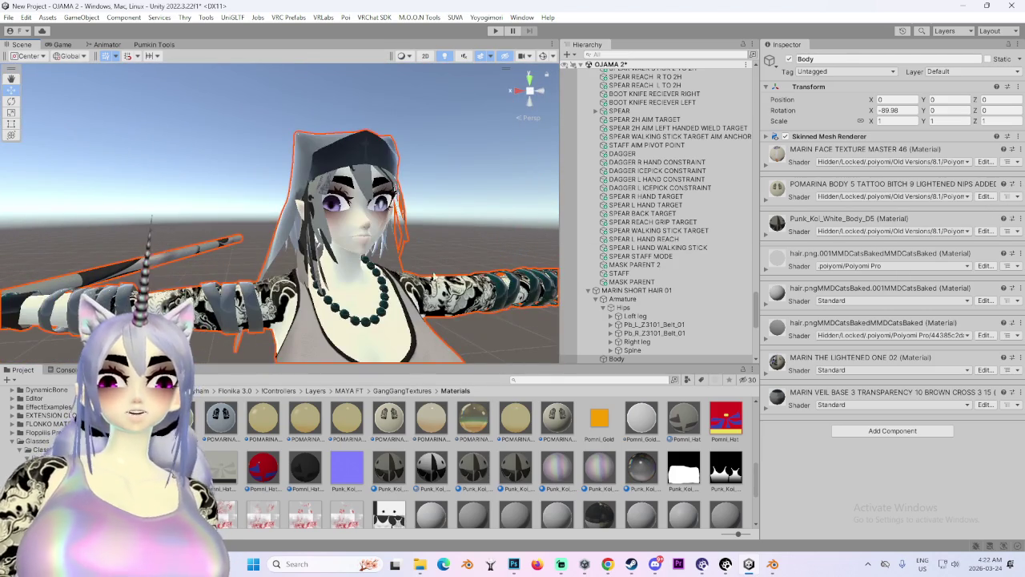
scroll(433, 276, down, 3)
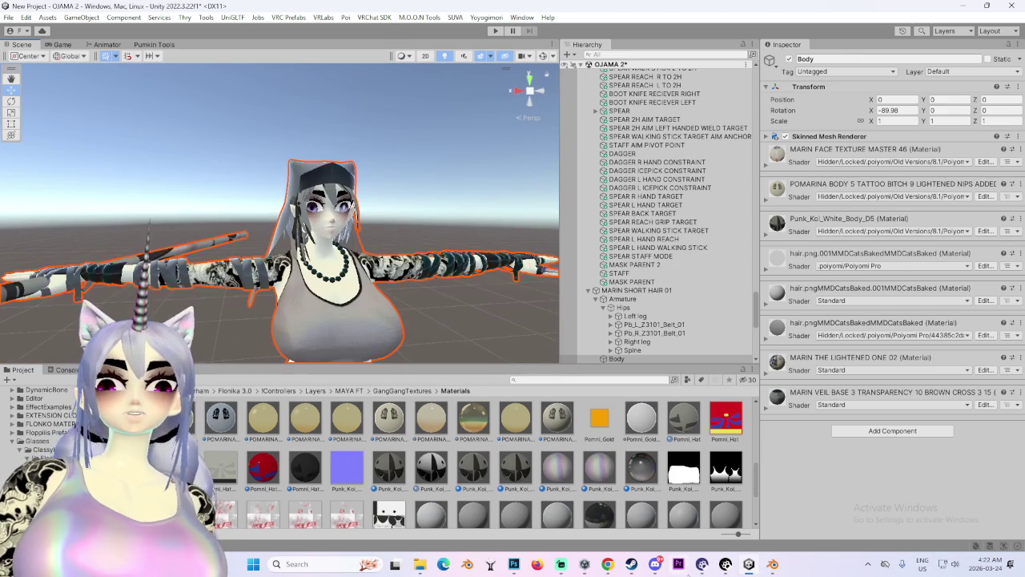
click(773, 563)
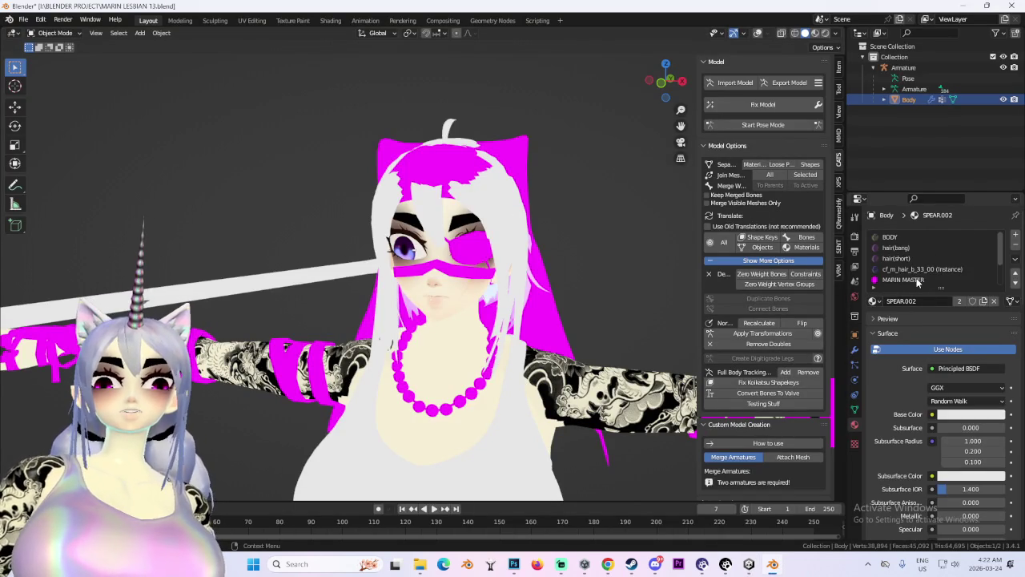
View the model from the front and make Body the active object after the Armature.
key(KP_1)
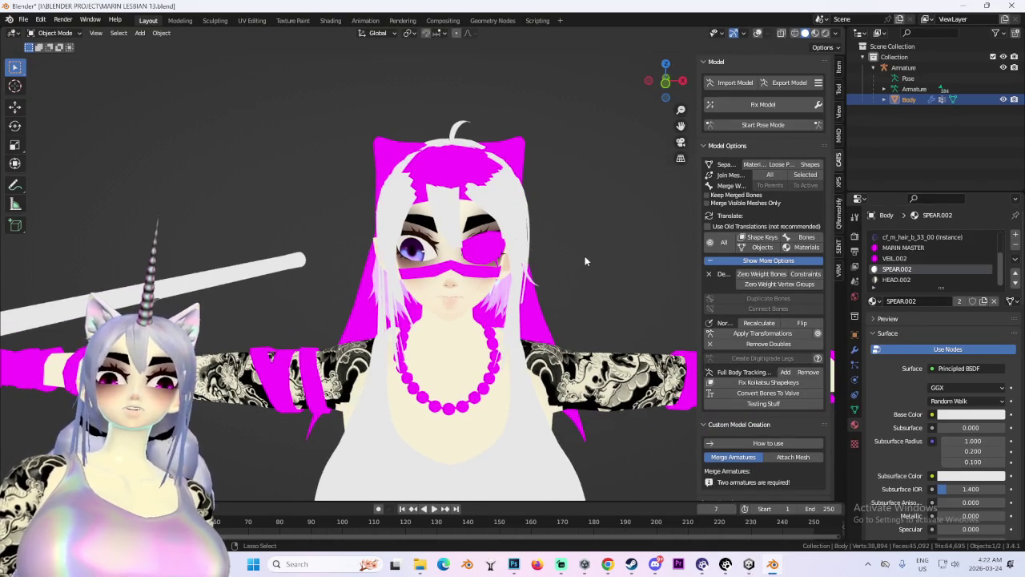
key(KP_8)
key(KP_6)
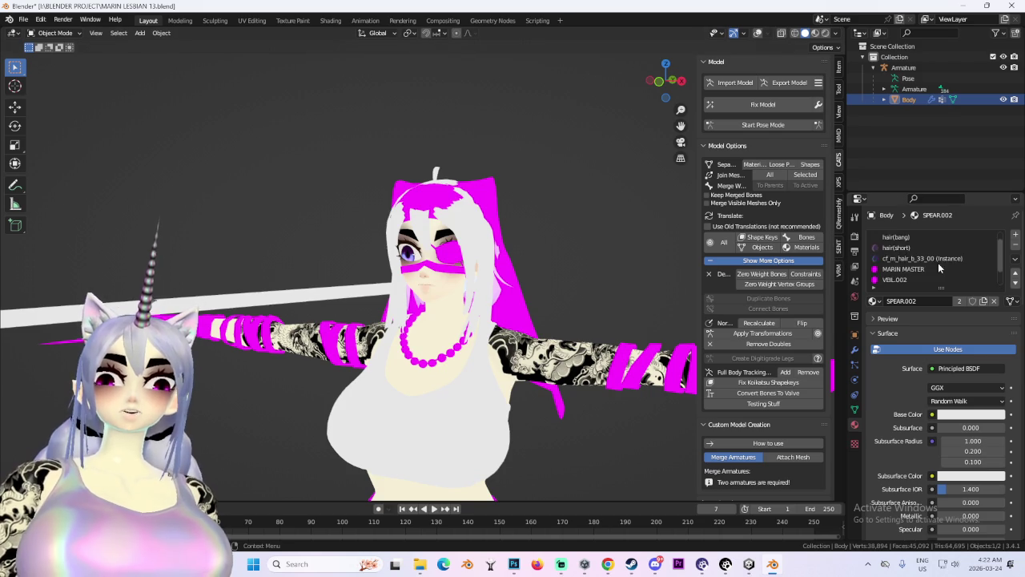
scroll(937, 264, up, 3)
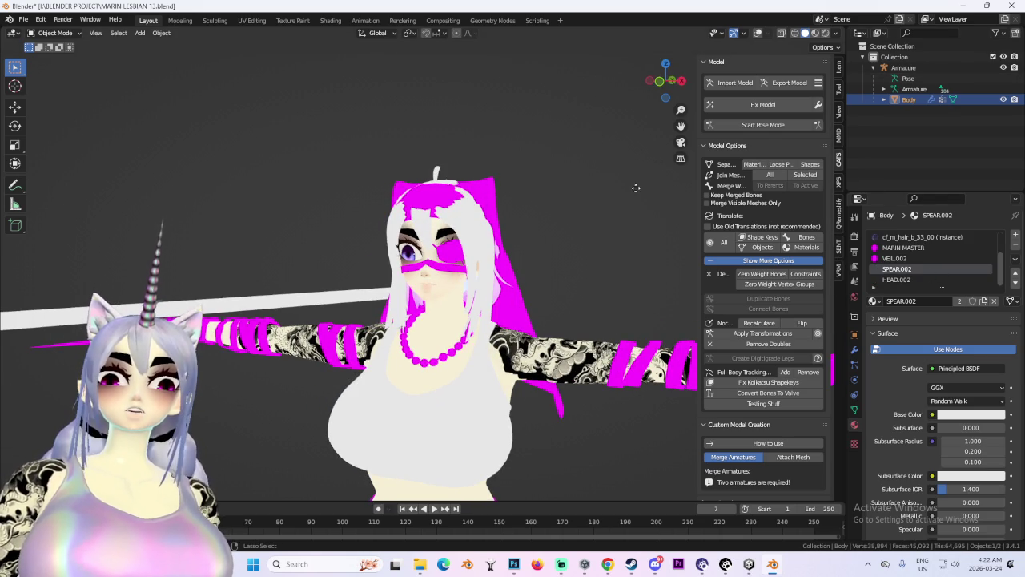
click(540, 268)
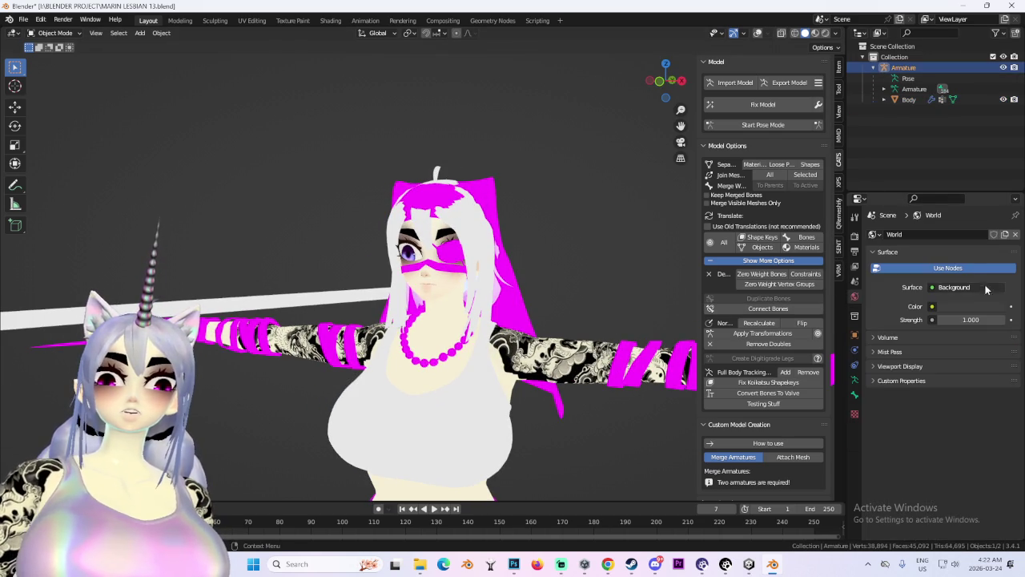
click(910, 100)
key(ctrl+z)
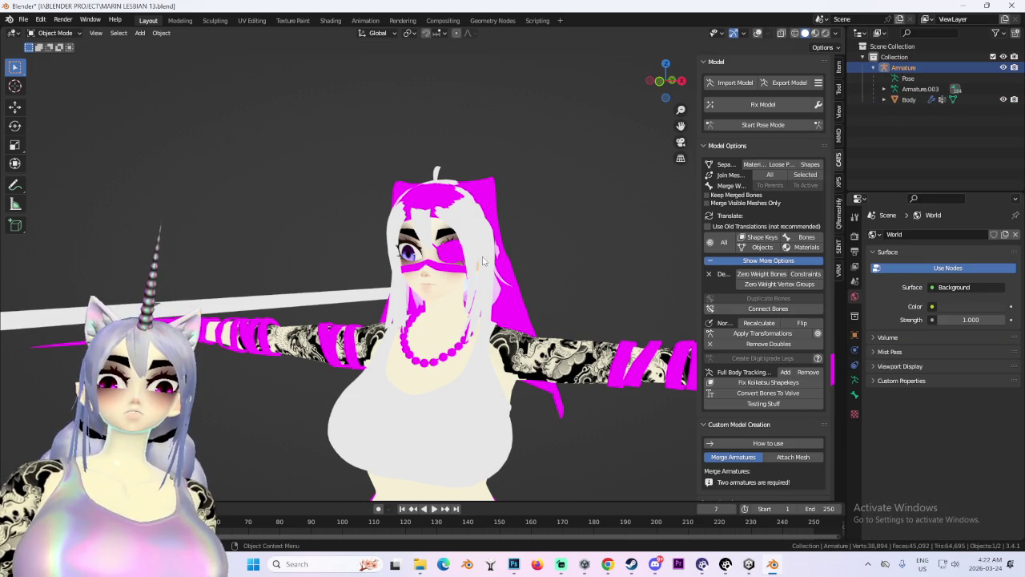
key(ctrl+shift+z)
scroll(941, 274, down, 2)
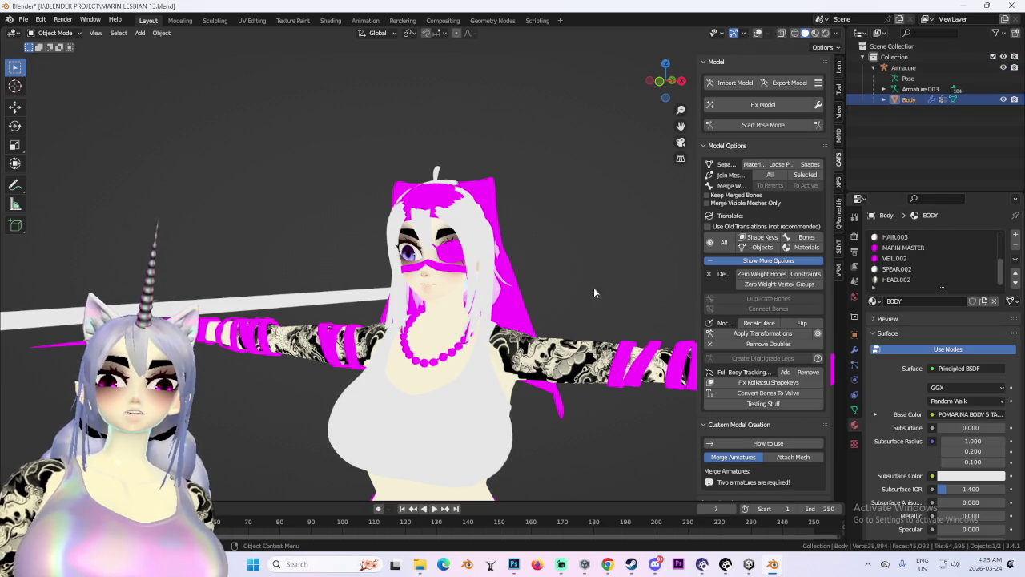
scroll(895, 259, up, 3)
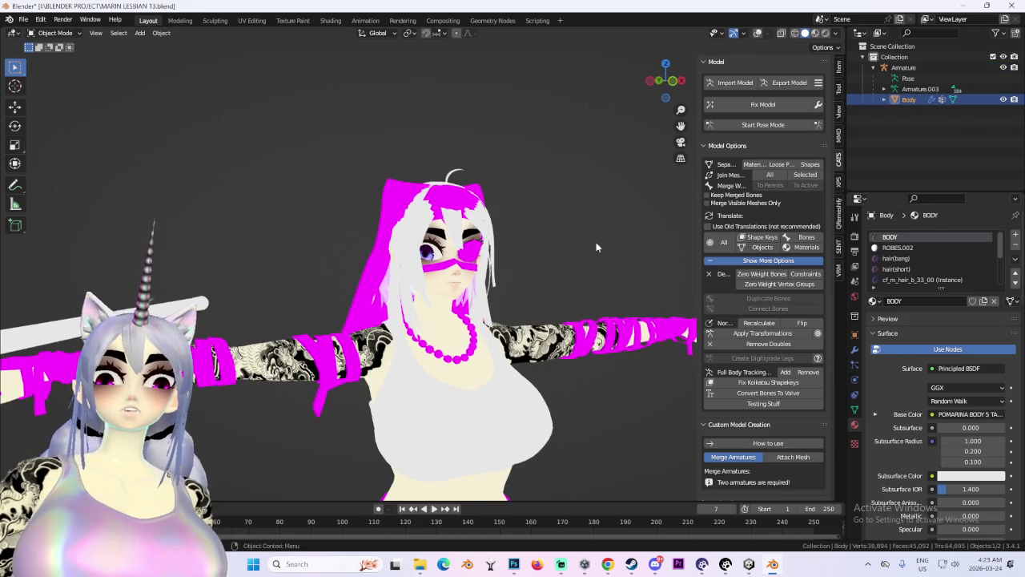
Rename Armature.003 to Armature and put the armature into pose mode.
double_click(951, 89)
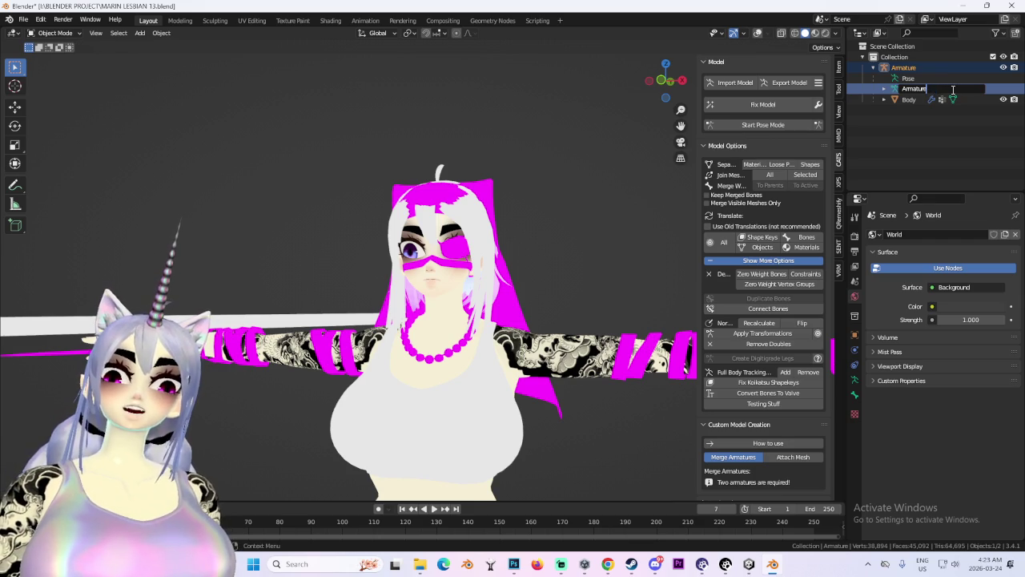
key(Return)
click(788, 125)
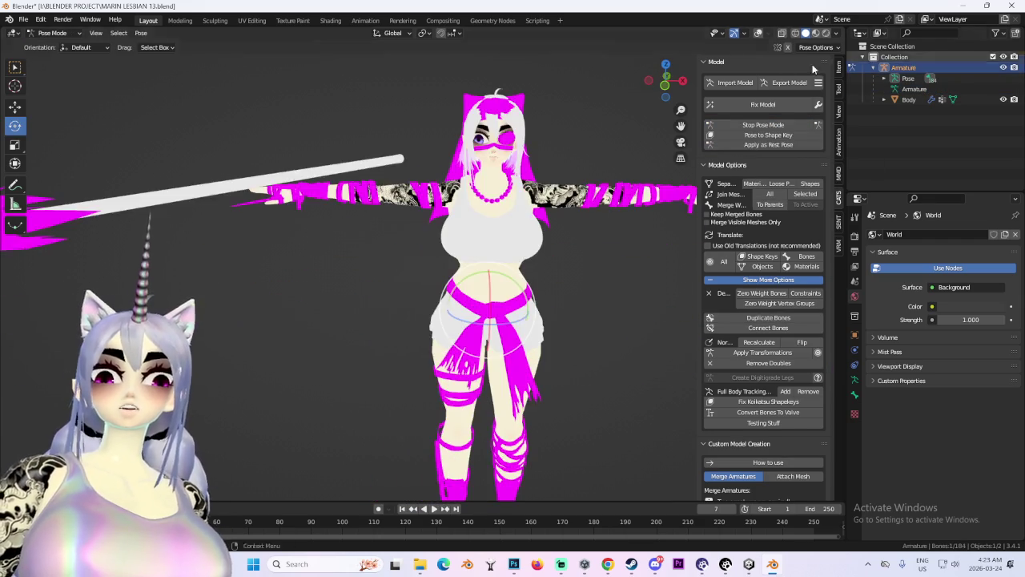
With overlays and X-ray on, test-rotate the right arm bone and cancel back to T-pose.
click(759, 34)
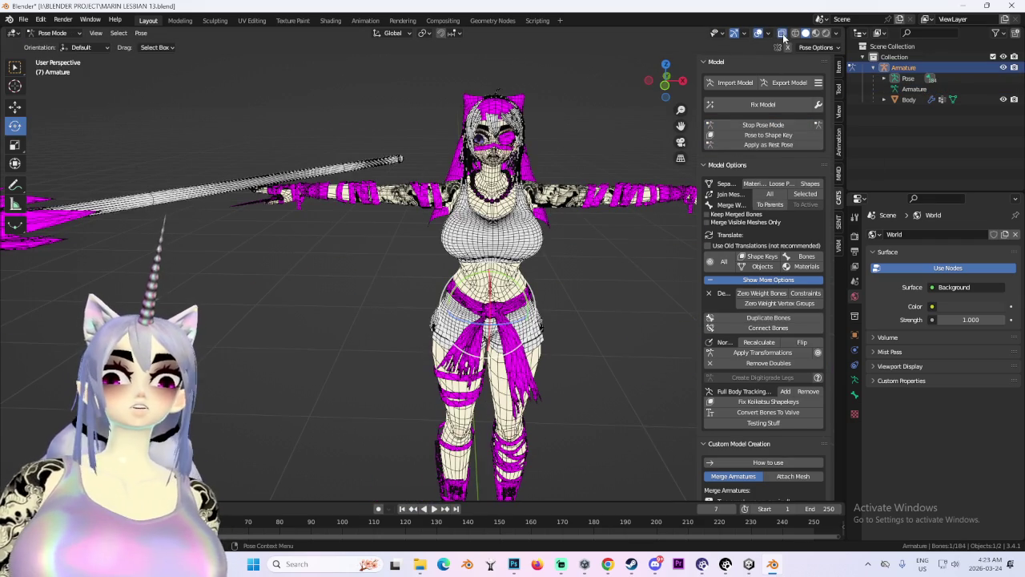
click(782, 33)
click(409, 200)
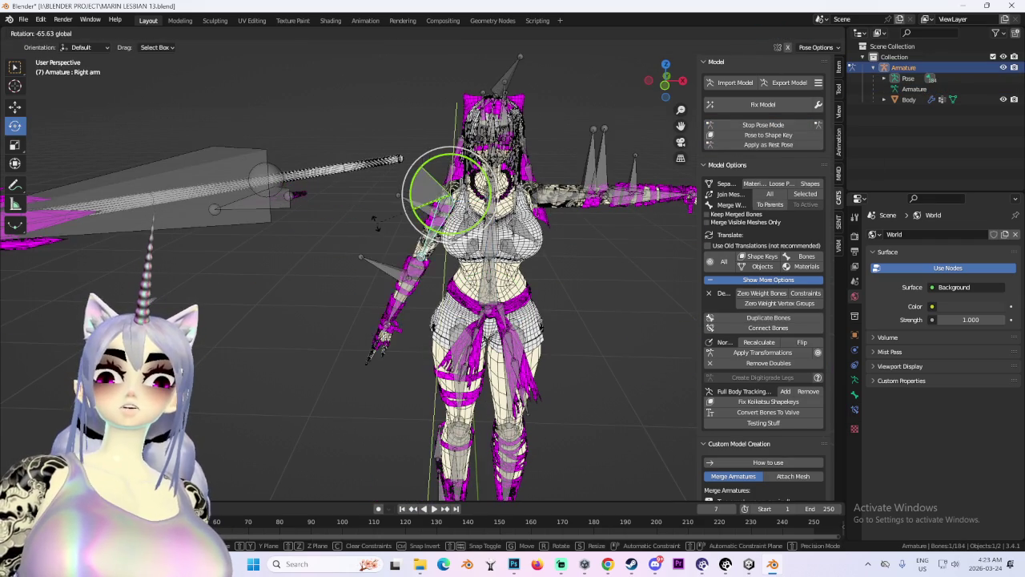
drag(467, 227, 395, 160)
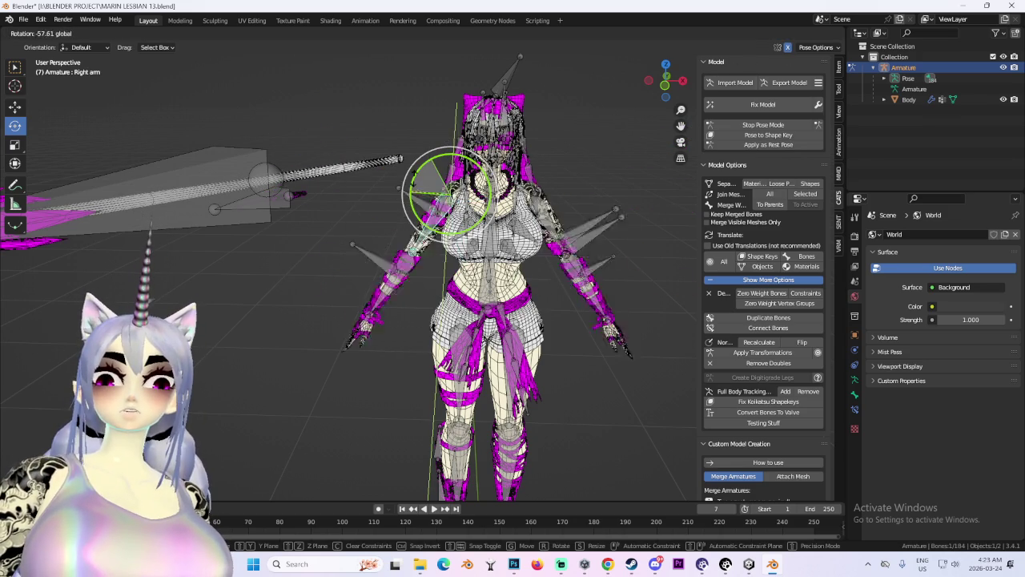
right_click(399, 159)
scroll(424, 184, up, 6)
click(454, 206)
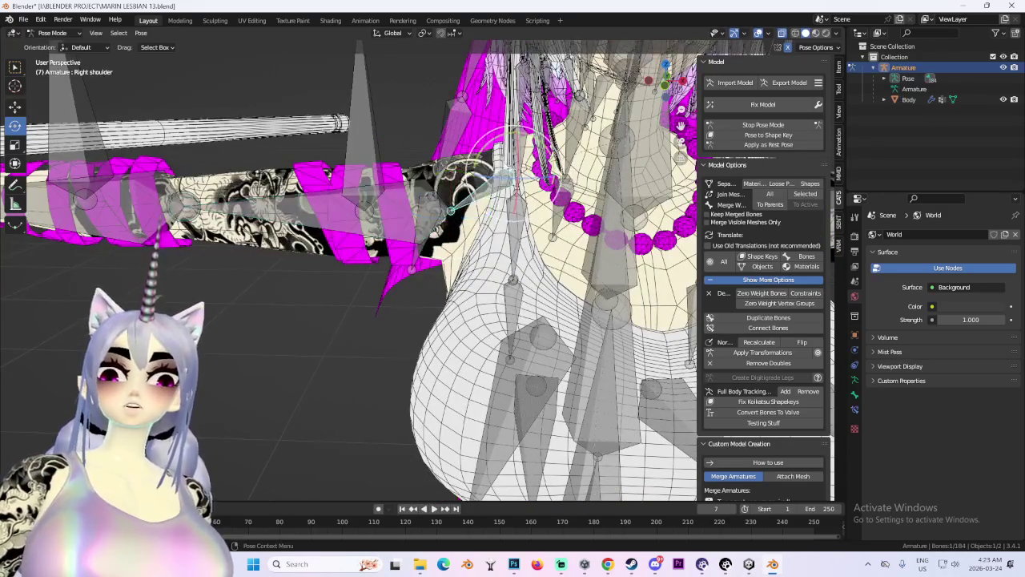
mouse_move(494, 140)
mouse_down()
mouse_move(480, 152)
mouse_move(498, 149)
mouse_up()
Hide the armature, turn off overlays and switch to studio-lit solid shading.
drag(666, 80, 674, 78)
click(665, 80)
click(1003, 67)
scroll(480, 280, up, 2)
click(758, 33)
drag(473, 305, 635, 282)
click(836, 33)
click(826, 101)
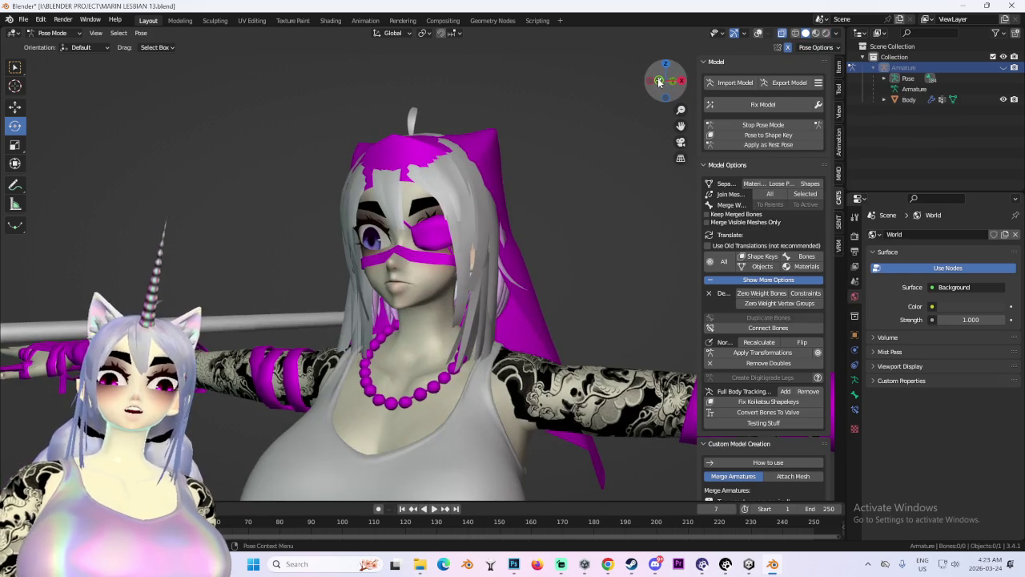
scroll(596, 112, down, 4)
scroll(545, 208, down, 3)
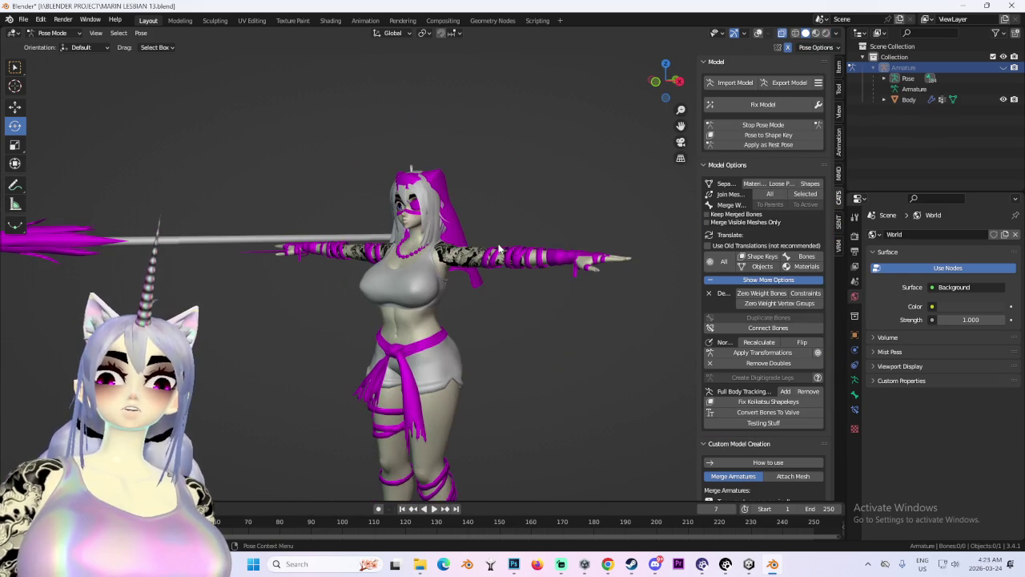
mouse_move(504, 252)
mouse_down()
mouse_move(513, 361)
mouse_move(449, 217)
mouse_move(480, 243)
mouse_move(446, 282)
mouse_up()
Export the model through CATS as MARIN SHORT HAIR 02.fbx, bypassing the optimization warning.
scroll(446, 283, up, 3)
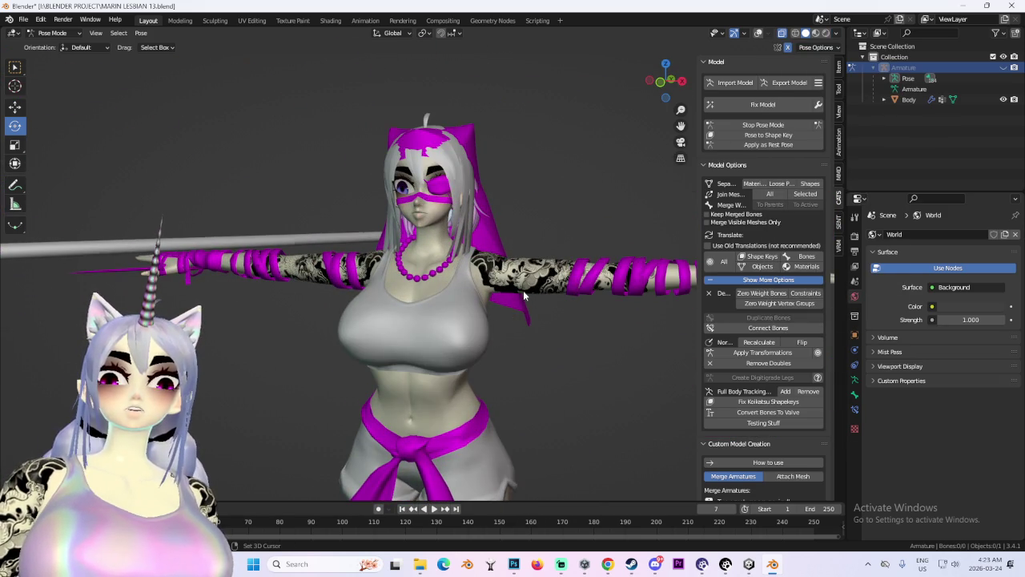
click(790, 83)
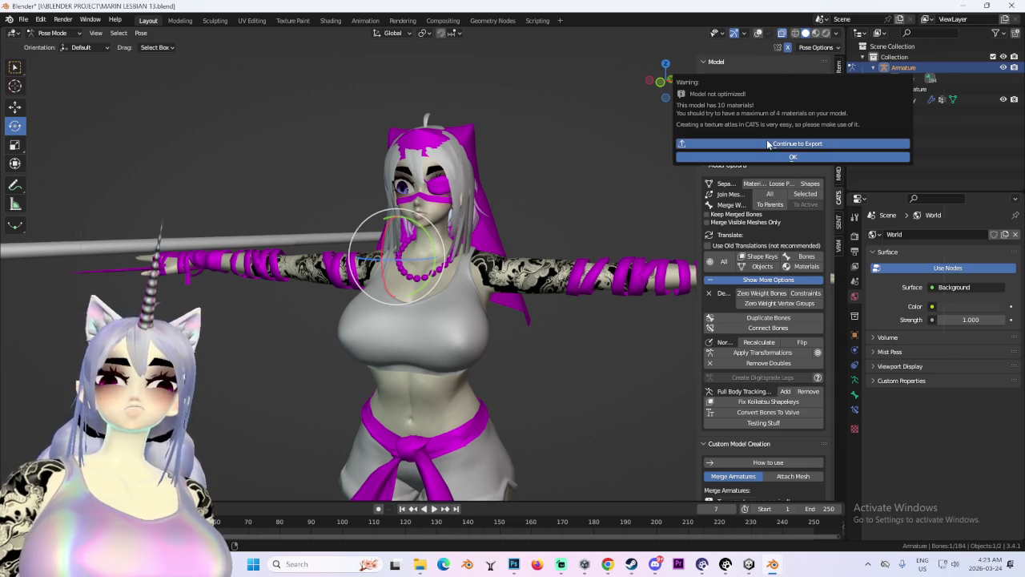
click(767, 143)
click(282, 110)
text(MARIN SHORT HAIR 02.fbx)
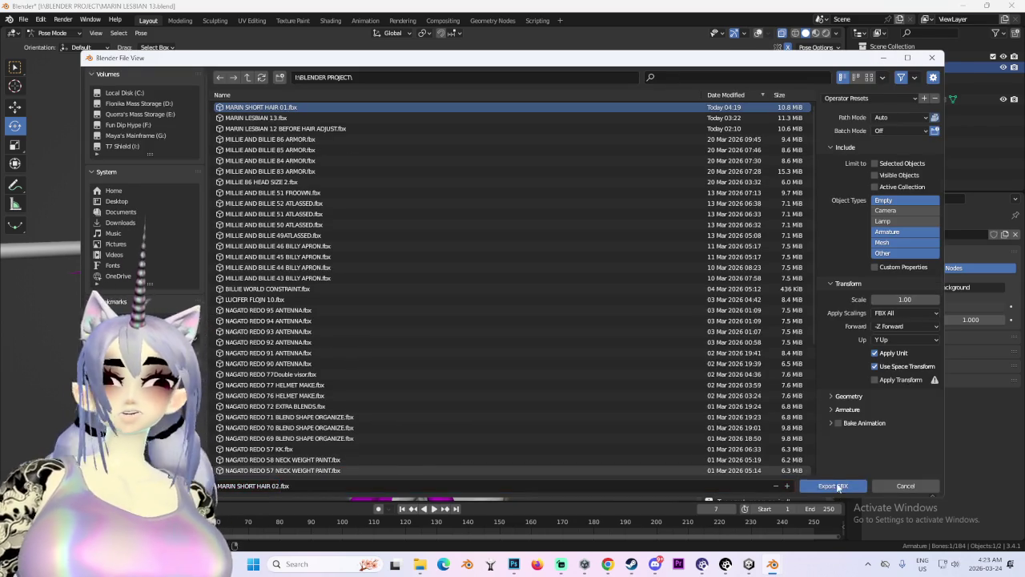
click(832, 486)
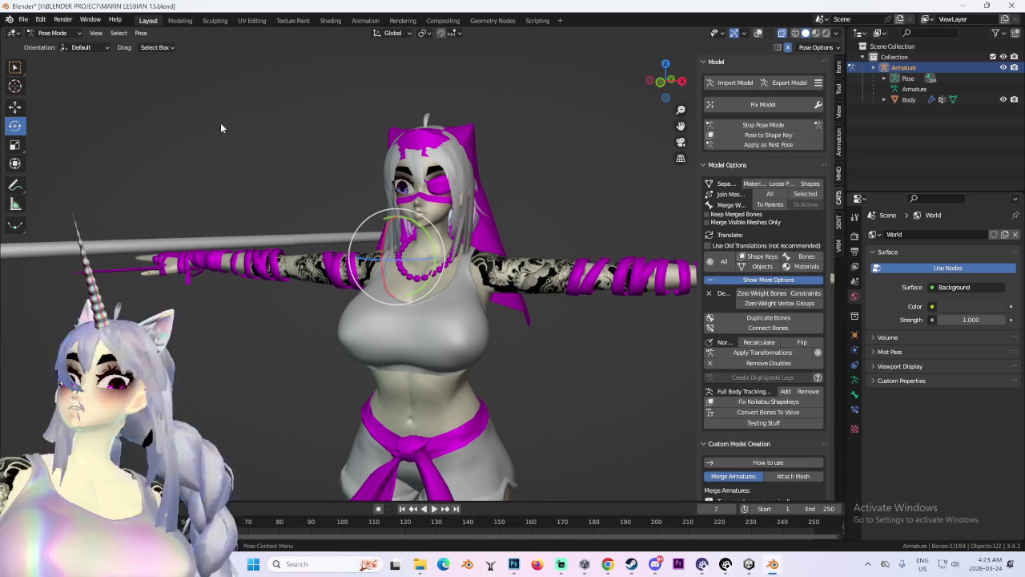
click(52, 33)
Put the Body mesh into Edit Mode and select the faces using the SPEAR.002 slot.
click(56, 50)
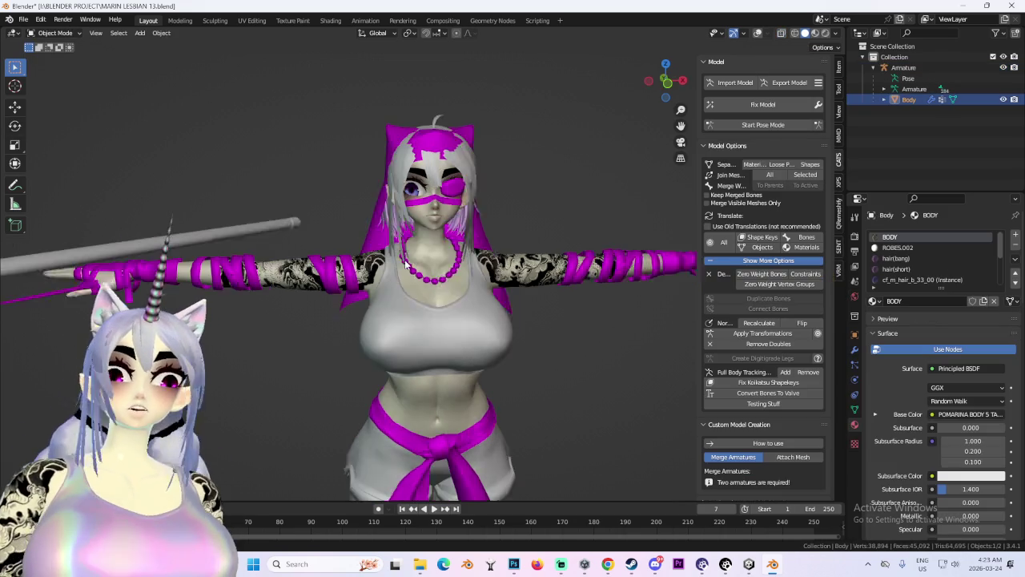
scroll(665, 118, down, 3)
drag(542, 155, 603, 405)
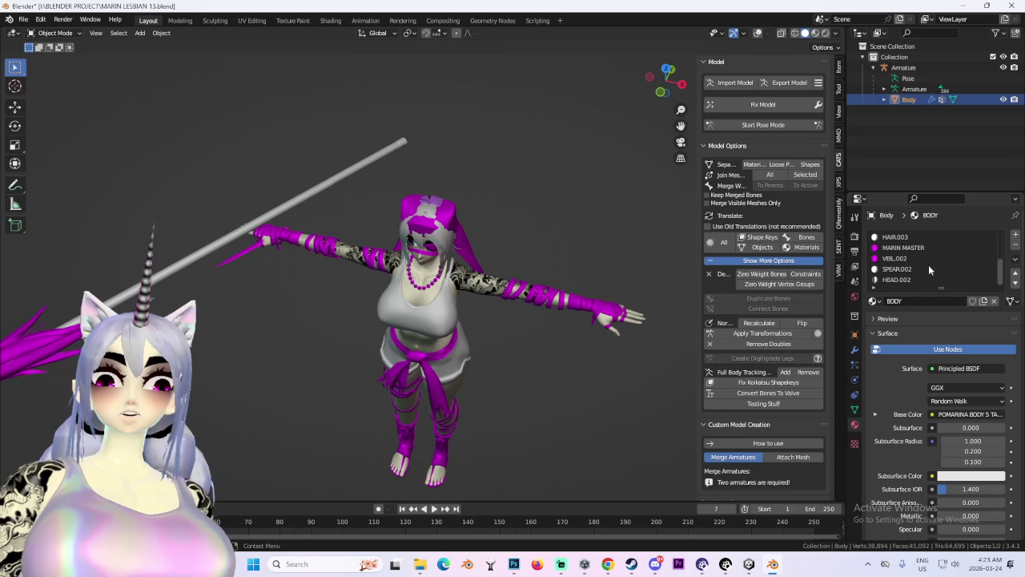
click(53, 33)
click(56, 57)
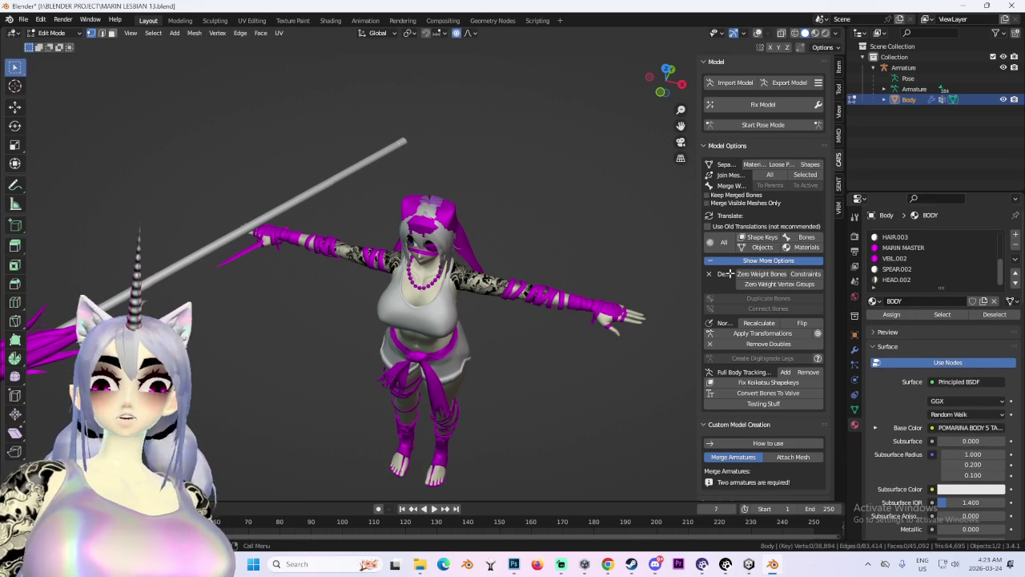
click(898, 269)
click(941, 314)
Show grid and wireframe overlays, clear the selection, then select MARIN SHORT HAIR 01 in Unity.
scroll(481, 304, down, 3)
click(762, 33)
click(758, 33)
click(757, 34)
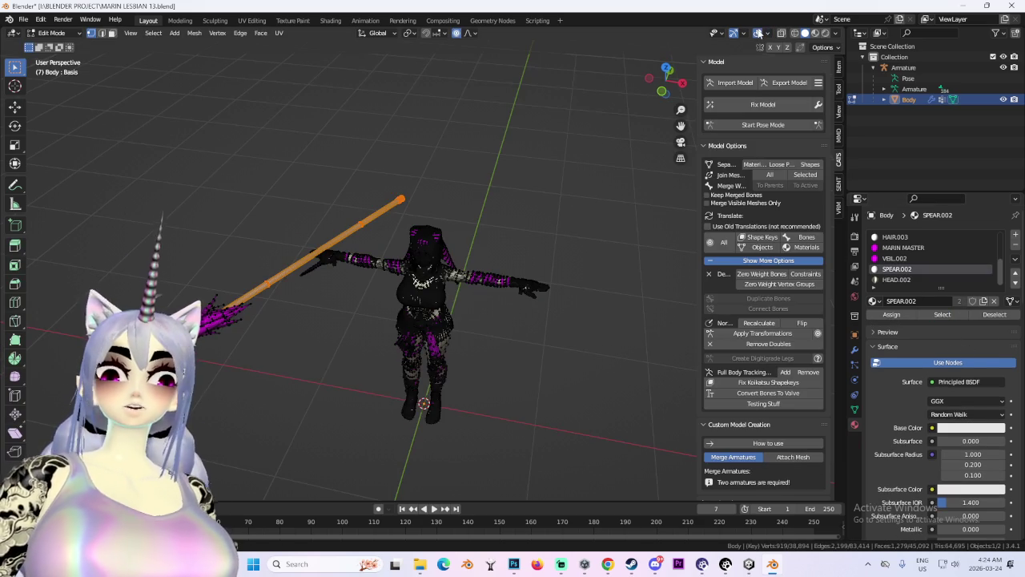
click(552, 281)
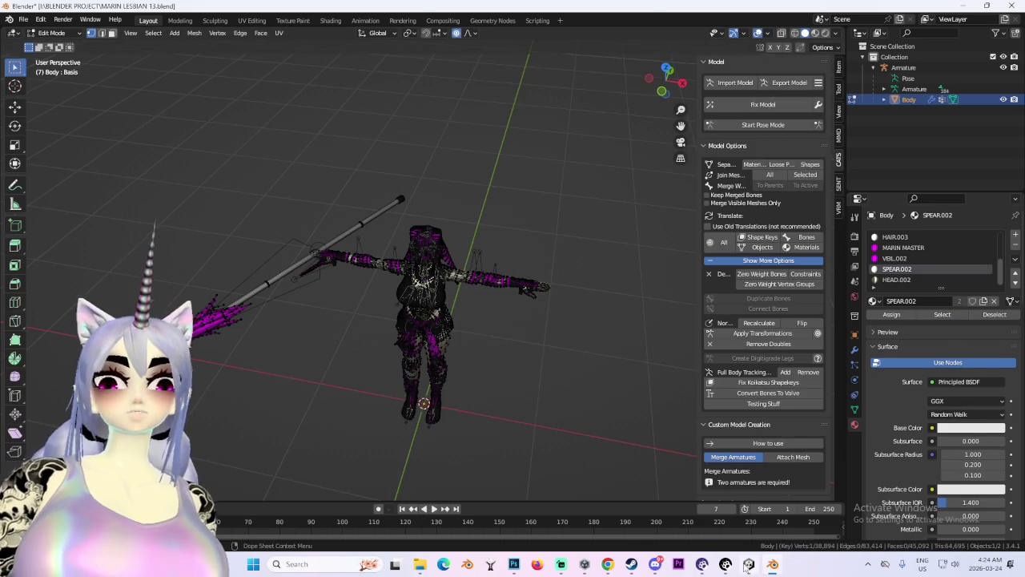
click(749, 564)
click(687, 292)
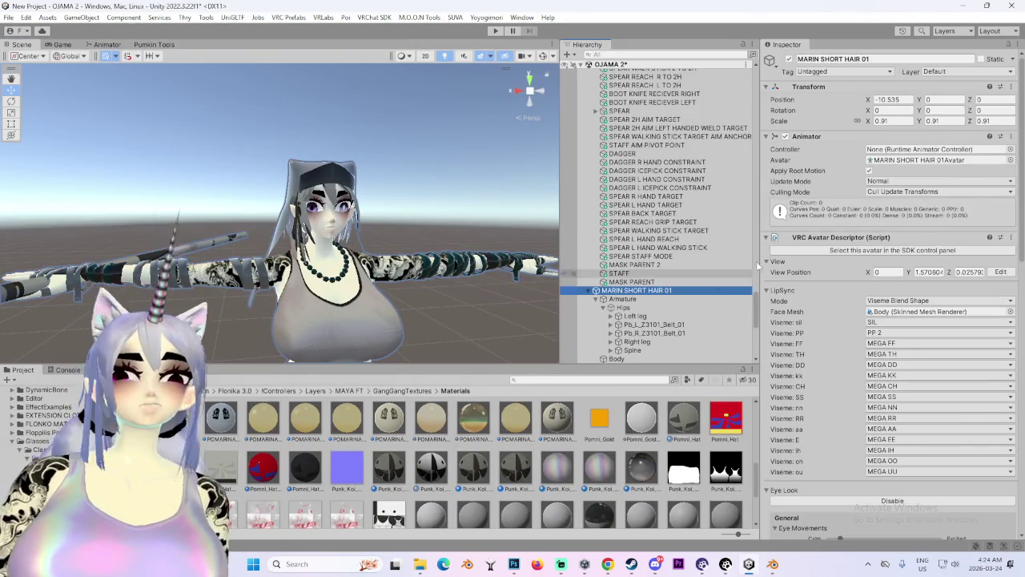
Select the MARIN SHORT HAIR 02 model asset to bring up its import settings.
click(921, 160)
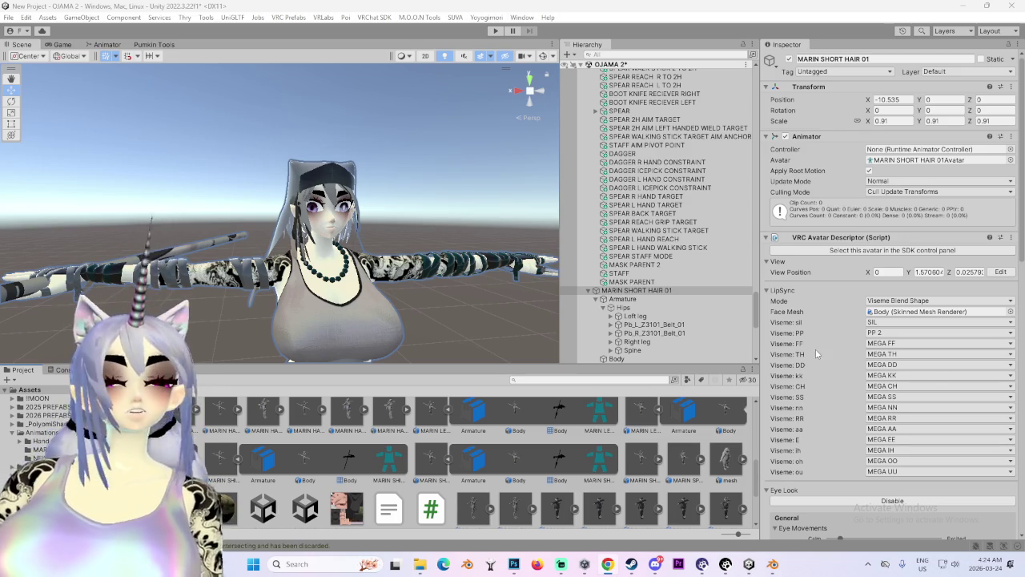
mouse_move(352, 264)
mouse_down()
mouse_move(416, 265)
mouse_move(320, 272)
mouse_move(338, 274)
mouse_up()
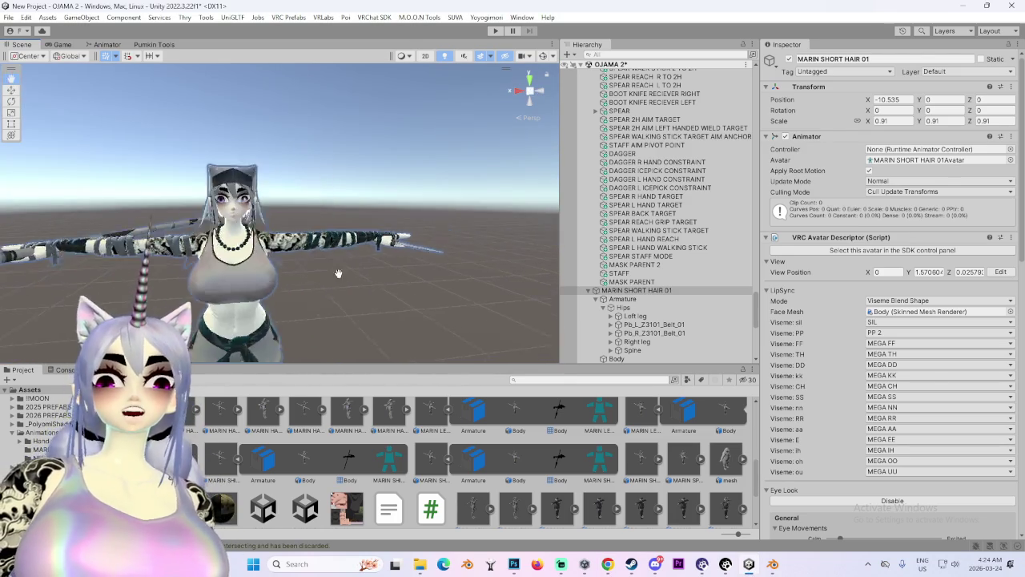
click(432, 456)
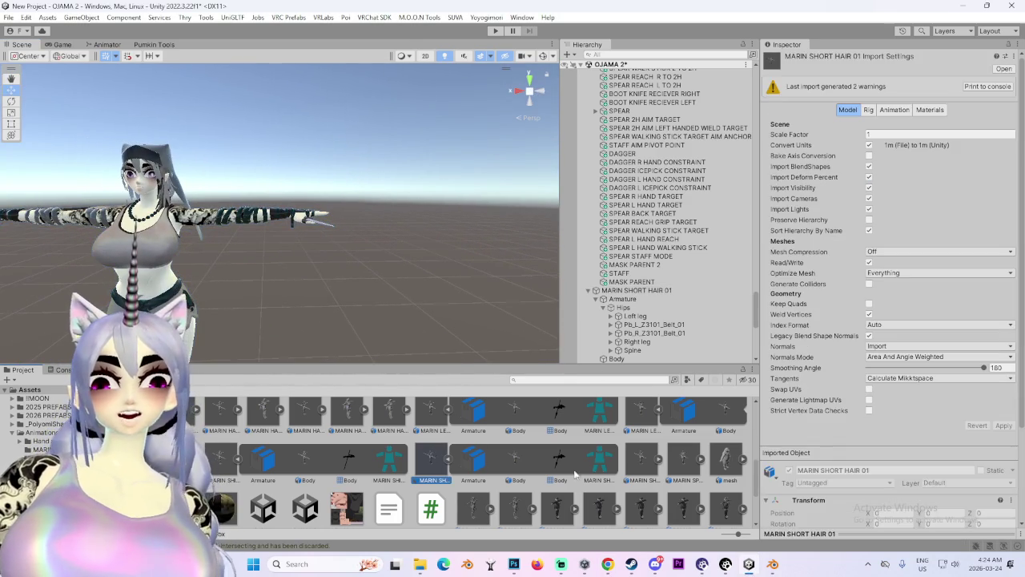
click(639, 463)
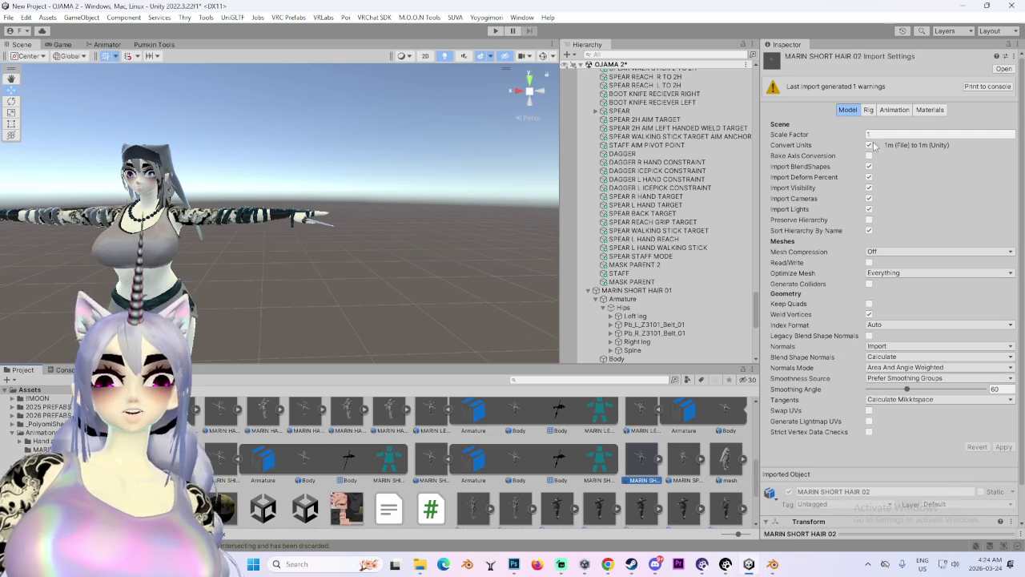
Set the material Location to Use External Materials (Legacy) and apply it.
click(929, 111)
click(925, 136)
click(938, 157)
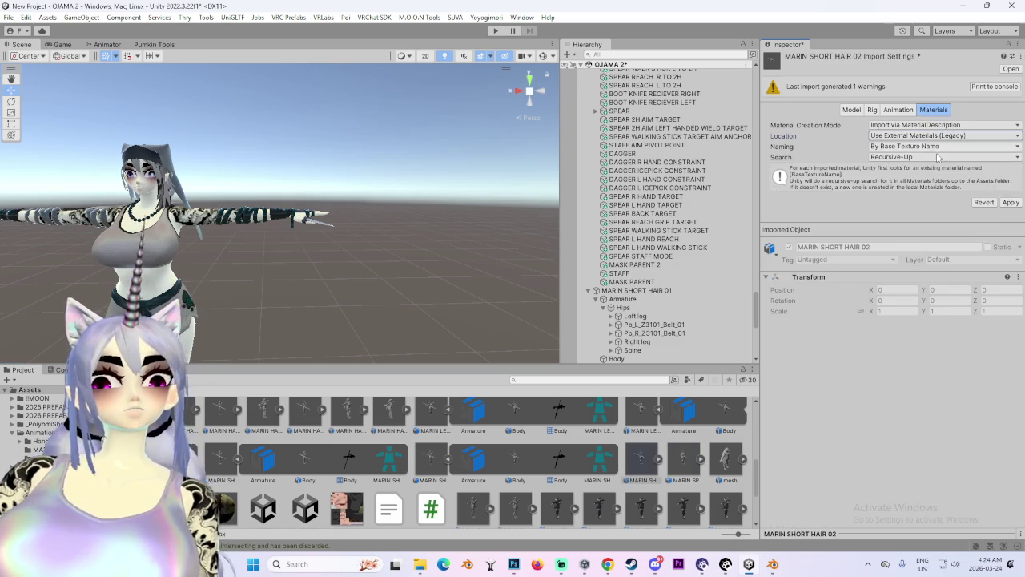
click(1009, 203)
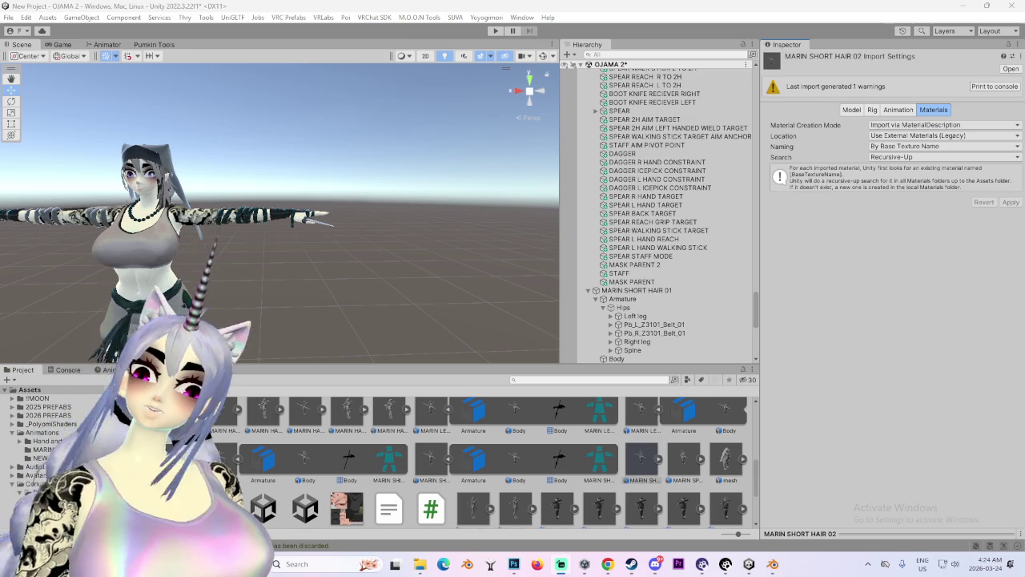
Set the rig Animation Type to Humanoid, apply it, and open the avatar bone mapping with Configure.
click(872, 109)
click(912, 125)
click(904, 172)
click(1010, 212)
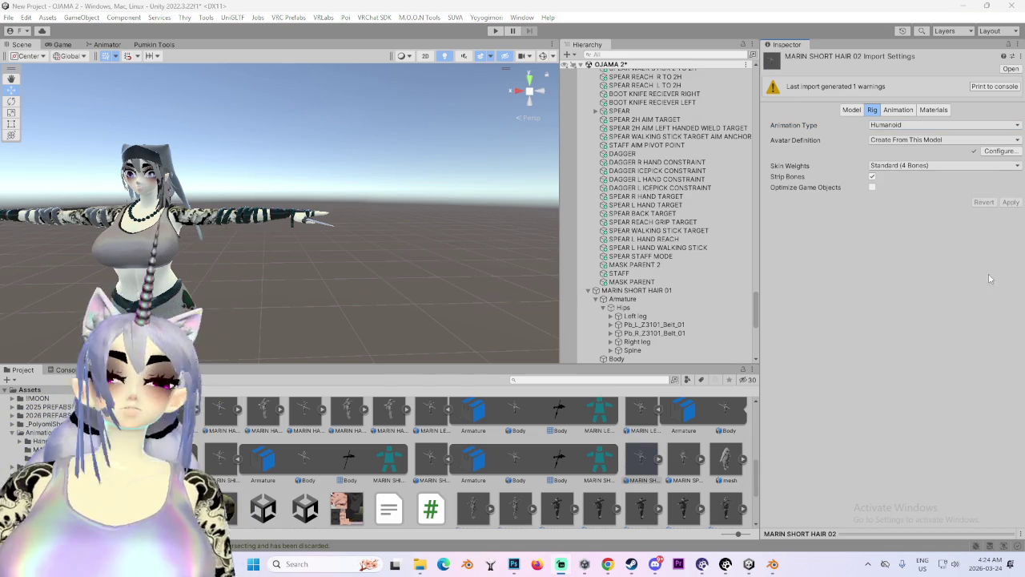
click(999, 152)
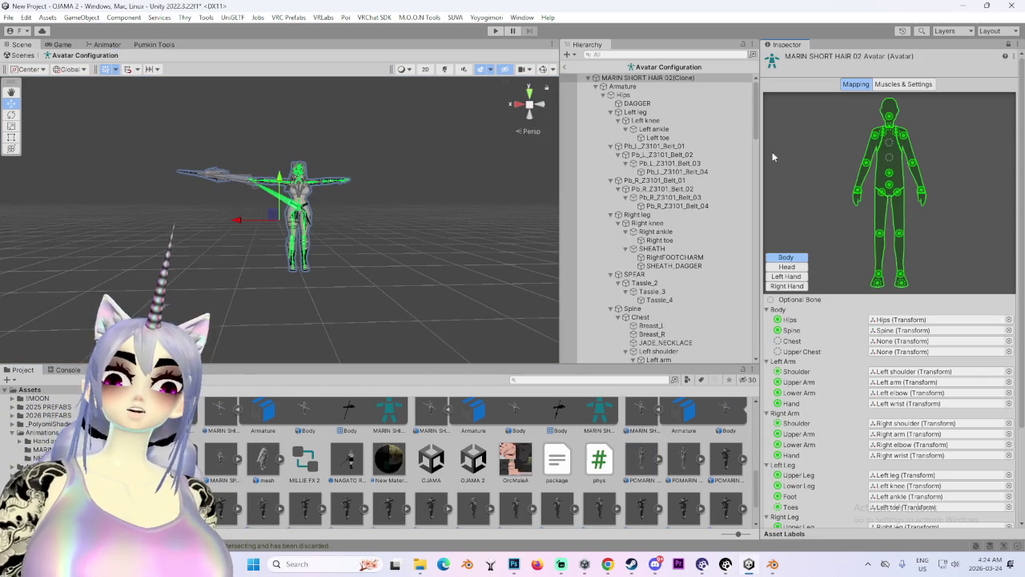
Map Chest to the Chest bone, and LittleFinger2_L and LittleFinger3_L to left Little Intermediate and Distal.
click(1011, 341)
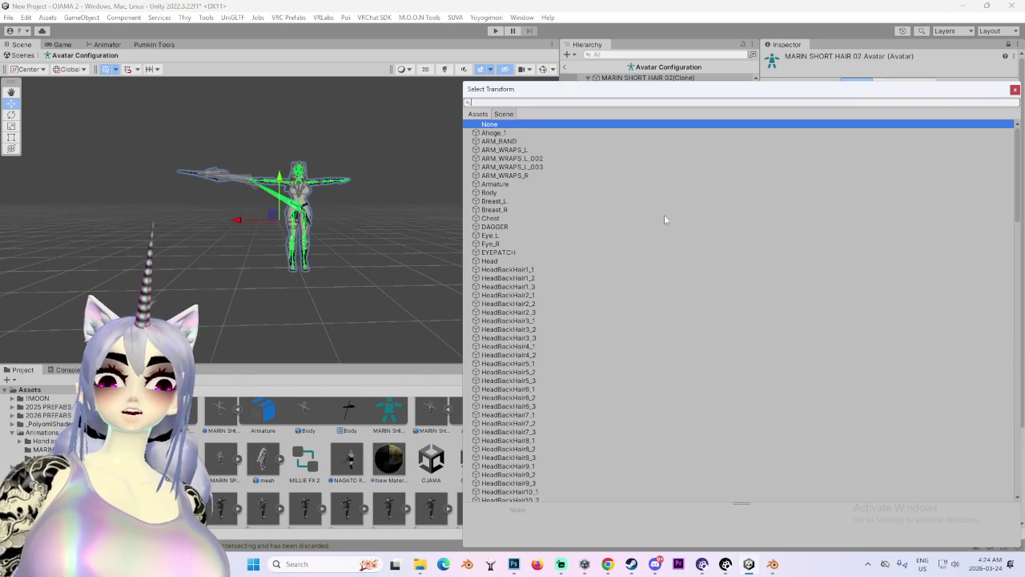
double_click(490, 218)
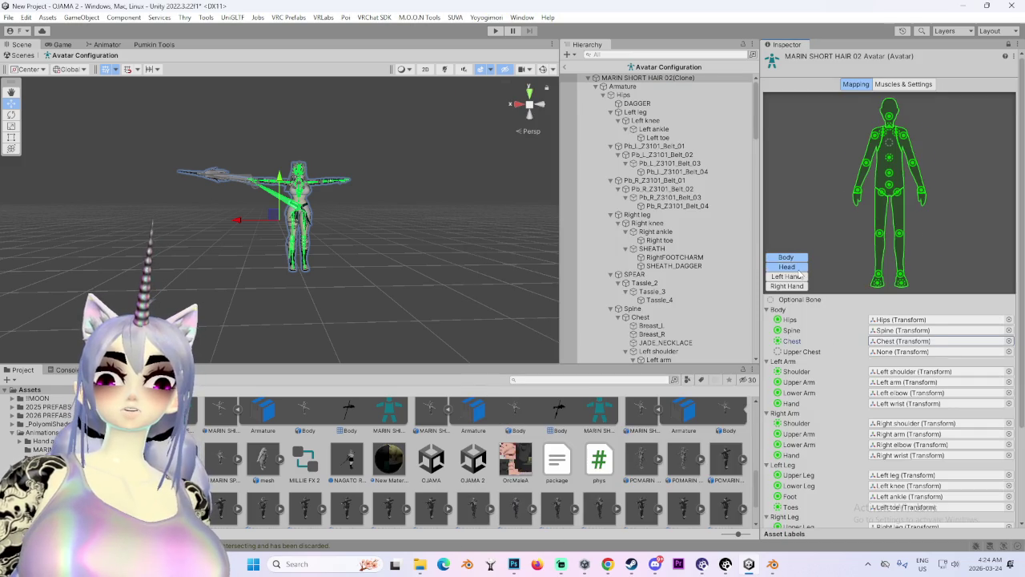
click(793, 266)
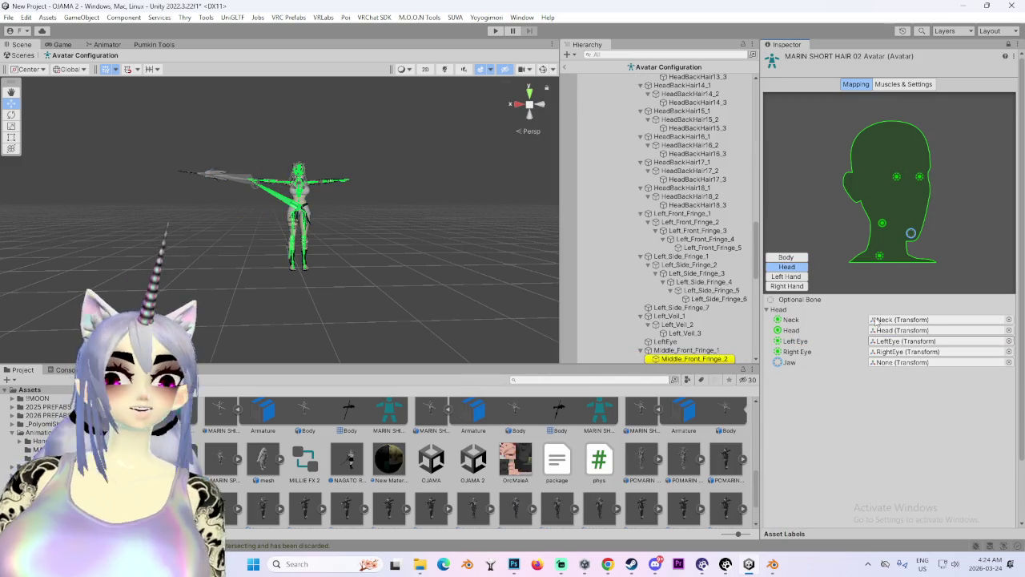
click(785, 279)
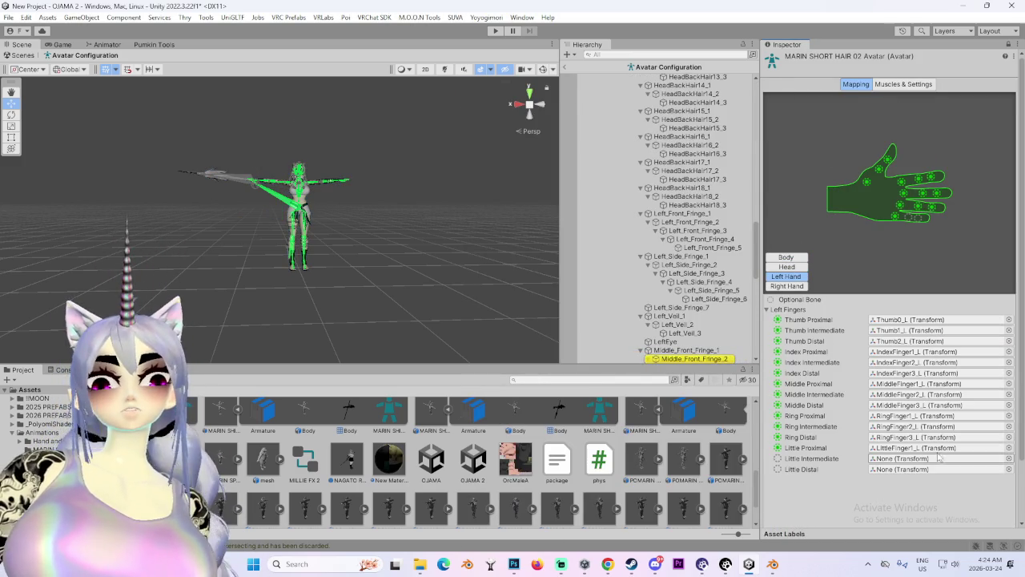
click(901, 448)
drag(693, 95, 913, 458)
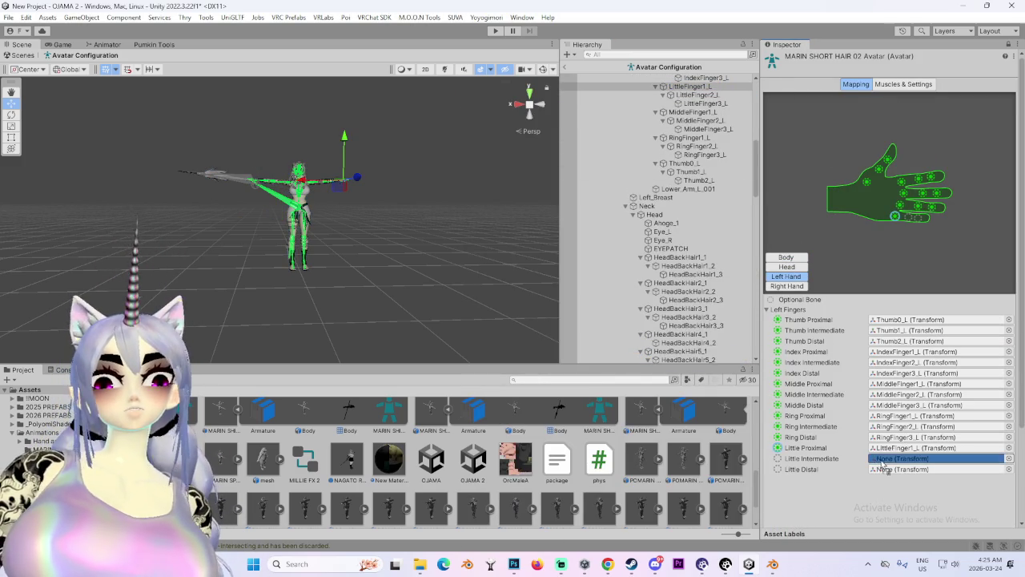
drag(705, 103, 897, 472)
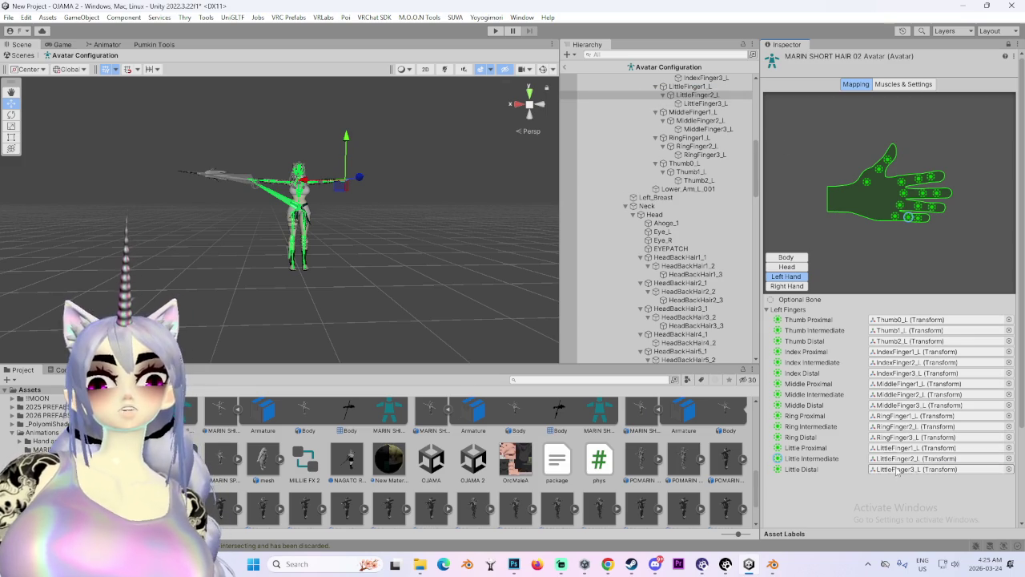
Return to the body mapping, apply the avatar configuration, and close it with Done.
click(778, 267)
click(786, 257)
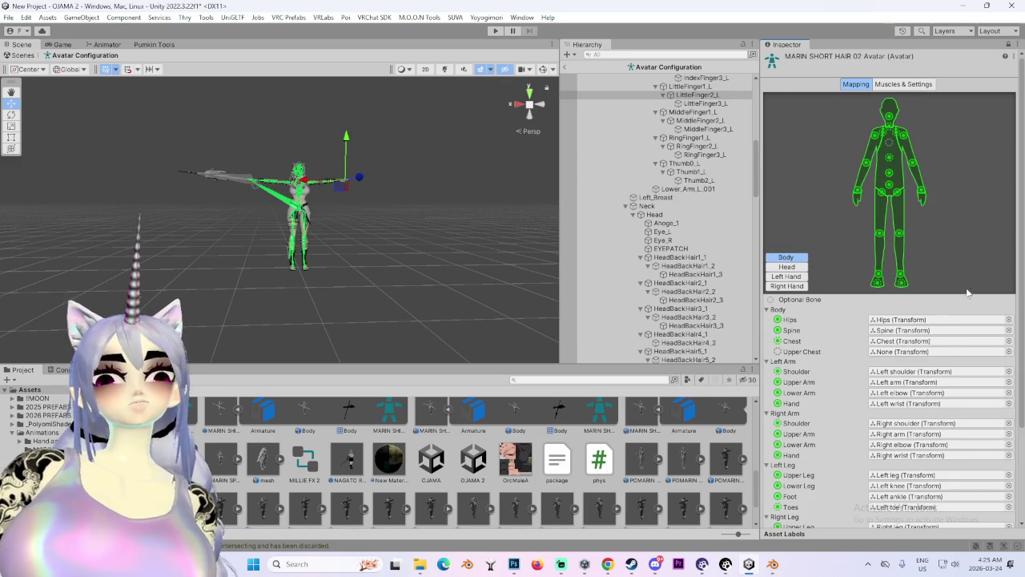
drag(1021, 304, 1017, 545)
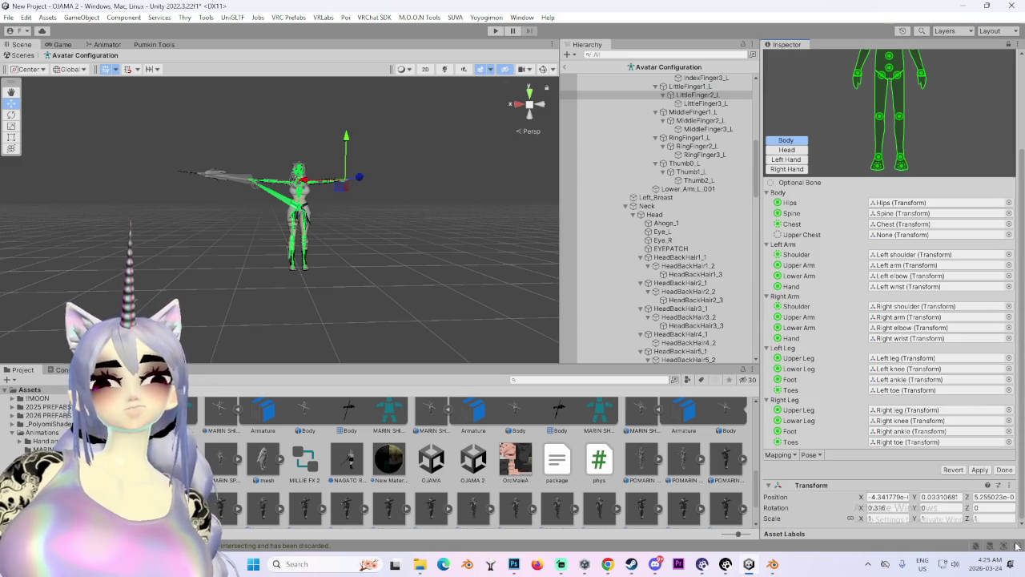
click(980, 469)
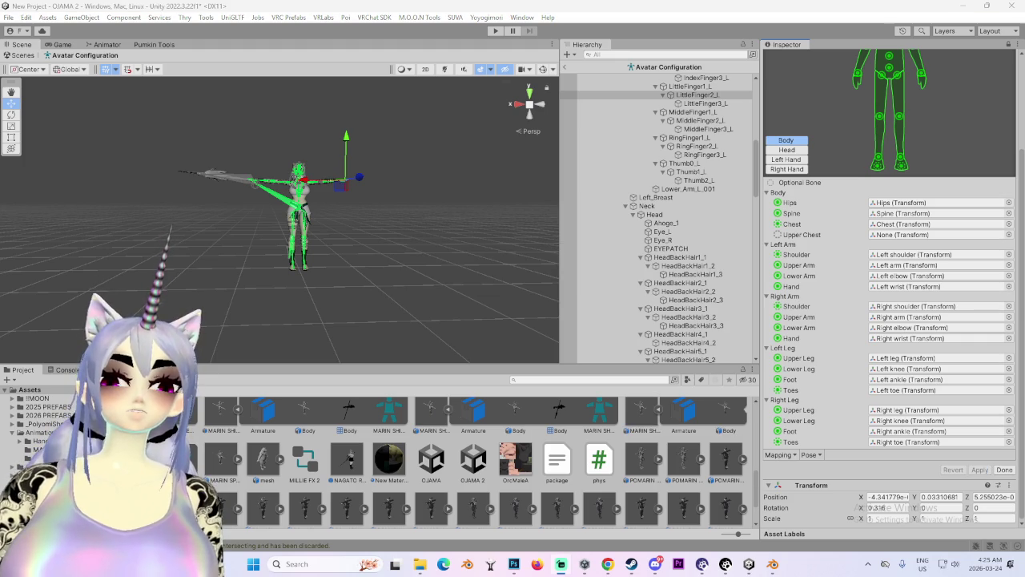
click(1005, 469)
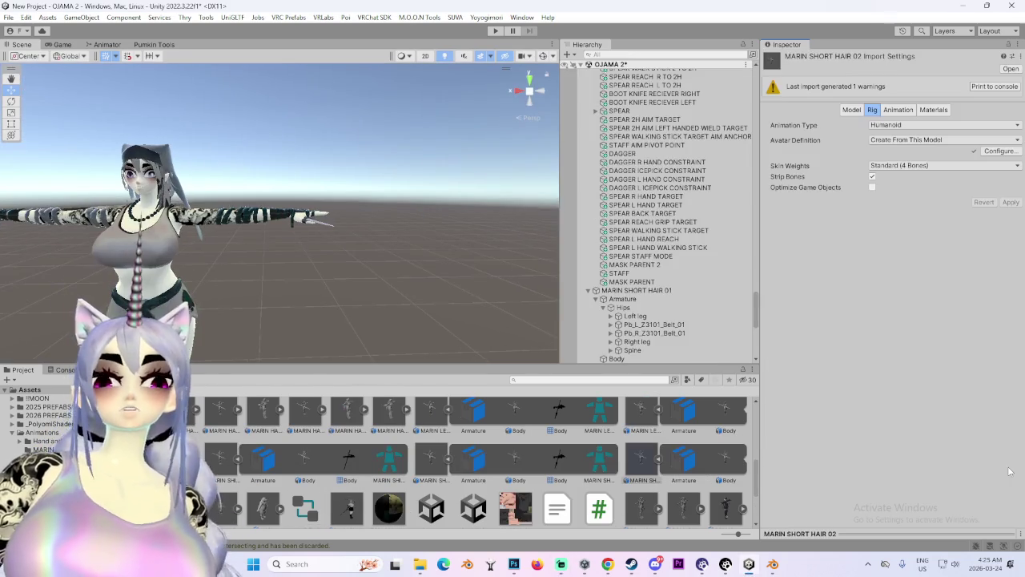
Enable Legacy Blend Shape Normals on MARIN SHORT HAIR 02, reimport it, and drag it into the scene.
click(674, 290)
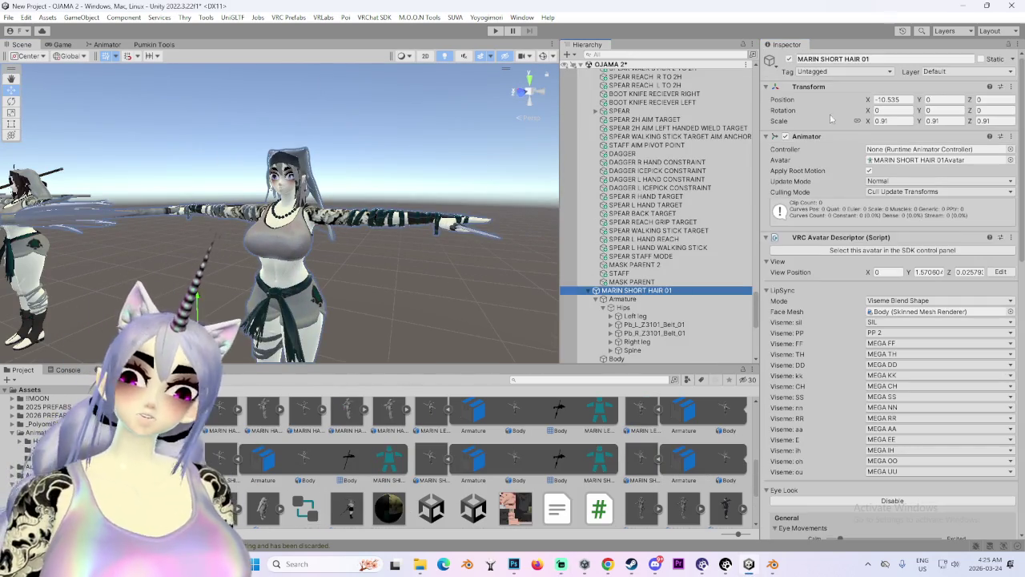
click(431, 458)
click(641, 459)
click(848, 110)
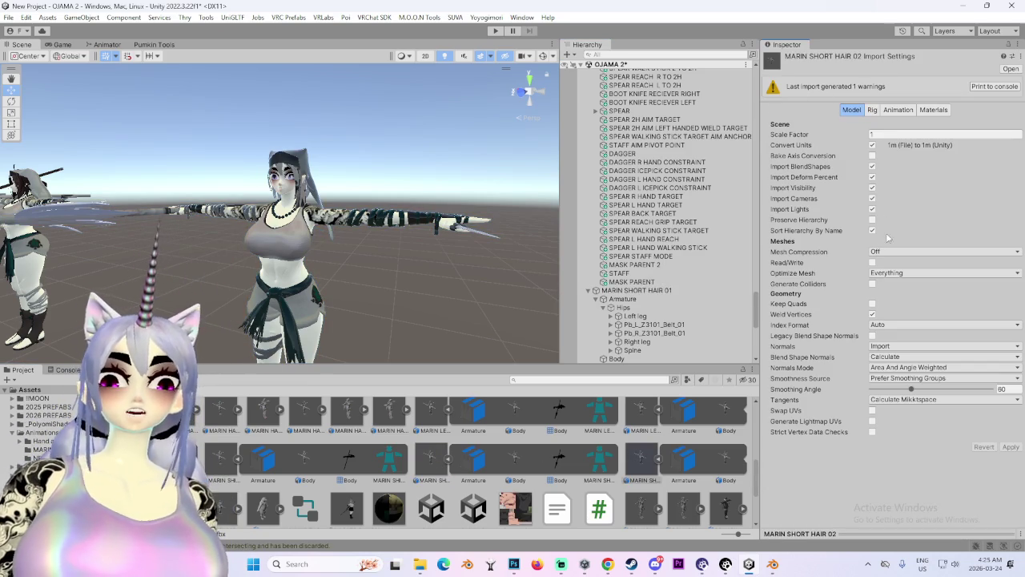
click(872, 335)
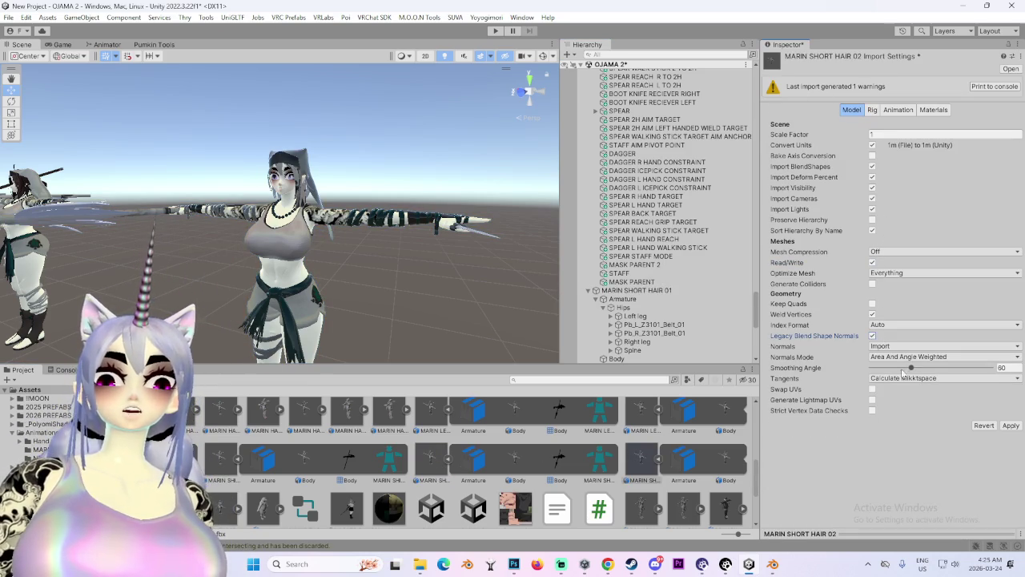
click(1014, 427)
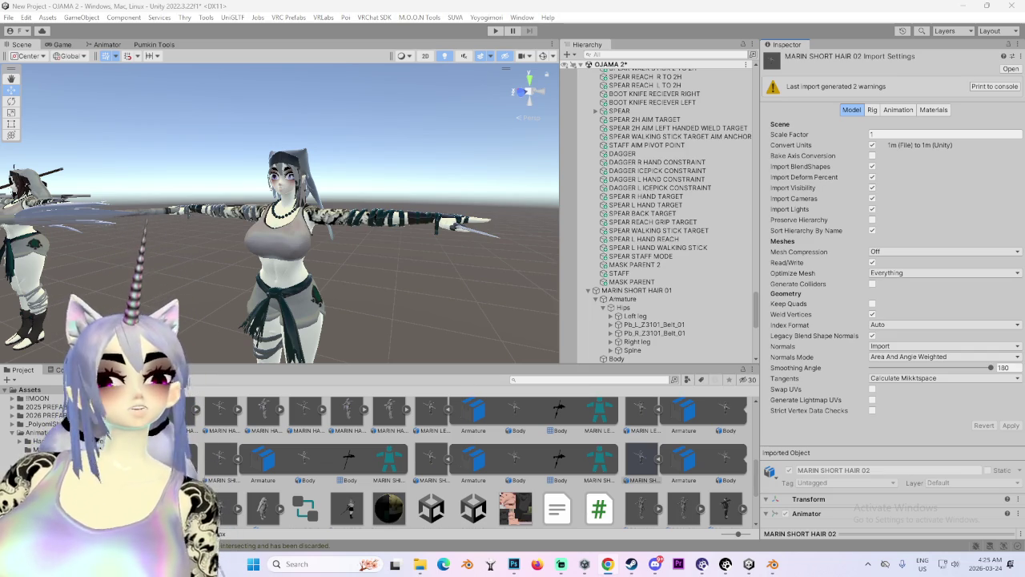
drag(641, 461, 196, 289)
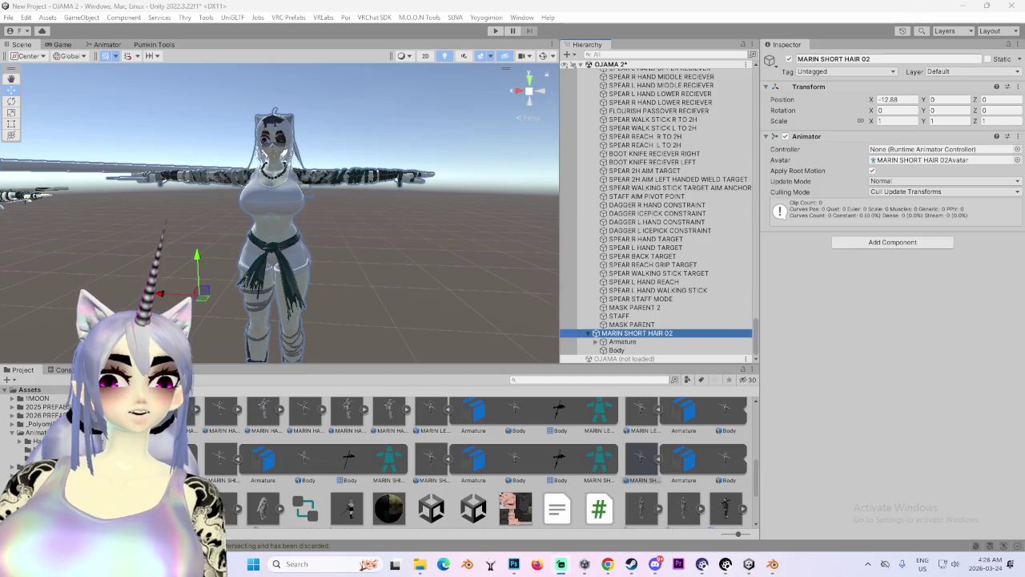
Expand Armature > Hips and move DAGGER and SPEAR up to the MARIN SHORT HAIR 02 root.
scroll(417, 215, up, 1)
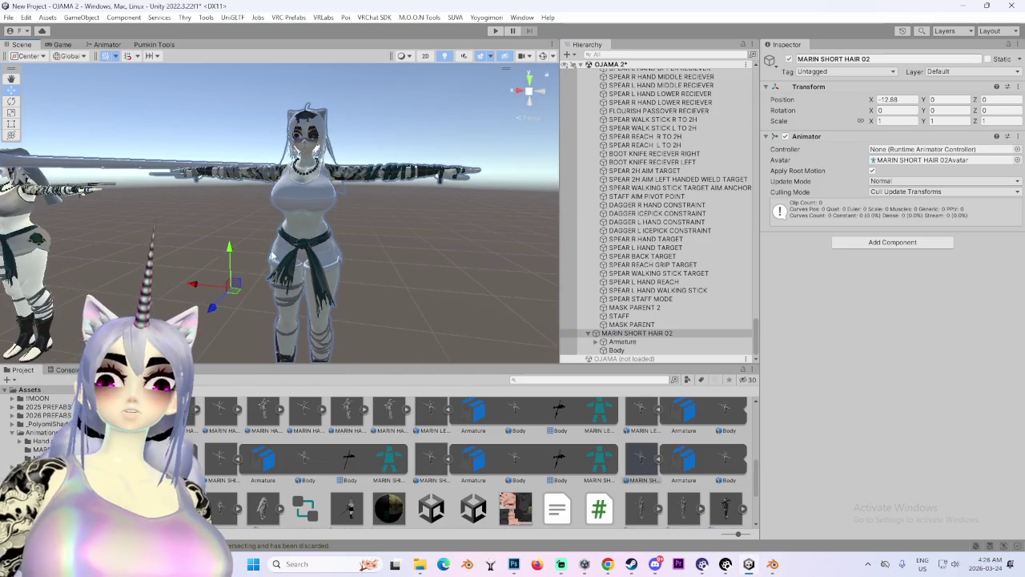
click(597, 342)
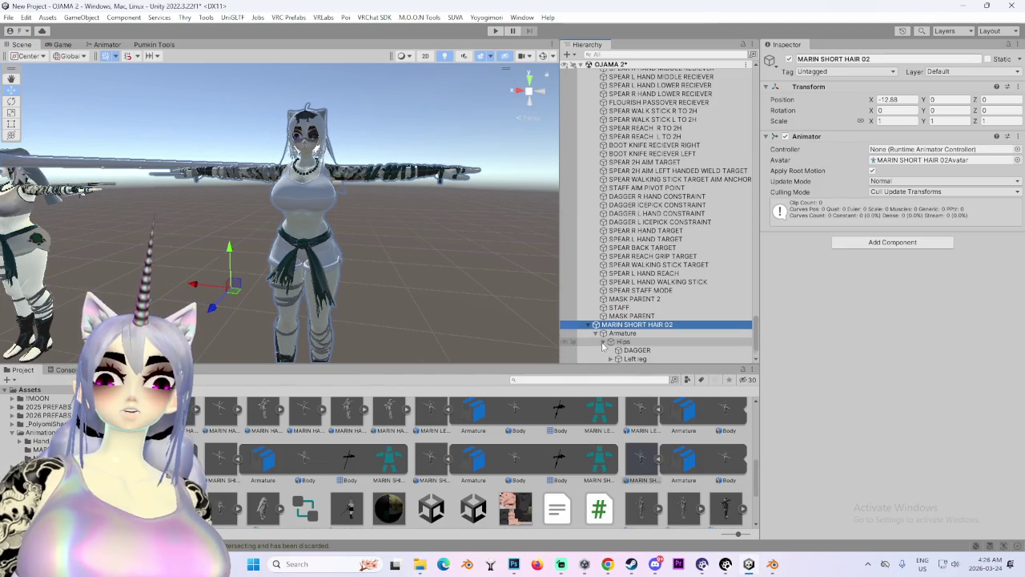
click(610, 342)
click(636, 290)
ctrl+click(641, 333)
drag(640, 333, 649, 270)
double_click(636, 264)
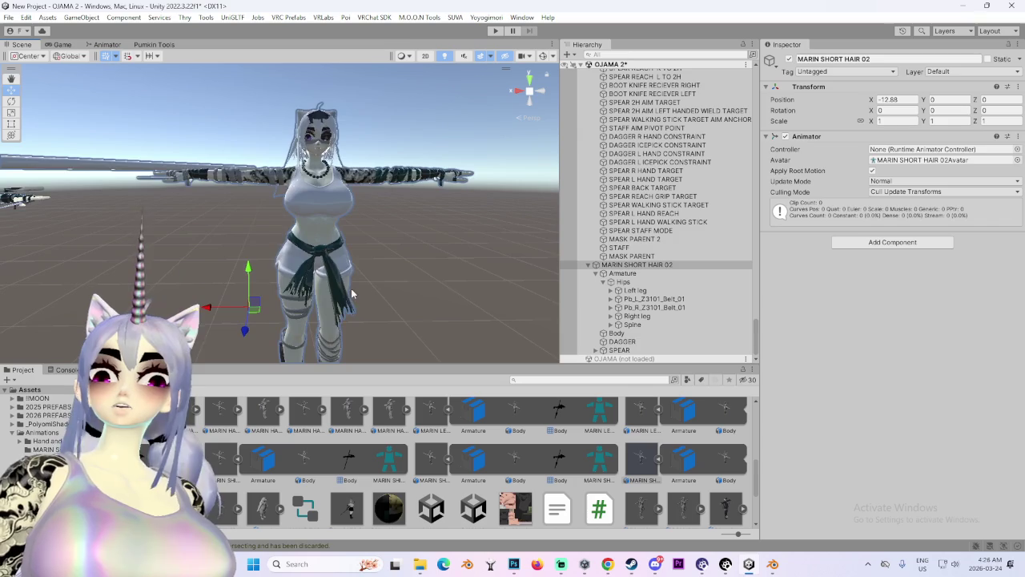
mouse_move(326, 274)
mouse_down()
mouse_move(527, 301)
mouse_move(416, 253)
mouse_move(231, 258)
mouse_move(245, 270)
mouse_up()
click(240, 228)
Duplicate the avatar as MARIN SHORT HAIR 02 and copy the old avatar's components onto it with Pumkin's Avatar Tools.
click(153, 44)
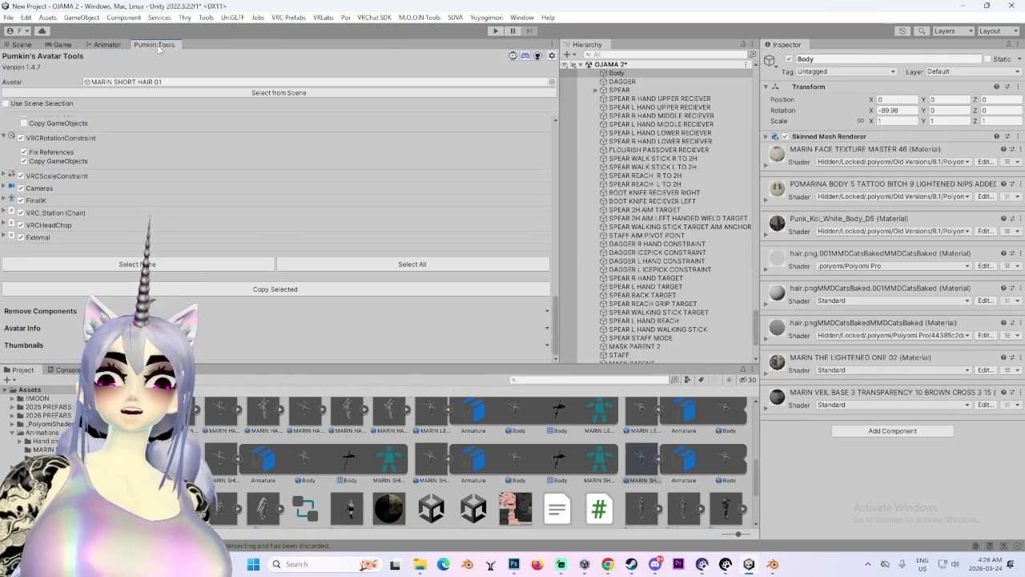
scroll(346, 210, up, 5)
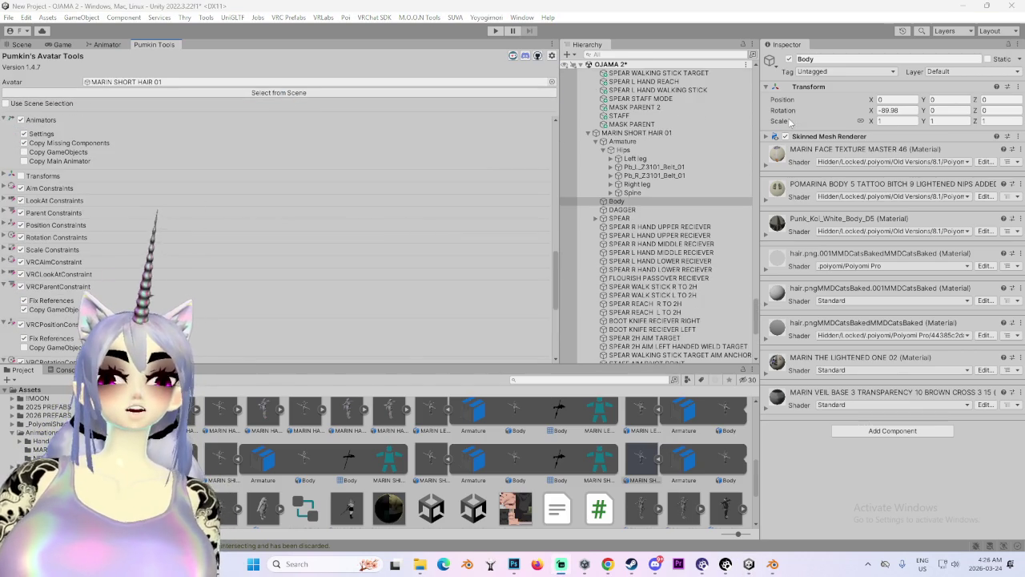
click(637, 132)
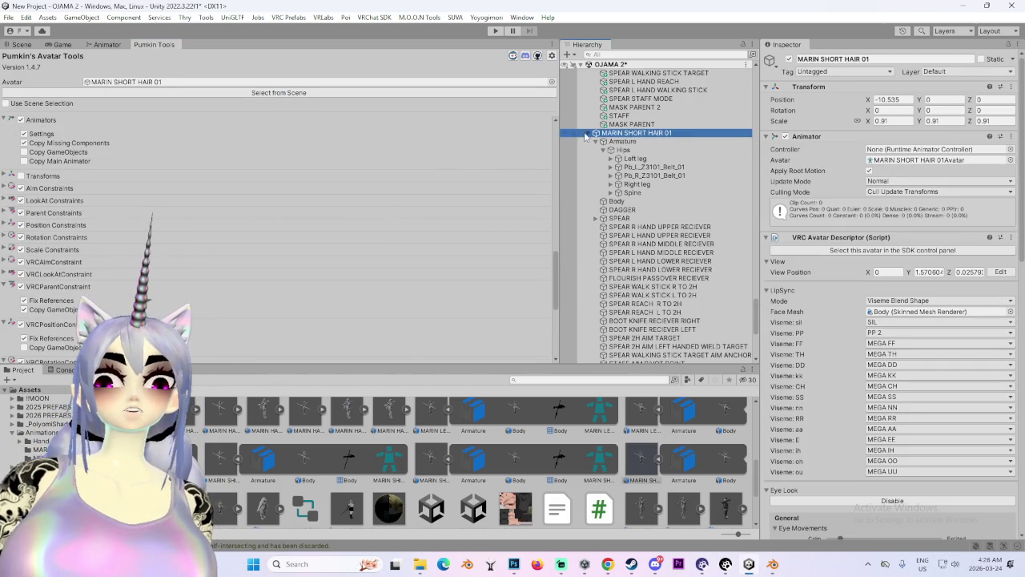
key(ctrl+d)
scroll(179, 257, down, 10)
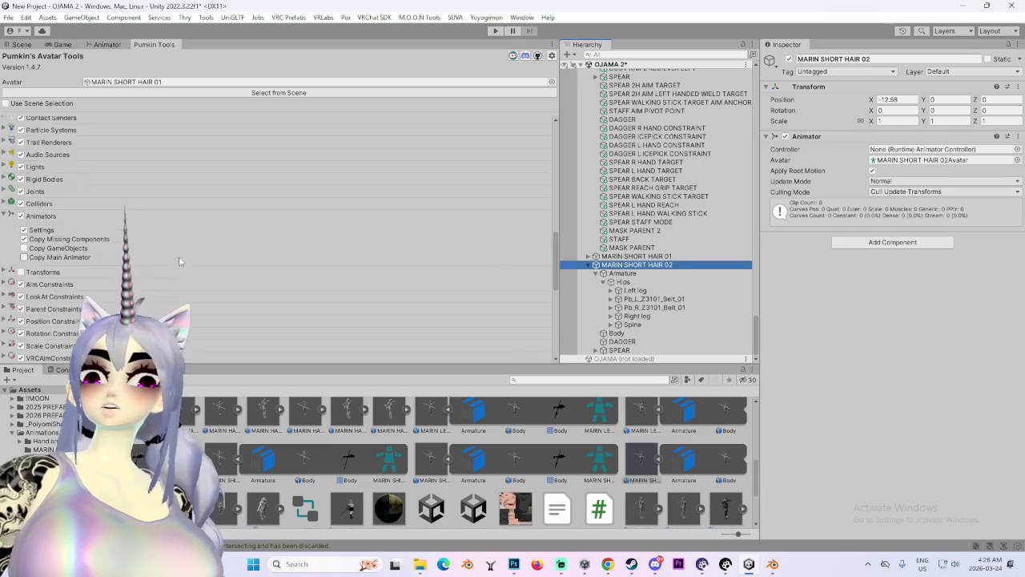
click(215, 93)
scroll(238, 274, up, 10)
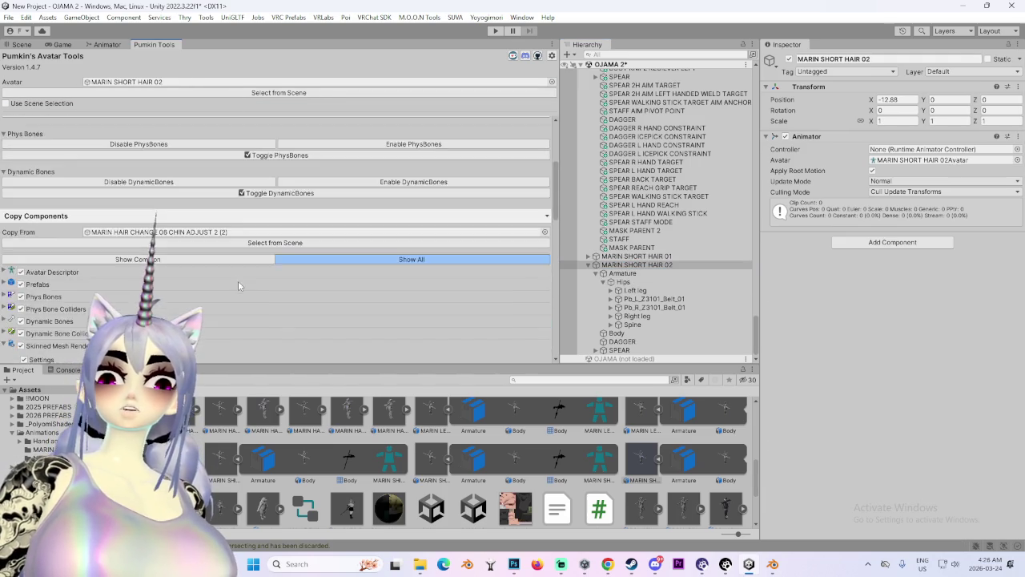
scroll(232, 304, down, 15)
scroll(229, 316, down, 5)
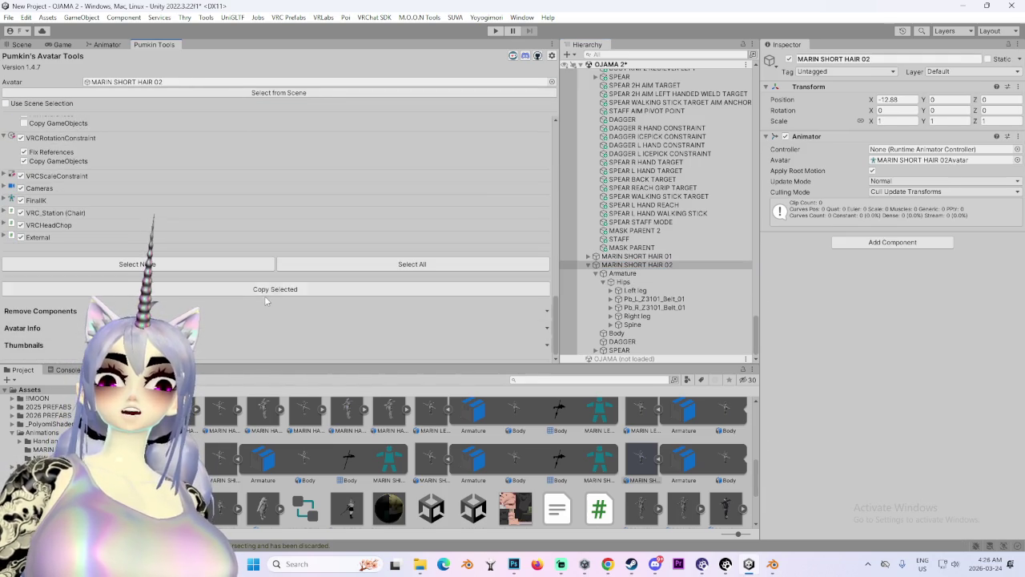
click(265, 292)
Delete MARIN SPEAR, then select MARIN SHORT HAIR 02 and frame it in the Scene view.
right_click(644, 231)
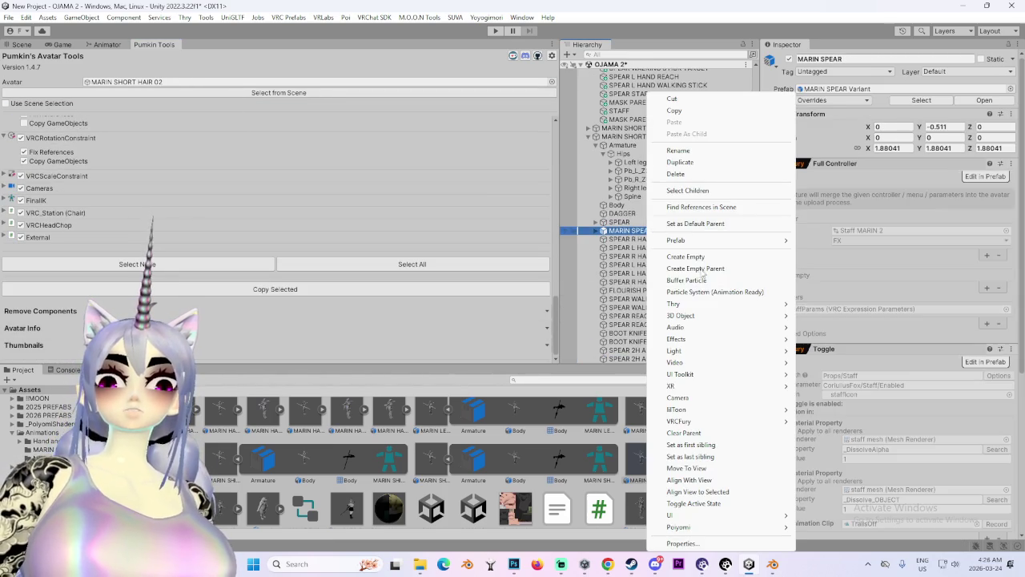
click(694, 175)
click(637, 136)
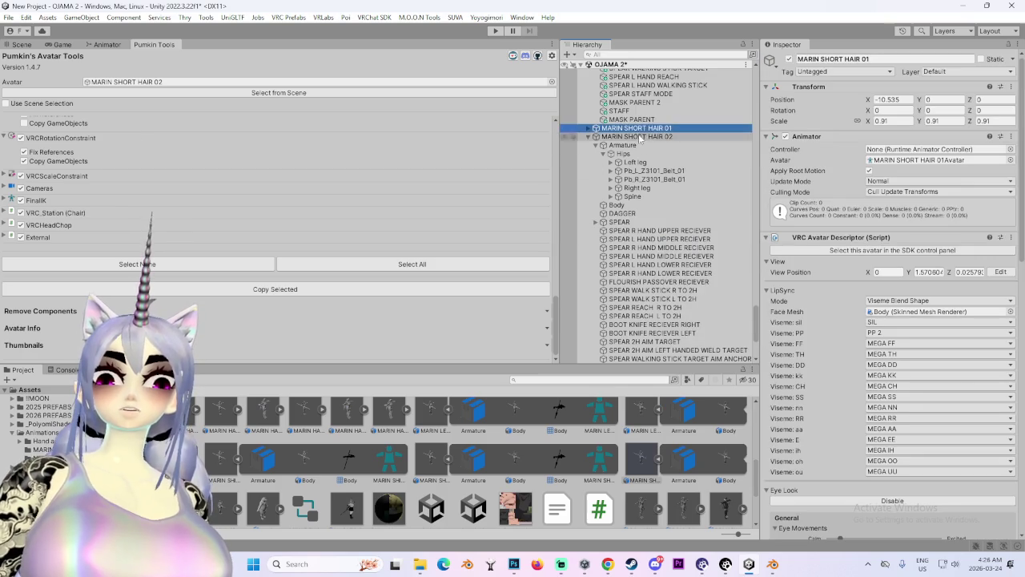
click(36, 45)
key(f)
scroll(262, 237, down, 3)
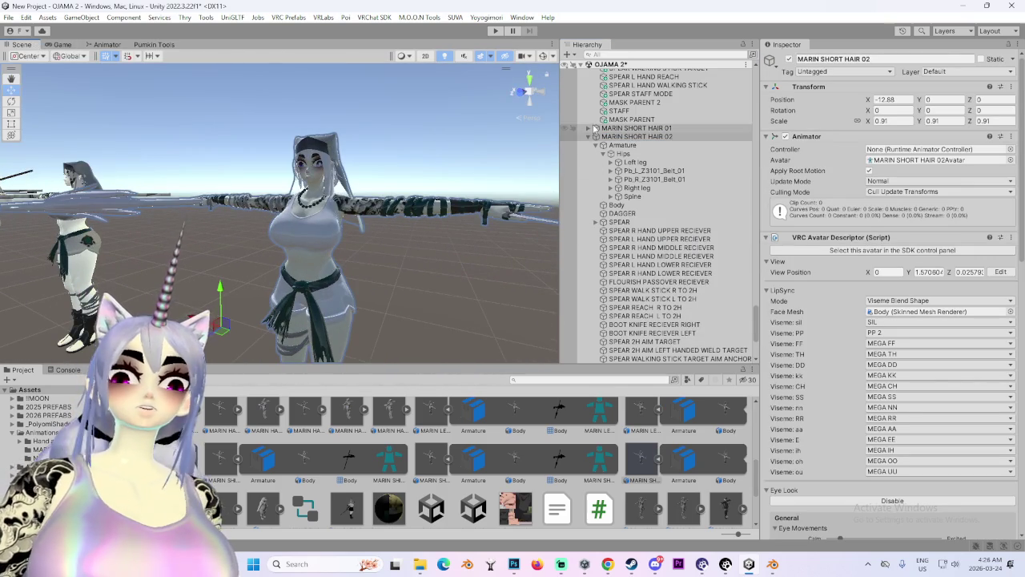
scroll(626, 230, down, 8)
scroll(627, 229, up, 5)
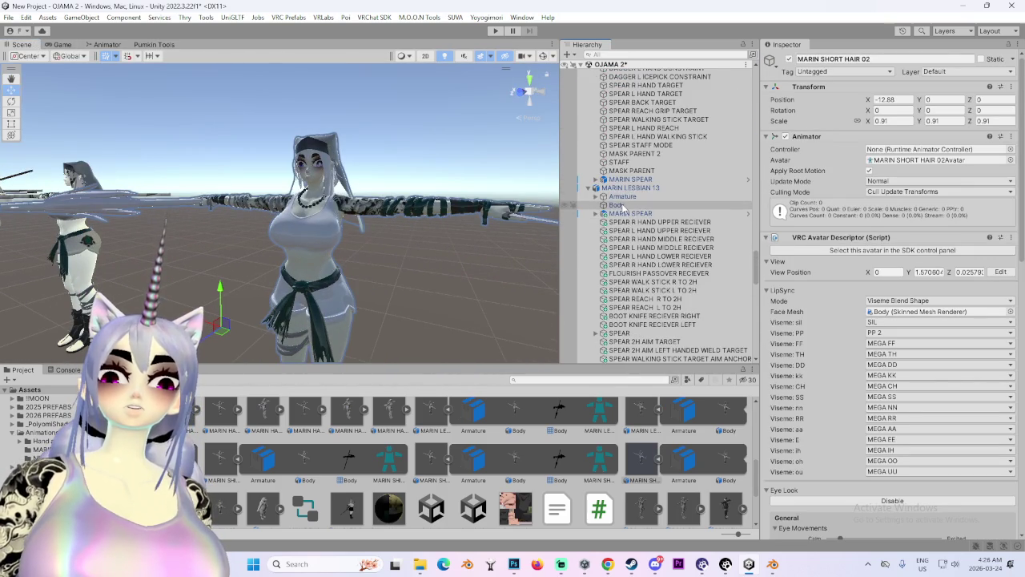
click(629, 138)
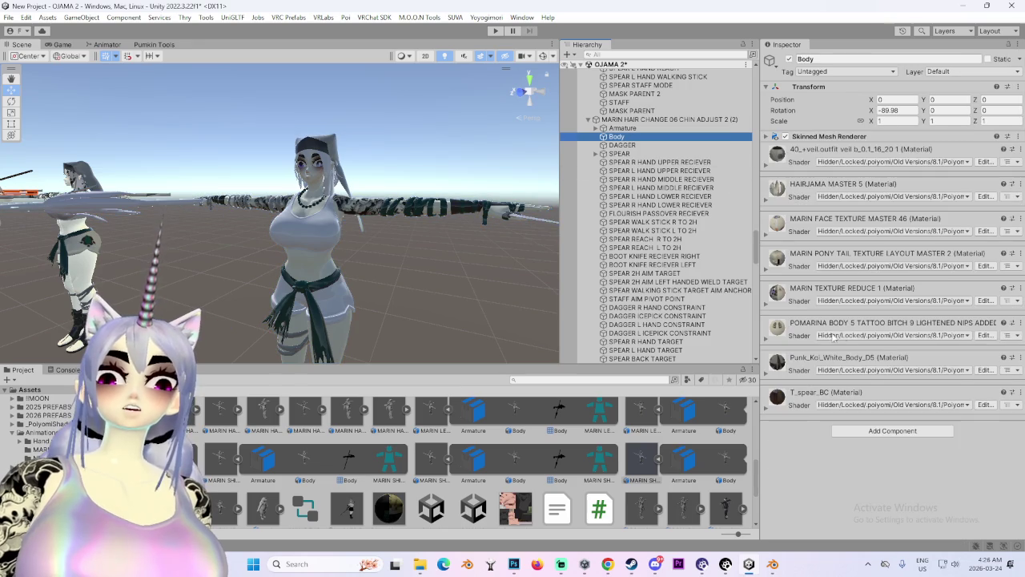
Locate the POMARINA, Punk_Koi_White_Body_D5 and MARIN TEXTURE REDUCE 1 materials in the Project.
click(1020, 323)
click(865, 472)
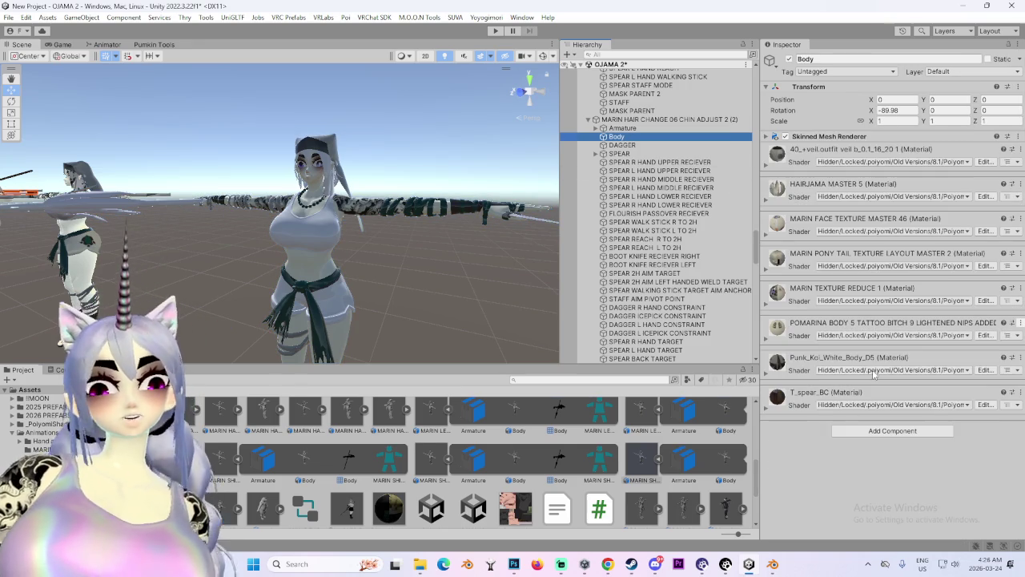
key(f)
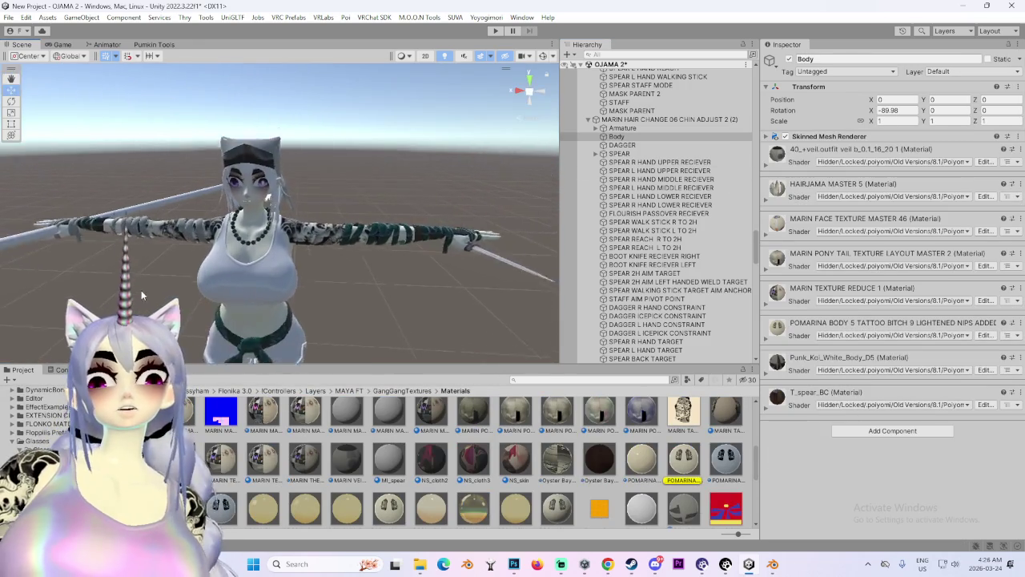
drag(635, 435, 349, 242)
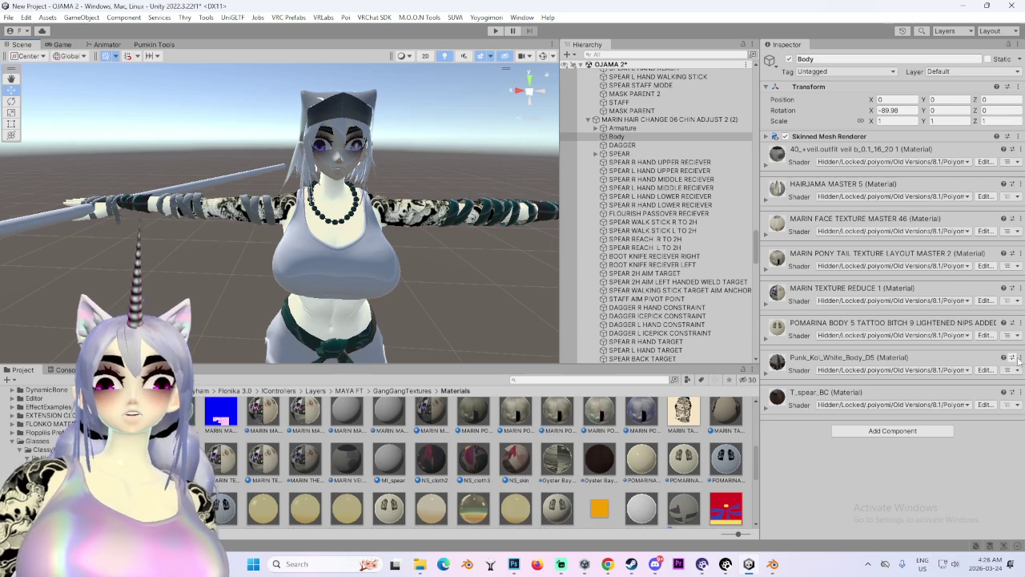
right_click(839, 158)
click(877, 208)
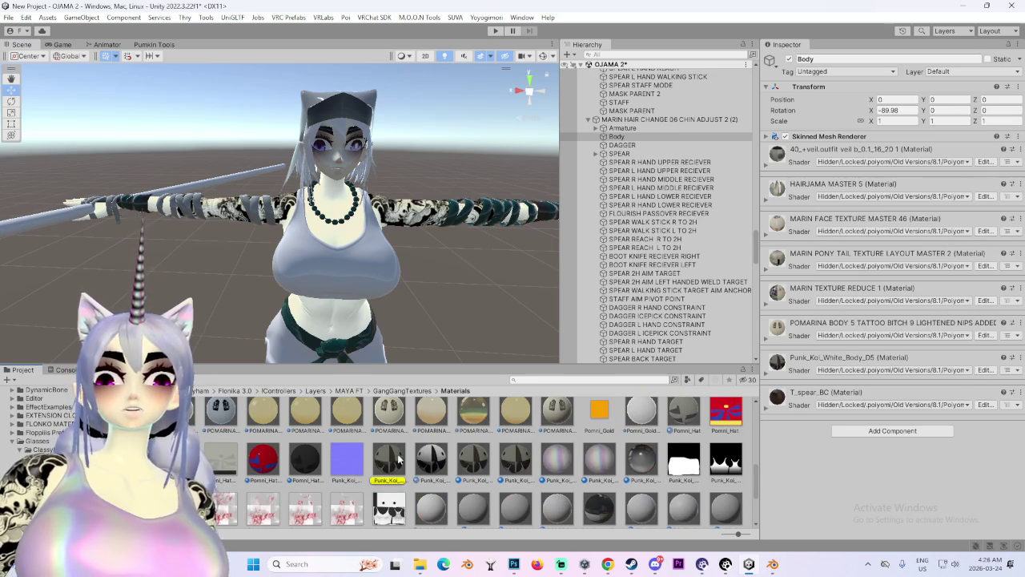
mouse_move(362, 264)
mouse_down()
mouse_move(416, 176)
mouse_move(448, 184)
mouse_move(474, 272)
mouse_up()
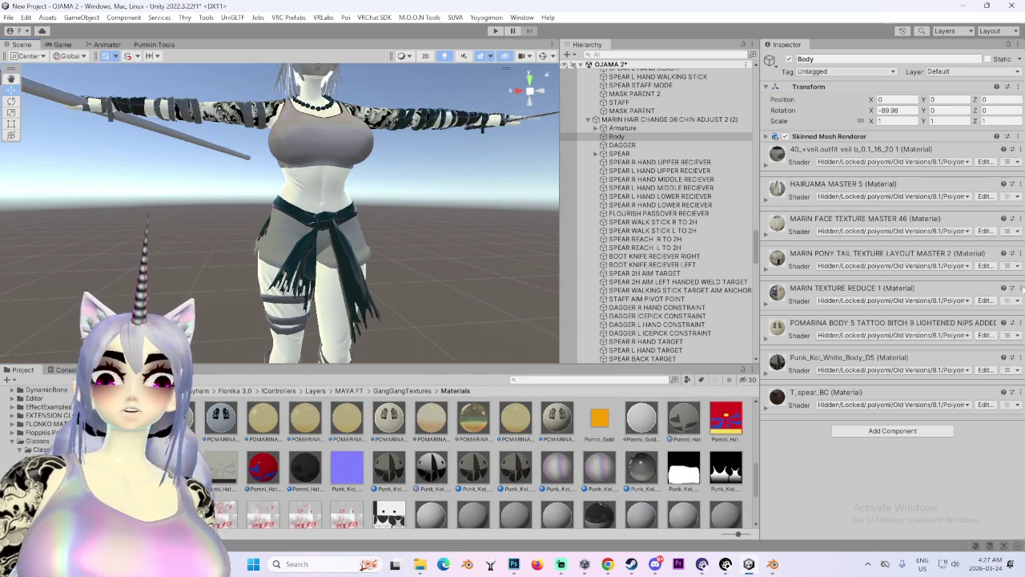
right_click(825, 290)
click(864, 339)
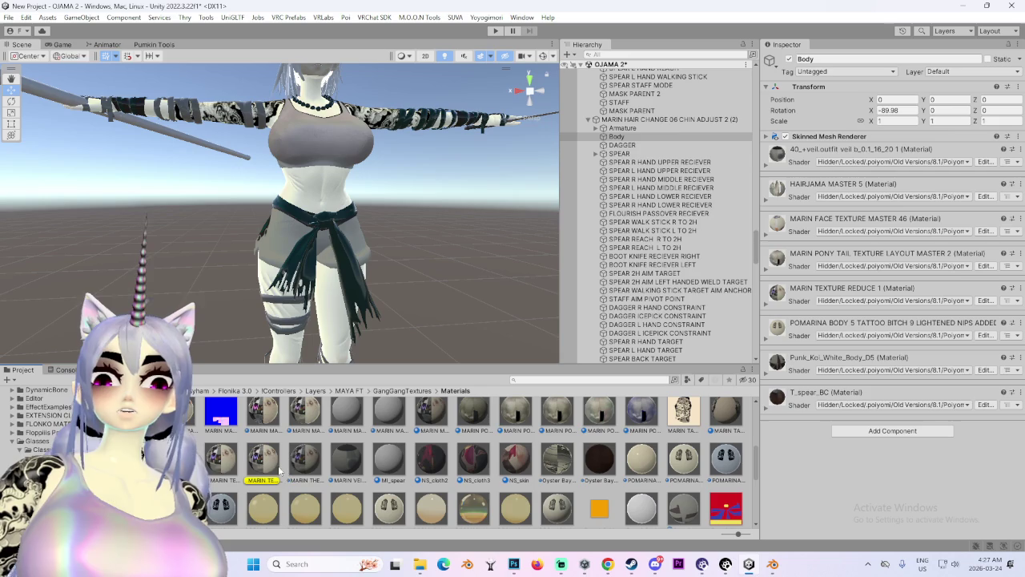
mouse_move(335, 228)
mouse_down()
mouse_move(361, 314)
mouse_move(342, 256)
mouse_up()
scroll(341, 256, up, 5)
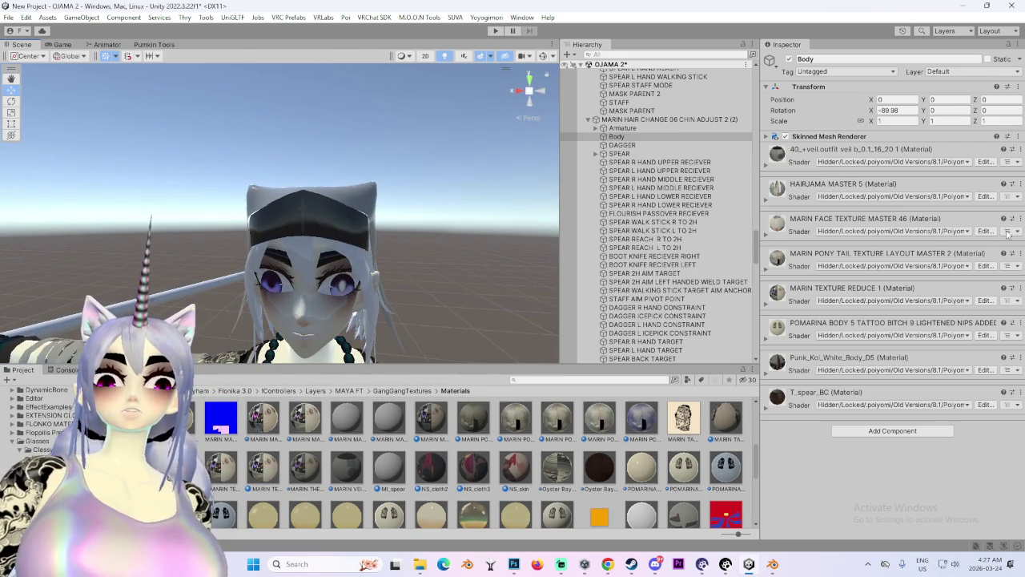
Locate the veil and HAIRJAMA MASTER 5 materials, then drag MARIN FACE TEXTURE MASTER 46 onto the face.
click(1019, 149)
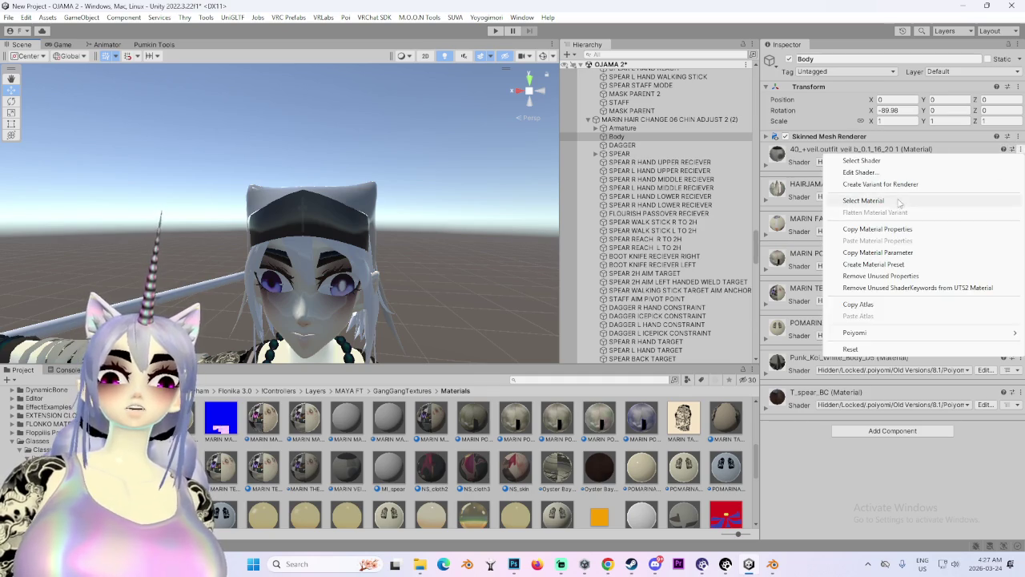
click(900, 200)
drag(348, 197, 386, 183)
click(1018, 183)
click(900, 235)
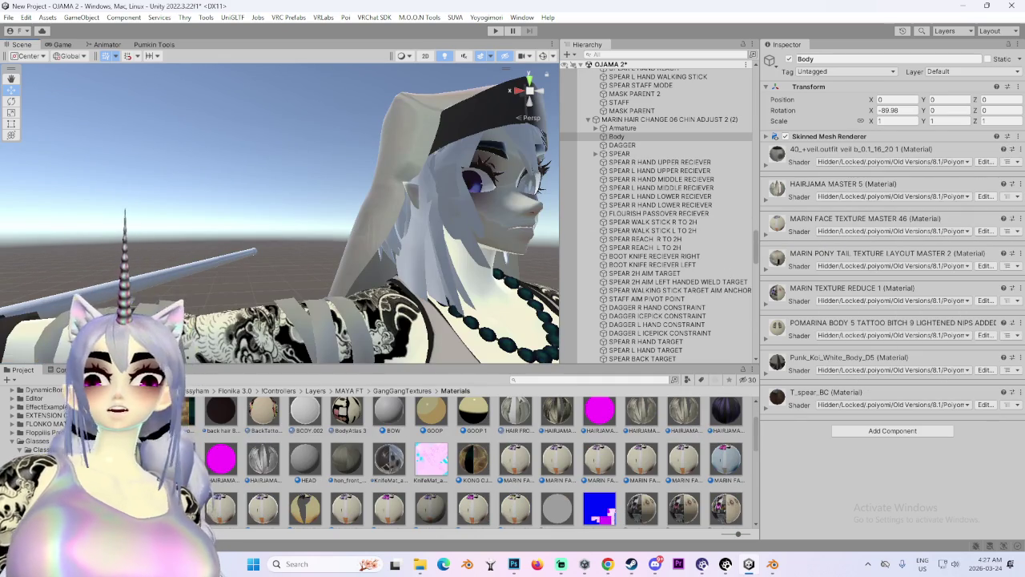
mouse_move(377, 192)
mouse_down()
mouse_move(328, 233)
mouse_move(449, 230)
mouse_up()
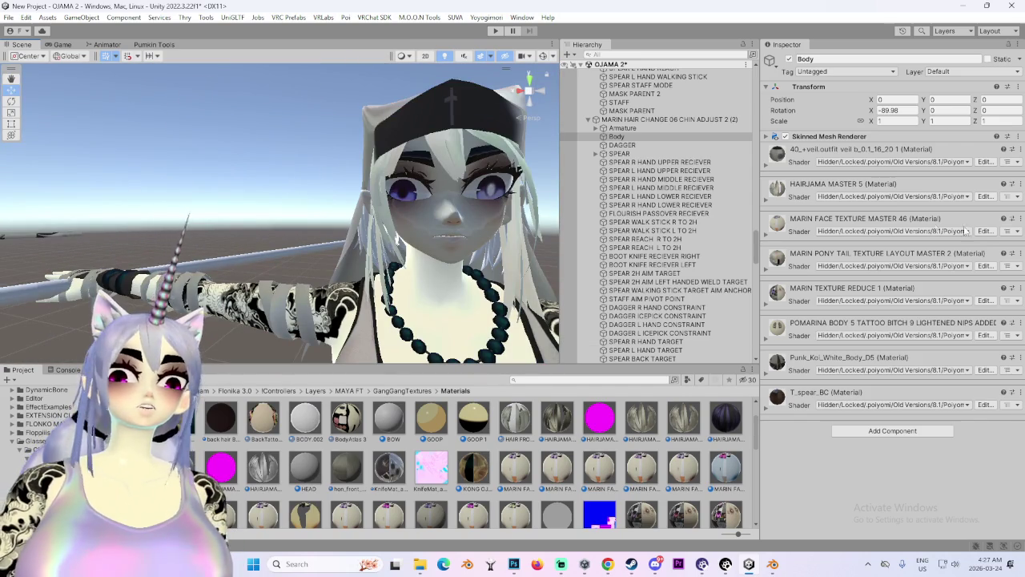
click(1018, 220)
click(888, 282)
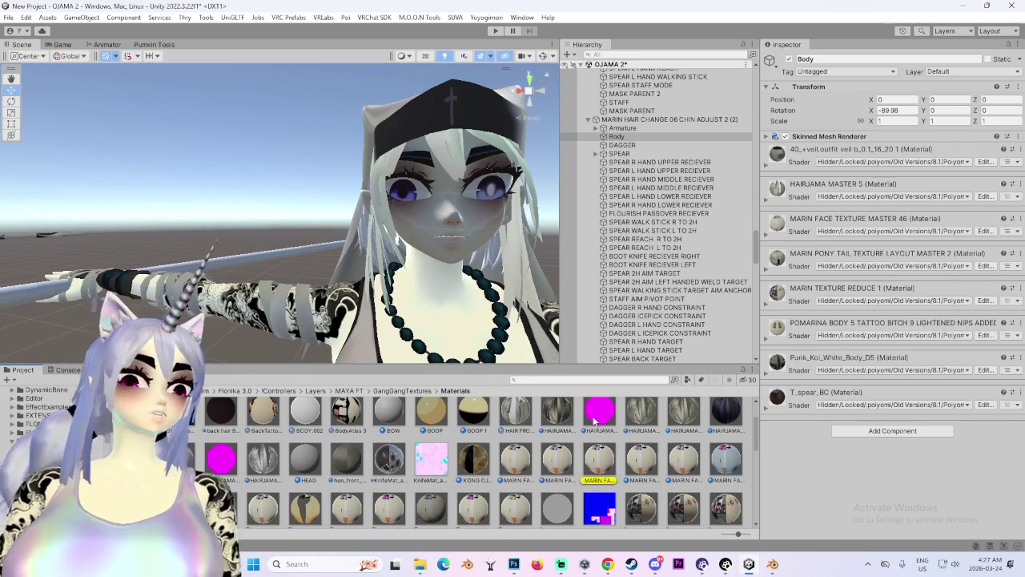
mouse_move(592, 469)
mouse_down()
mouse_move(456, 204)
mouse_move(416, 210)
mouse_move(335, 159)
mouse_move(907, 371)
mouse_up()
click(335, 160)
Set the Body's VEIL HAIR blendshape to 0 and VEIL HIDE to 100.
click(828, 136)
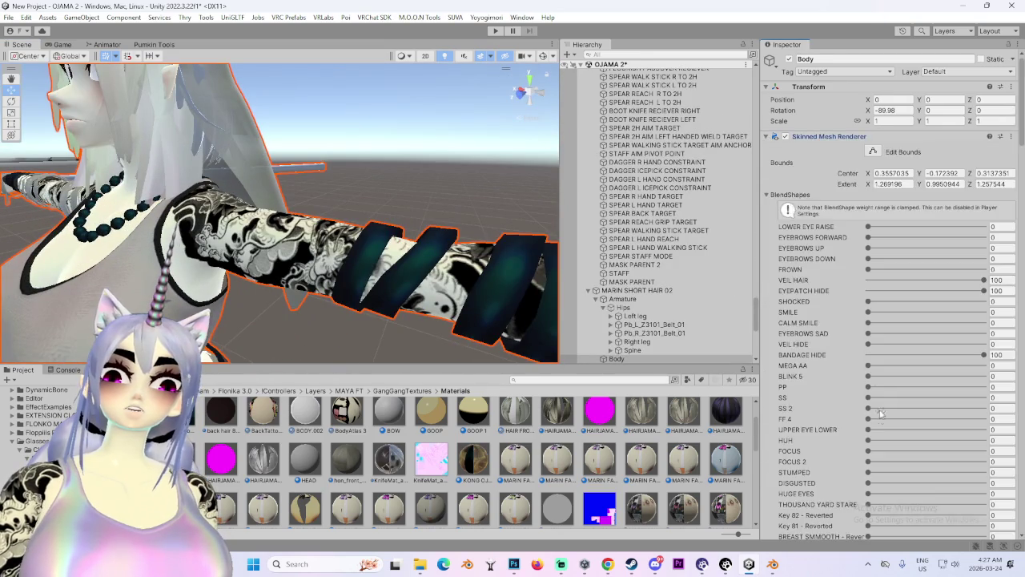
scroll(815, 316, down, 2)
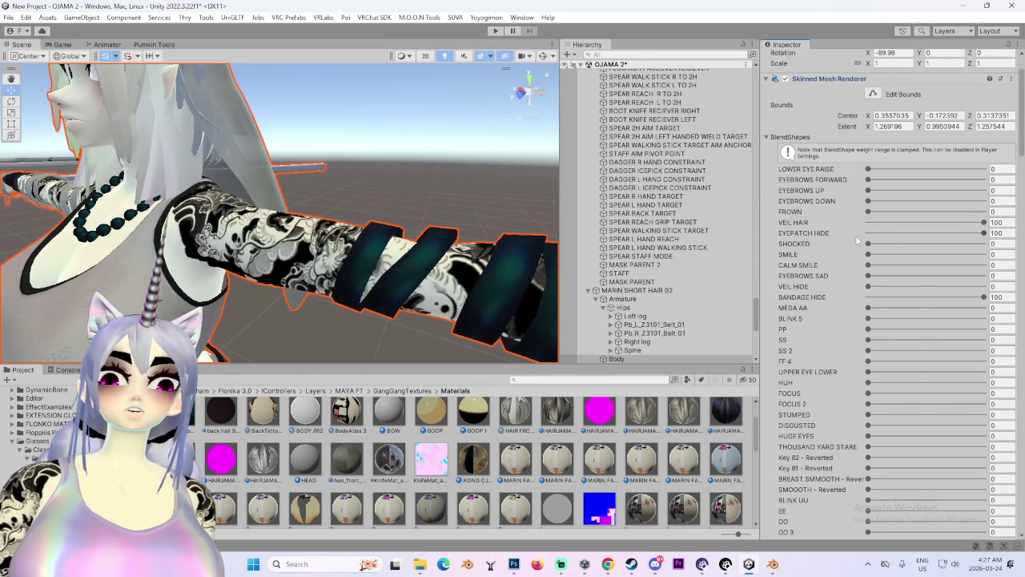
drag(982, 222, 723, 214)
mouse_move(360, 228)
mouse_down()
mouse_move(310, 263)
mouse_move(416, 252)
mouse_move(480, 264)
mouse_up()
scroll(853, 354, down, 3)
scroll(853, 354, down, 5)
mouse_move(1022, 154)
mouse_down()
mouse_move(1014, 448)
mouse_move(1004, 85)
mouse_move(997, 97)
mouse_up()
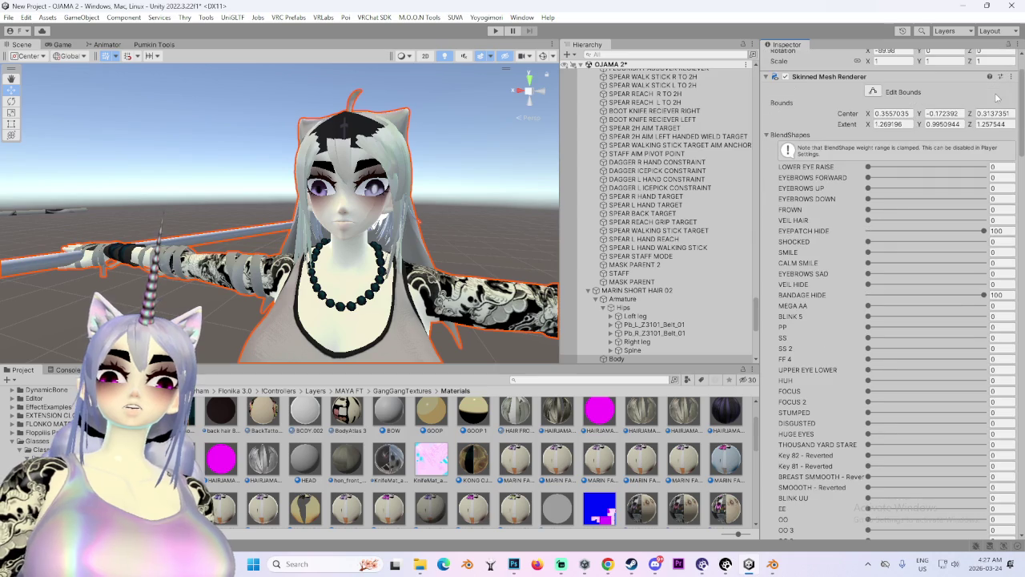
drag(868, 284, 983, 284)
Orbit around the avatar to check the uncovered hair from several angles.
mouse_move(401, 200)
mouse_down()
mouse_move(327, 193)
mouse_move(351, 217)
mouse_up()
drag(222, 234, 264, 233)
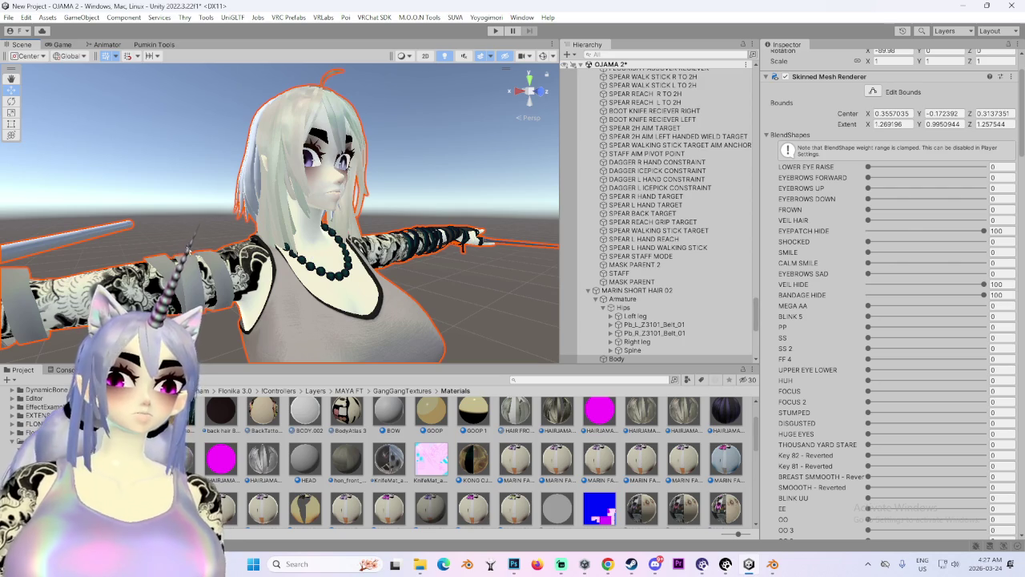
mouse_move(241, 232)
mouse_down()
mouse_move(368, 232)
mouse_move(300, 227)
mouse_move(386, 277)
mouse_up()
scroll(886, 497, down, 15)
scroll(768, 321, up, 3)
drag(754, 321, 754, 89)
drag(758, 205, 762, 92)
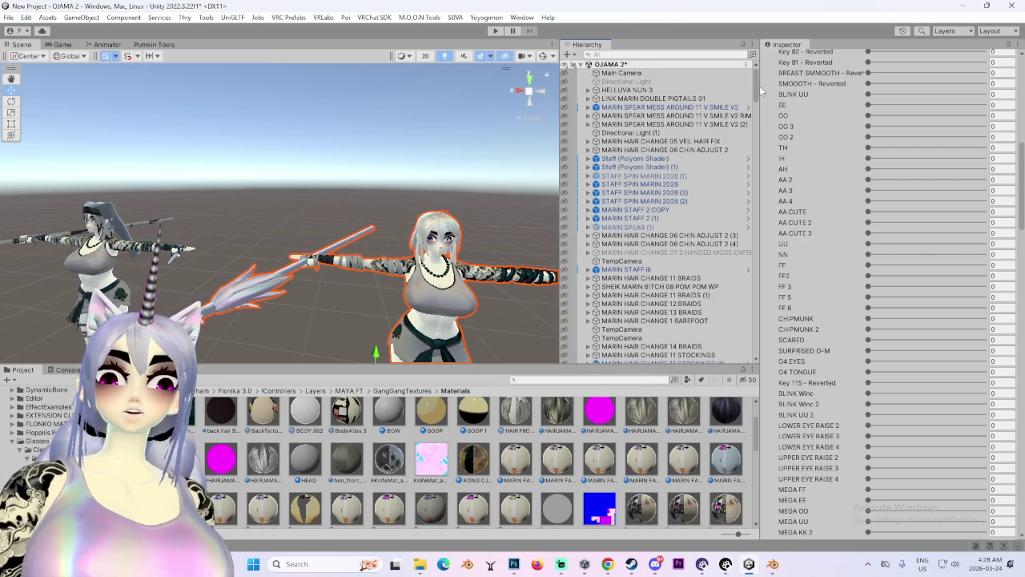
Expand LUCIFER FLOJN 10 (1) and review its Body mesh's material list.
scroll(637, 273, down, 10)
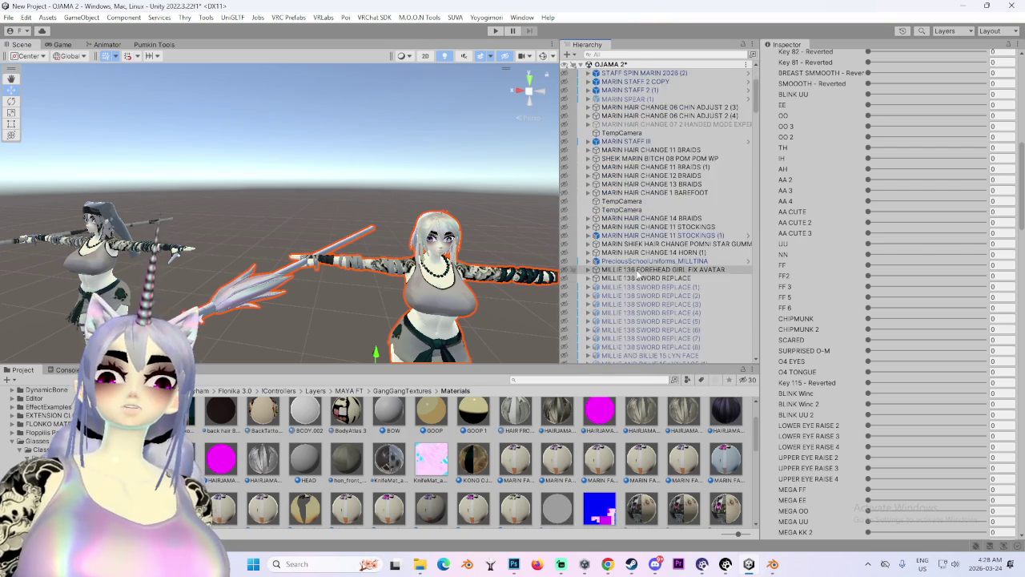
click(588, 184)
click(589, 210)
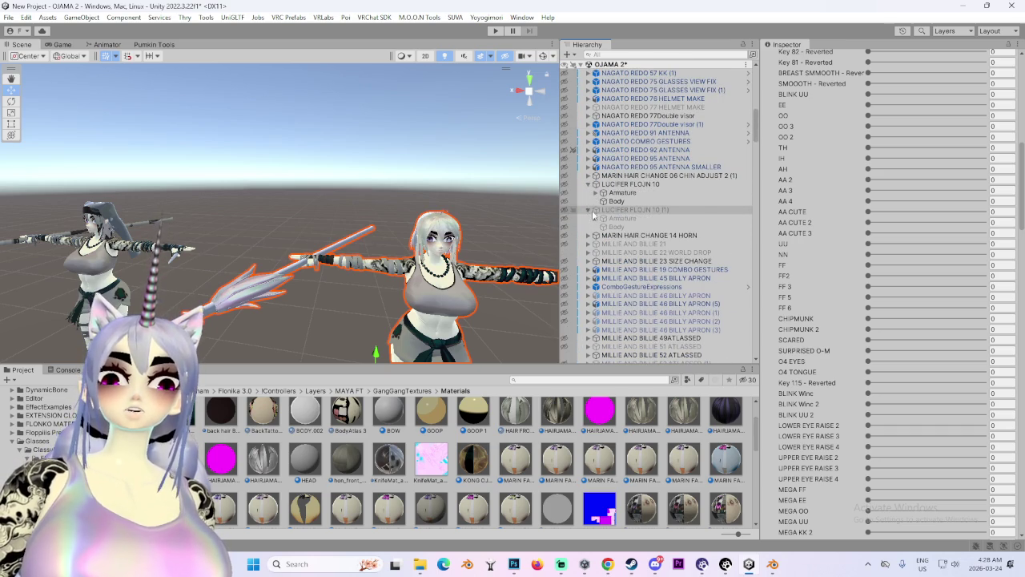
click(617, 226)
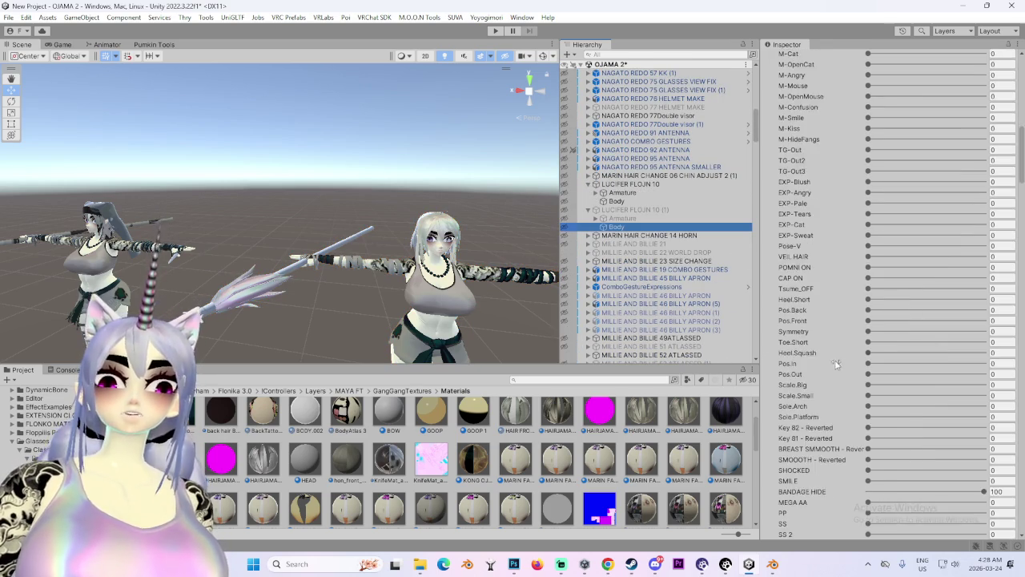
scroll(833, 377, down, 5)
scroll(832, 377, down, 15)
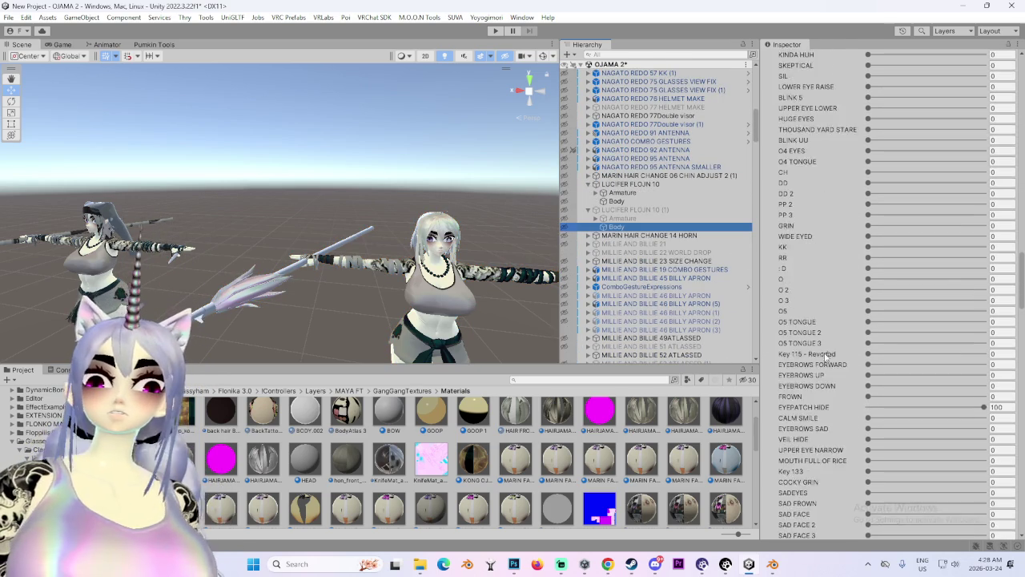
drag(1021, 316, 1022, 501)
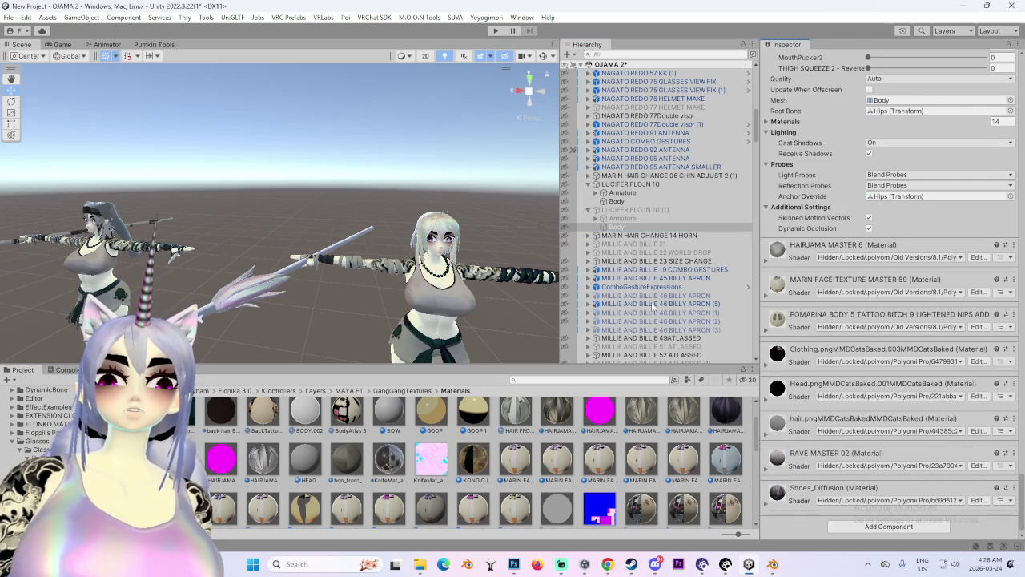
Frame the body in the Scene view and select the hair mesh to show its materials.
key(f)
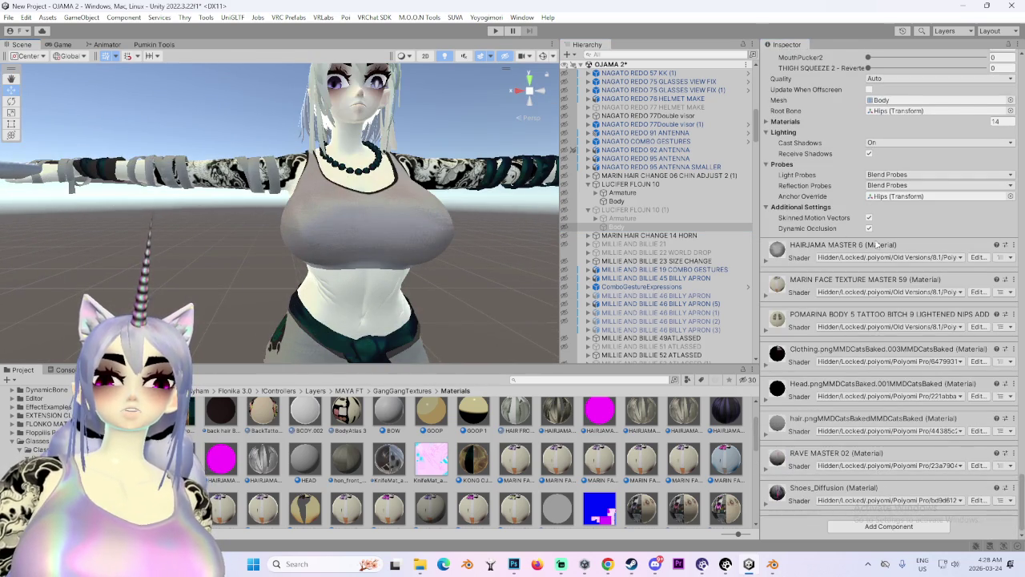
click(1015, 255)
mouse_move(305, 136)
mouse_down()
mouse_move(275, 205)
mouse_move(335, 319)
mouse_move(281, 318)
mouse_move(225, 197)
mouse_move(349, 194)
mouse_up()
click(349, 194)
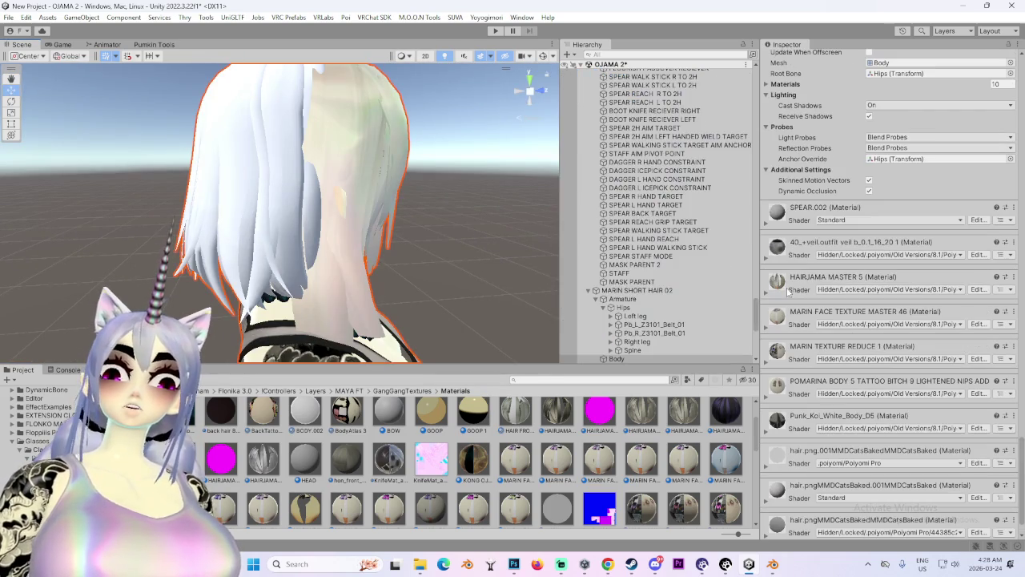
Check the HAIRJAMA MASTER 5 material options and orbit out to a wide view of the avatar.
scroll(948, 417, up, 1)
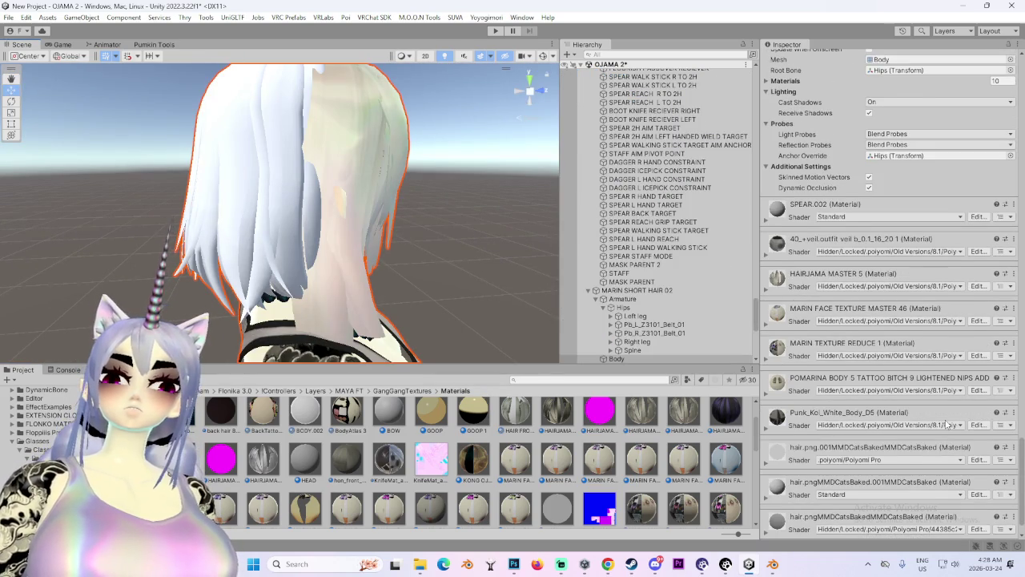
click(1010, 275)
click(910, 334)
mouse_move(182, 239)
mouse_down()
mouse_move(200, 236)
mouse_move(395, 477)
mouse_move(781, 288)
mouse_up()
mouse_move(281, 245)
mouse_down()
mouse_move(346, 237)
mouse_move(240, 361)
mouse_up()
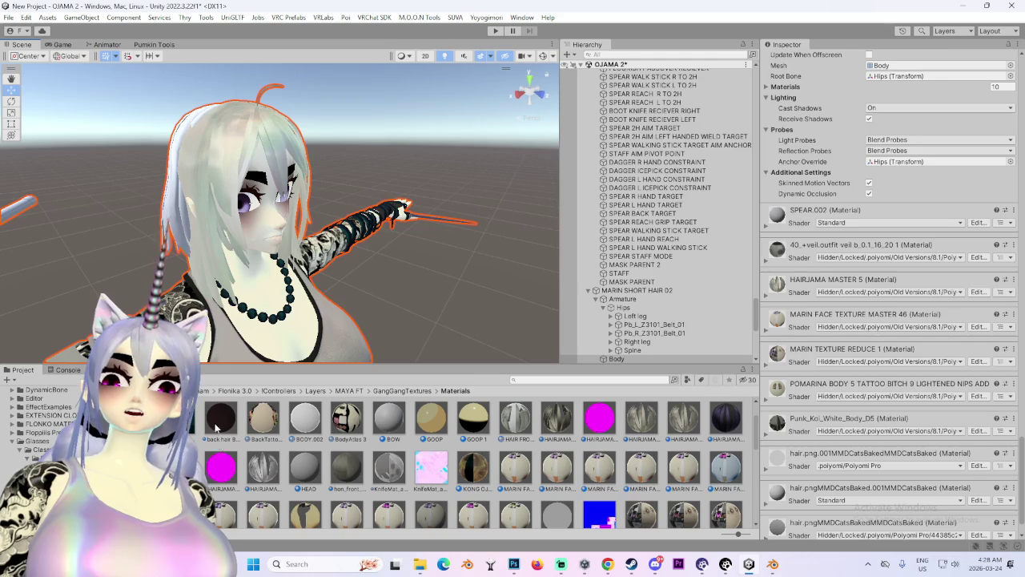
Duplicate the HAIRJAMA MASTER 6 material as HAIRJAMA MASTER 9 and open it.
click(263, 466)
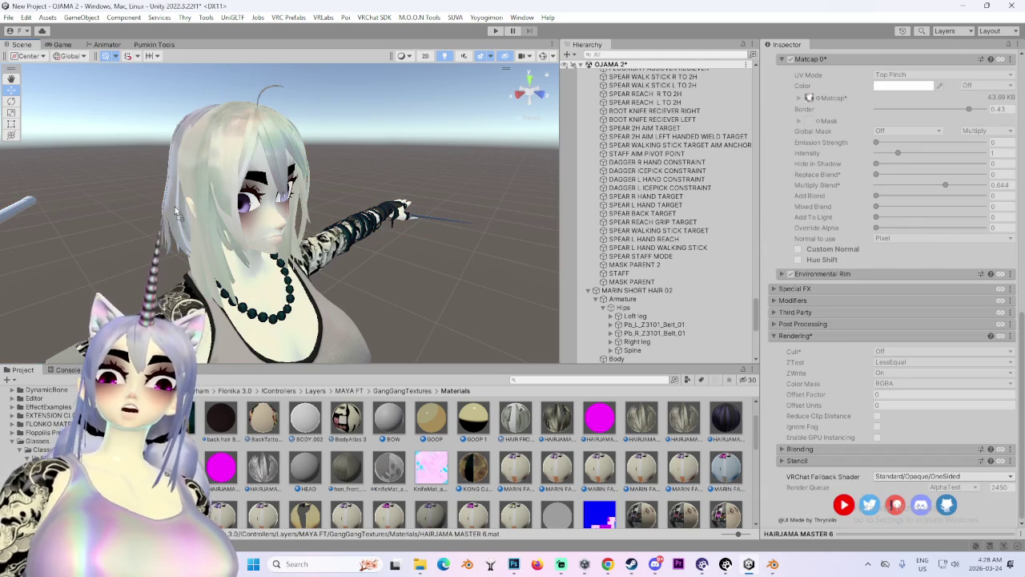
mouse_move(416, 144)
mouse_down()
mouse_move(293, 168)
mouse_move(269, 244)
mouse_up()
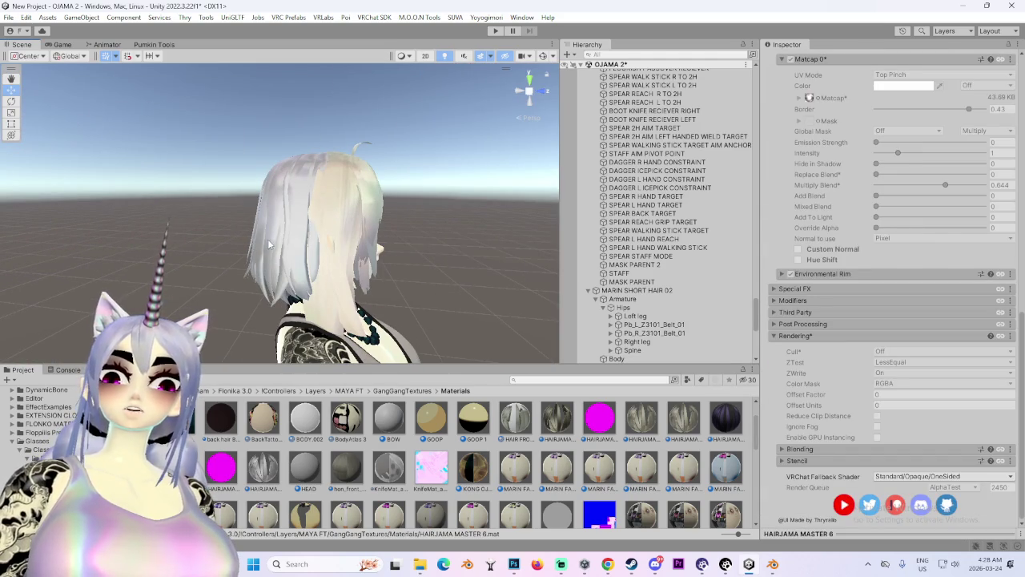
key(ctrl+d)
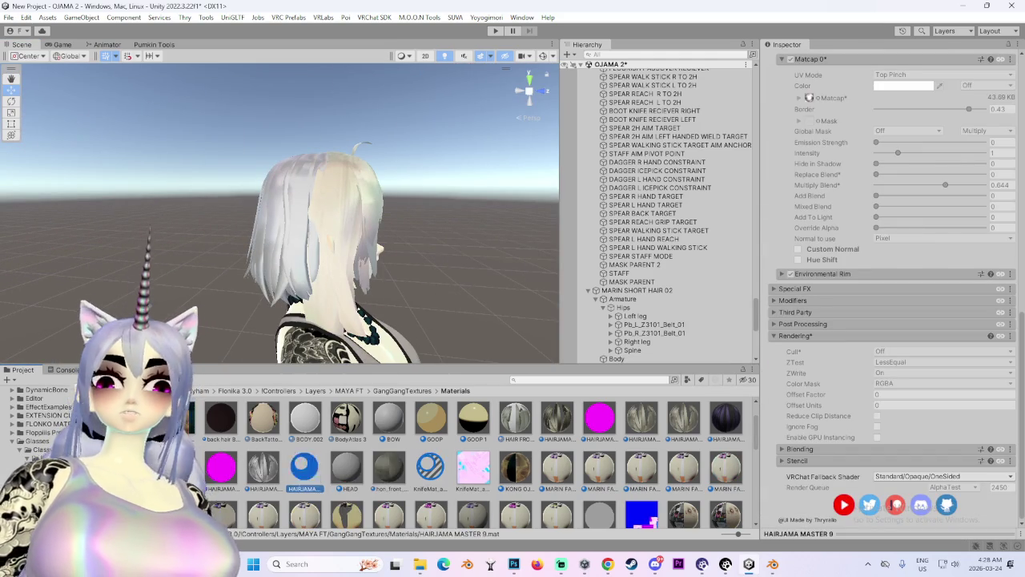
scroll(303, 467, up, 1)
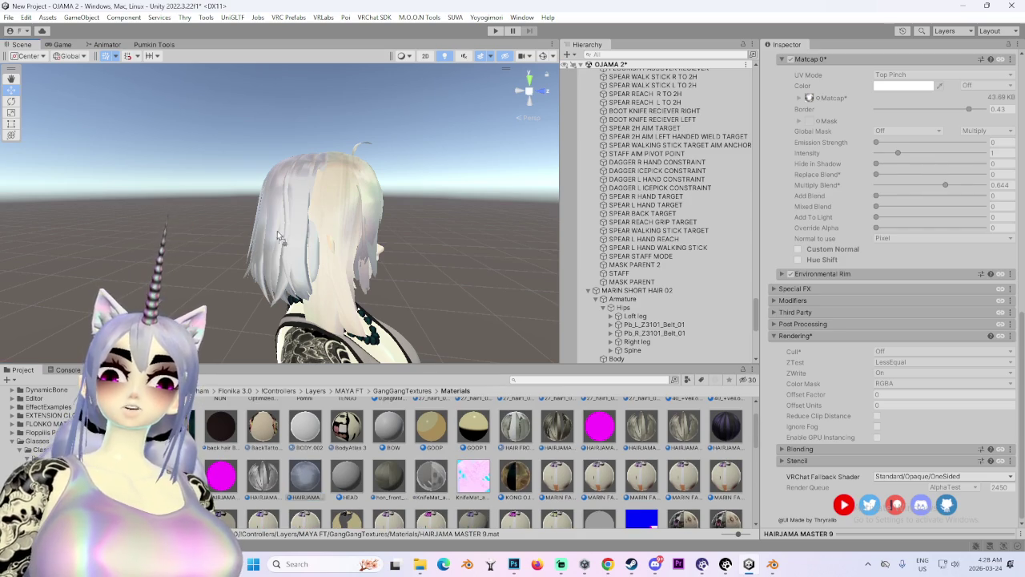
click(305, 480)
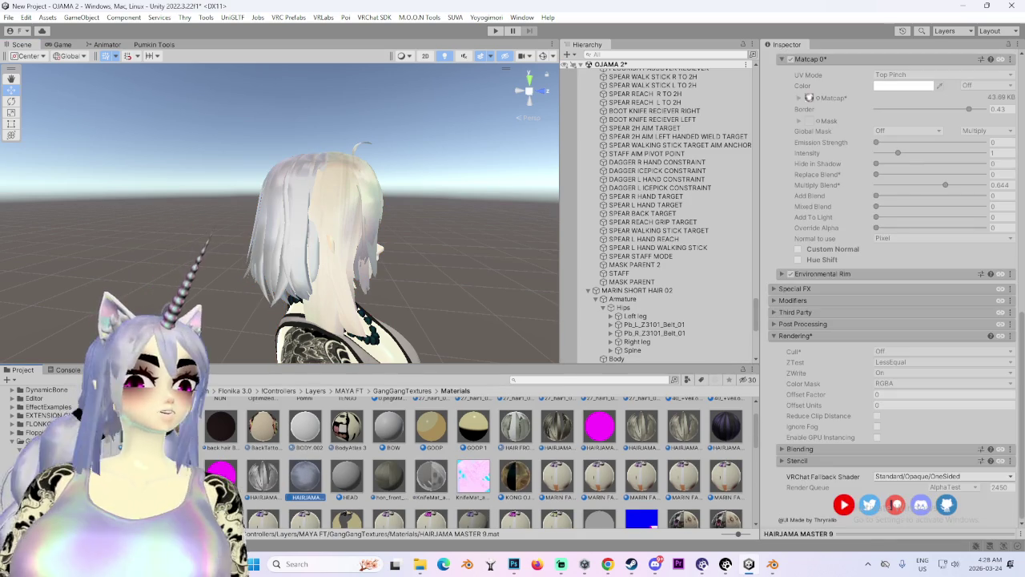
mouse_move(521, 192)
mouse_down()
mouse_move(403, 200)
mouse_move(461, 264)
mouse_move(576, 250)
mouse_up()
Orbit and zoom around the avatars to compare the hair from several angles.
scroll(911, 277, up, 10)
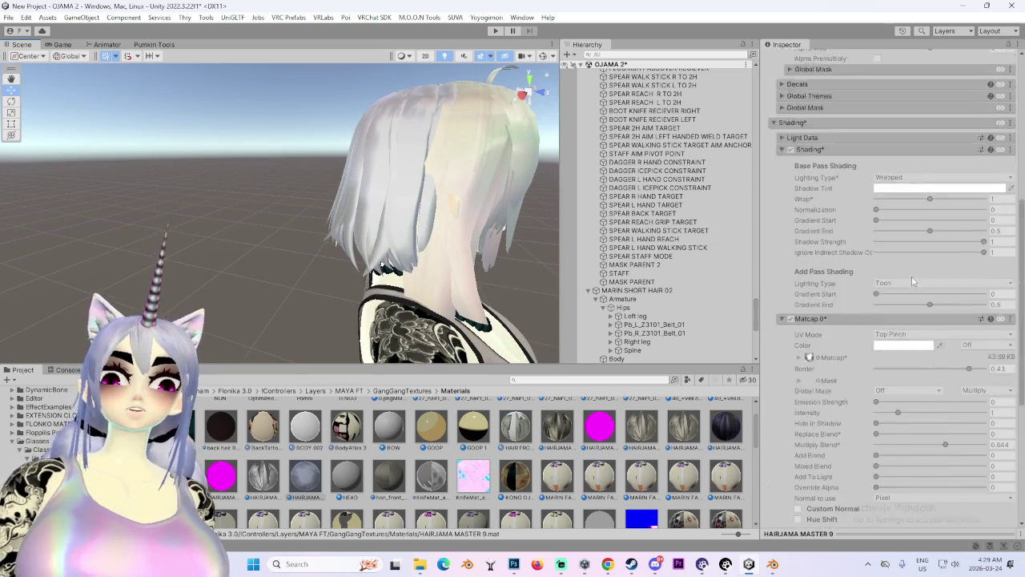
scroll(886, 255, up, 5)
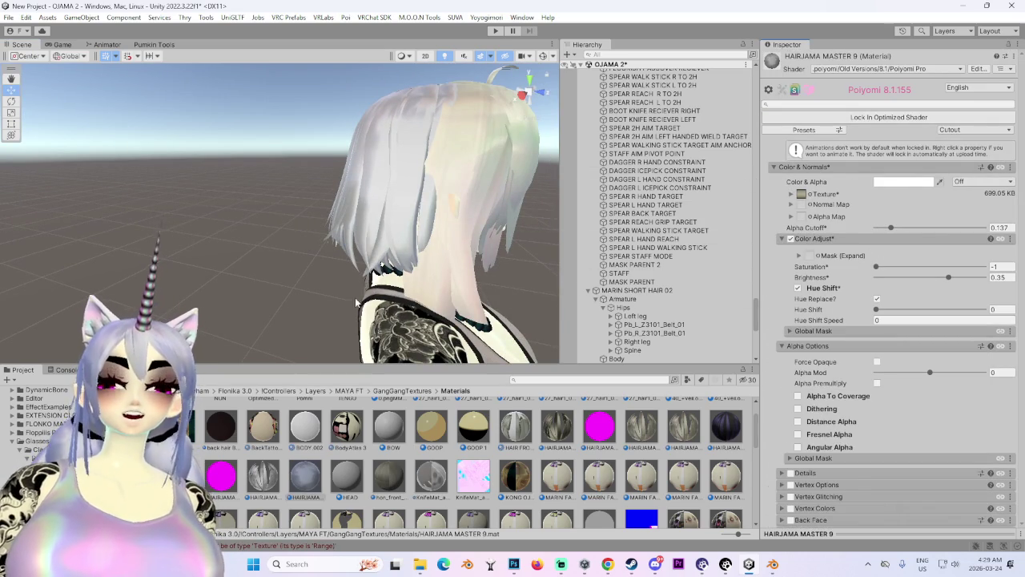
scroll(672, 256, down, 3)
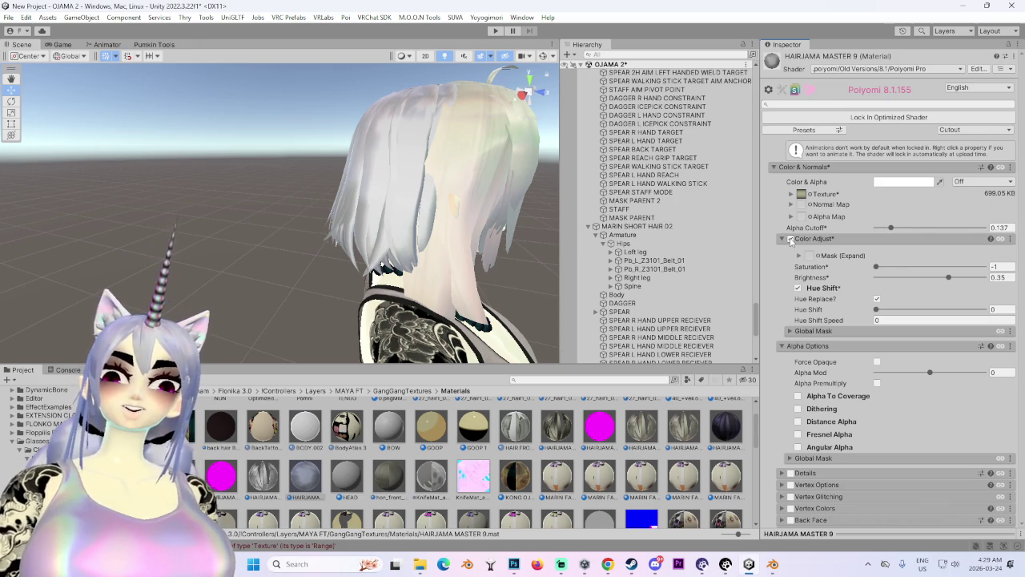
drag(447, 194, 348, 200)
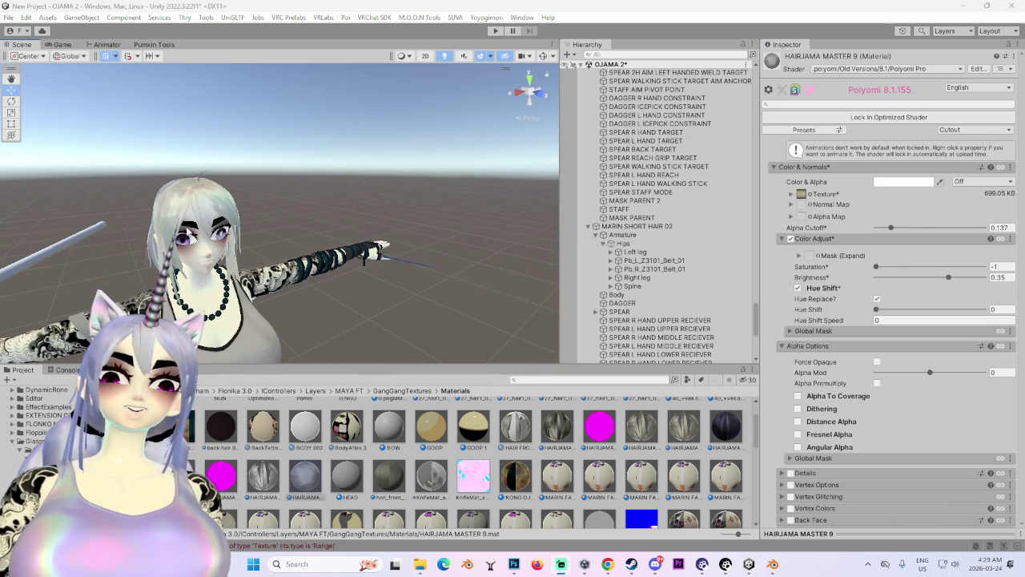
mouse_move(7, 273)
mouse_down()
mouse_move(240, 240)
mouse_move(265, 272)
mouse_move(372, 280)
mouse_move(281, 207)
mouse_up()
scroll(160, 244, up, 5)
scroll(265, 272, down, 5)
scroll(372, 281, up, 5)
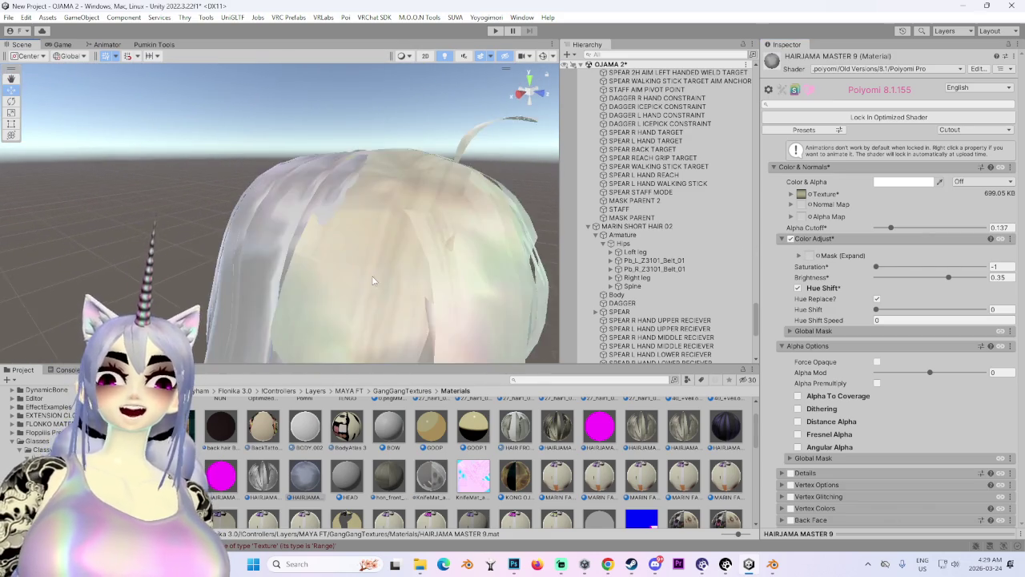
scroll(372, 281, down, 5)
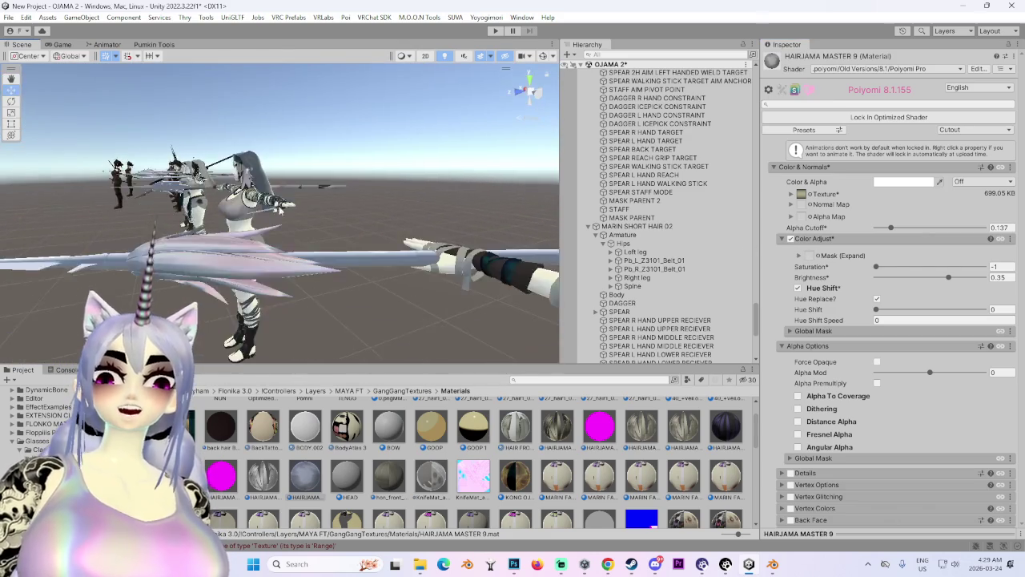
scroll(356, 206, up, 5)
drag(355, 207, 419, 205)
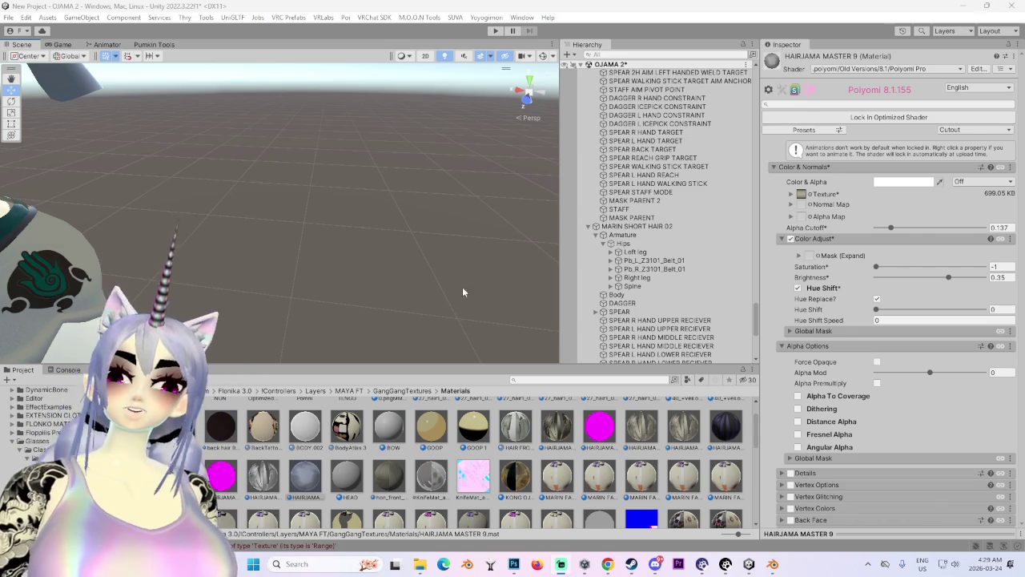
mouse_move(181, 219)
mouse_down()
mouse_move(274, 242)
mouse_move(365, 220)
mouse_up()
scroll(362, 217, up, 5)
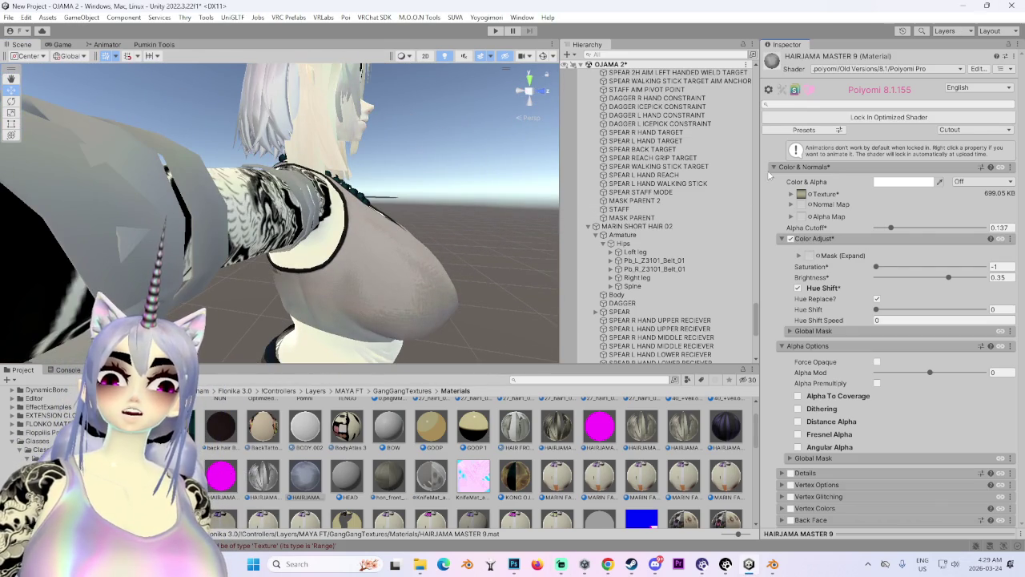
Widen the material panel and enable Color Adjust with its settings expanded.
drag(759, 176, 663, 192)
click(696, 239)
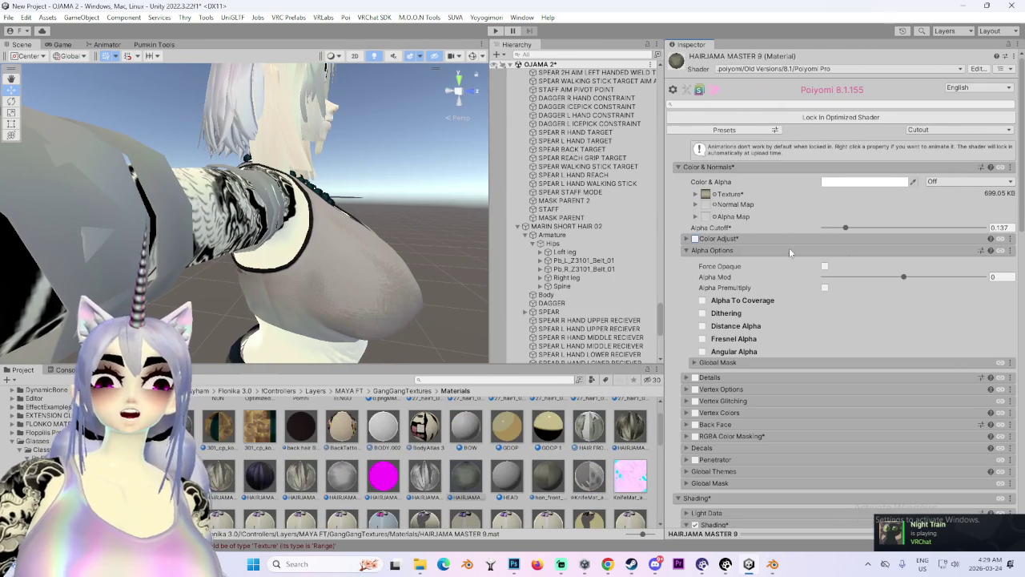
click(695, 240)
click(695, 240)
click(694, 240)
scroll(695, 273, down, 10)
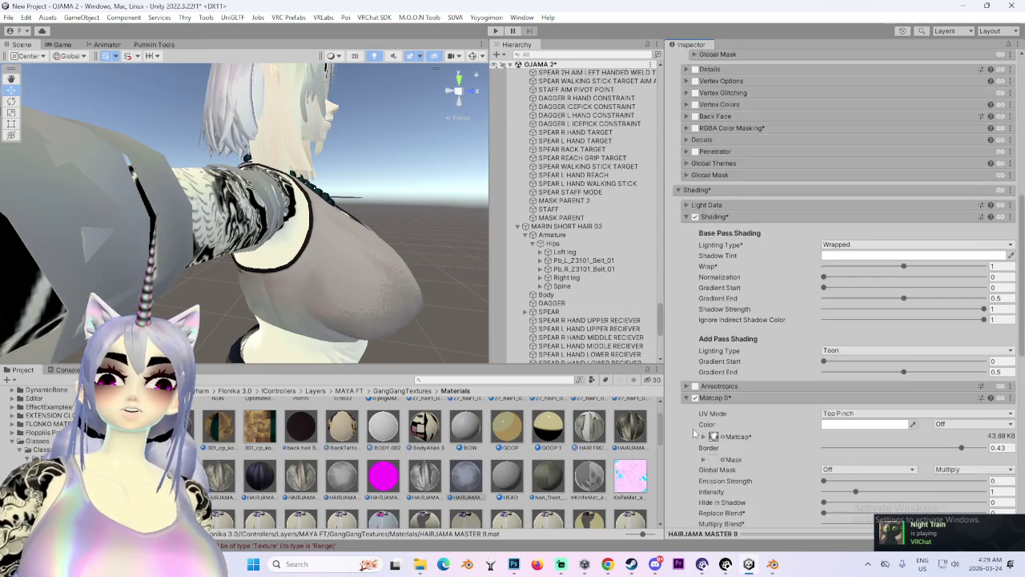
Turn off Matcap 0 to compare with the cyan HAIRJAMA material, then turn it back on.
click(694, 283)
drag(256, 181, 238, 242)
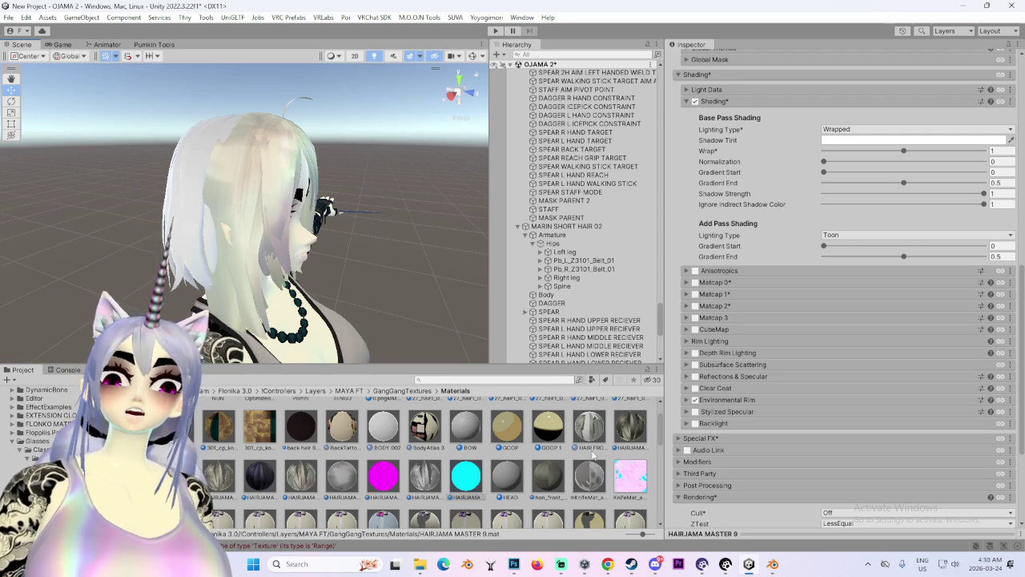
click(466, 476)
scroll(745, 308, up, 15)
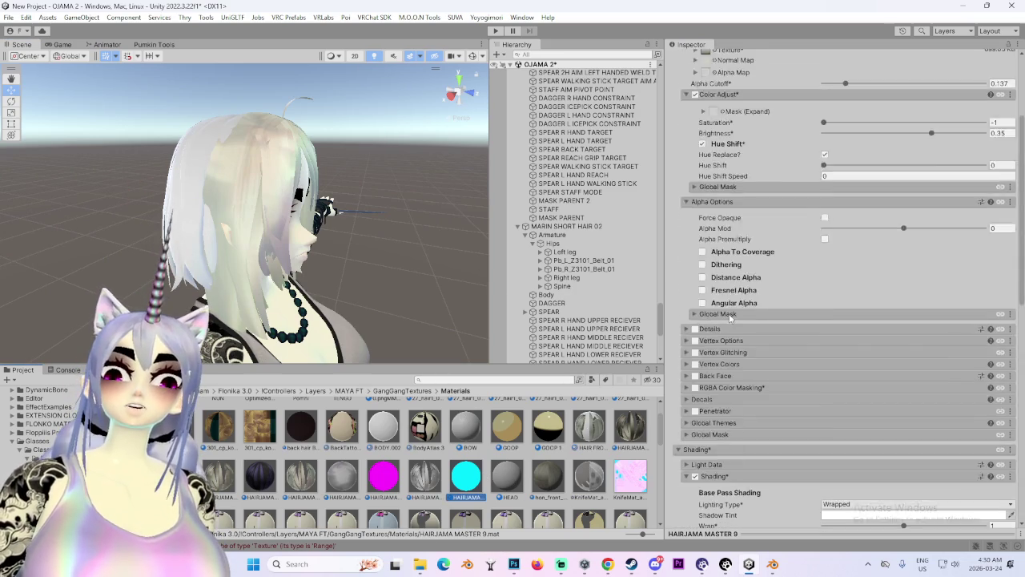
scroll(722, 352, down, 15)
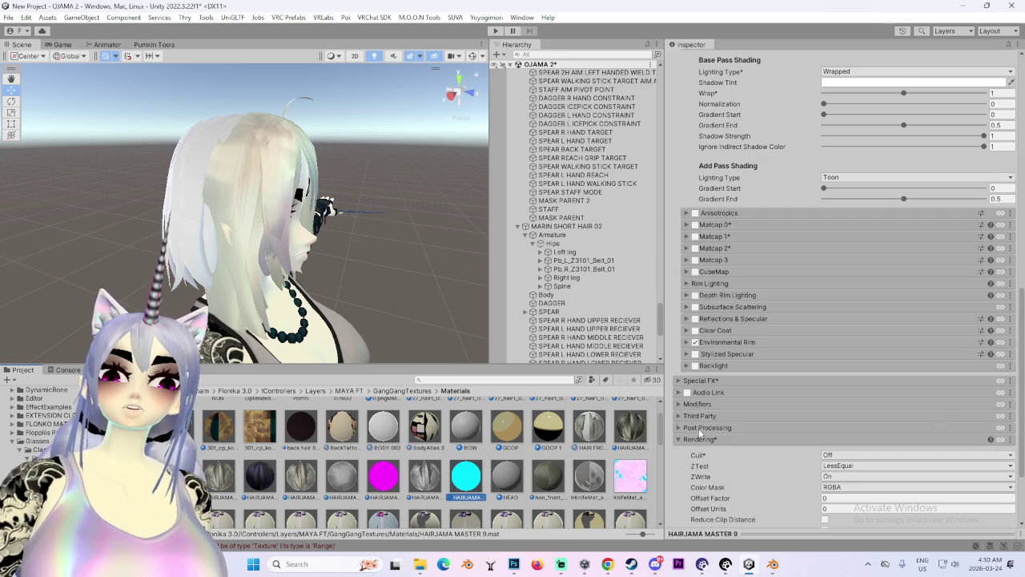
scroll(693, 433, down, 1)
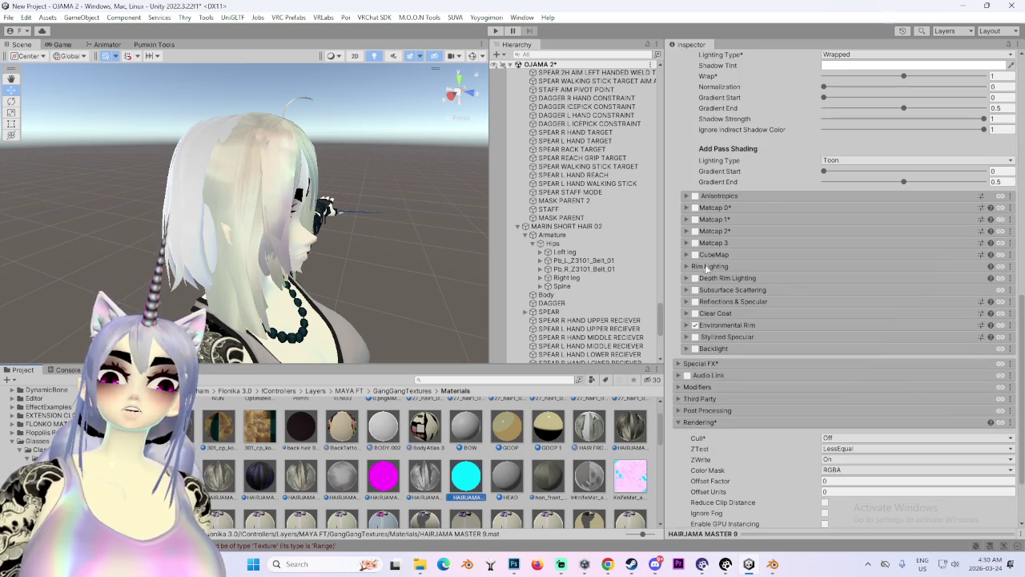
click(694, 207)
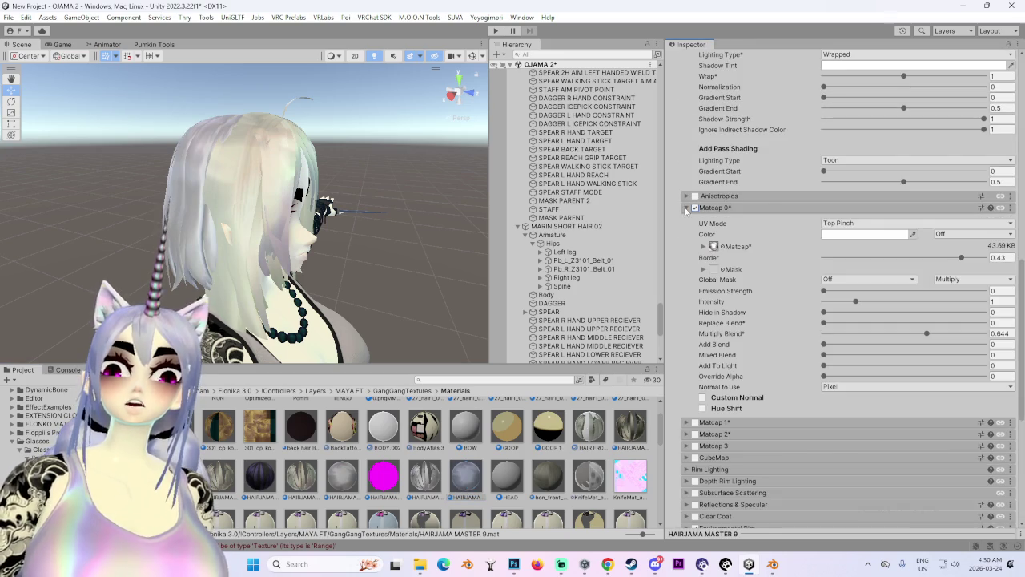
Re-enable Color Adjust on HAIRJAMA MASTER 9 to whiten the hair and start editing Saturation.
scroll(769, 387, up, 15)
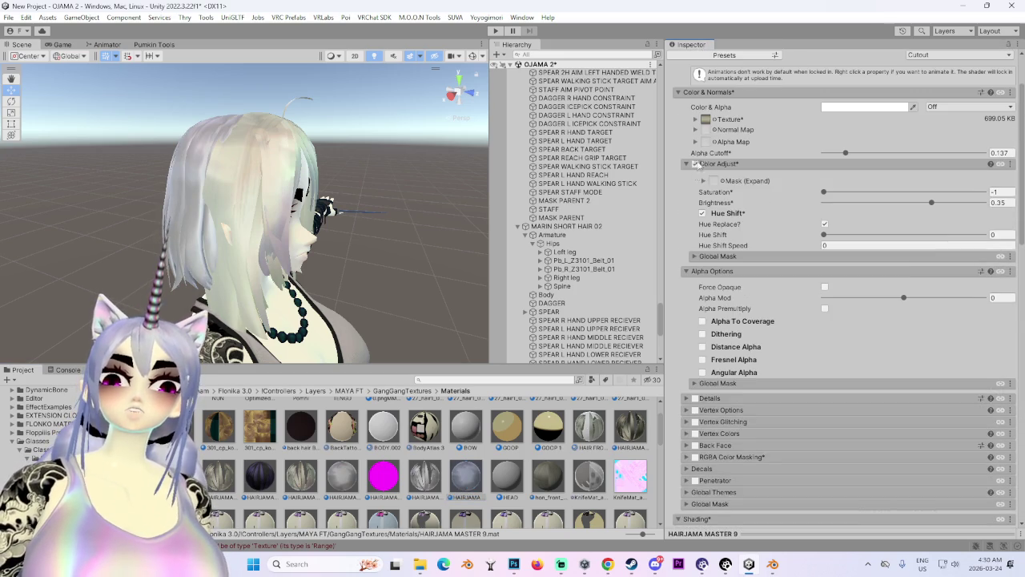
drag(336, 224, 234, 221)
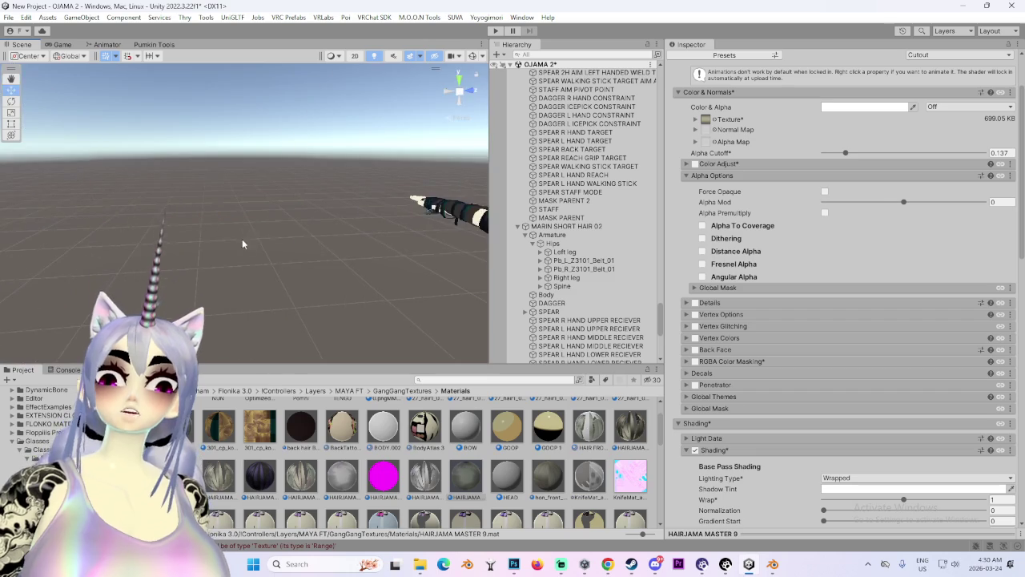
scroll(209, 213, up, 6)
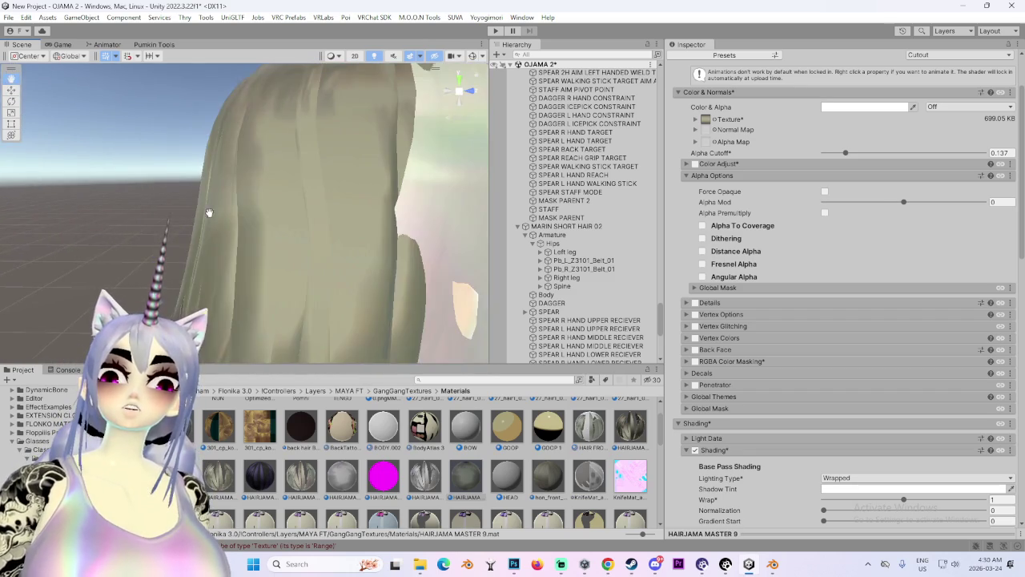
scroll(209, 213, down, 4)
mouse_move(209, 213)
mouse_down()
mouse_move(264, 196)
mouse_move(212, 199)
mouse_up()
scroll(272, 194, up, 2)
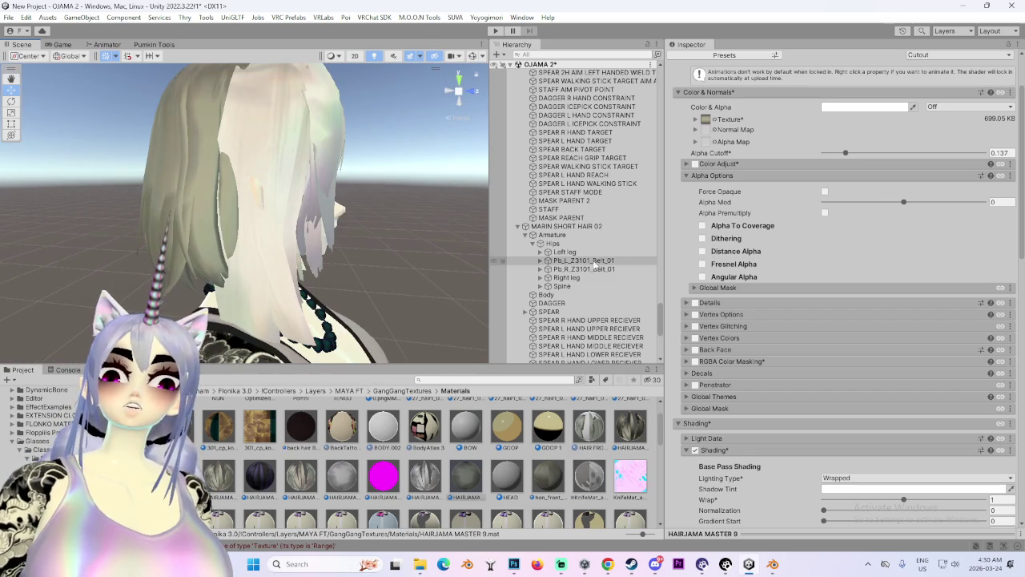
click(696, 165)
click(696, 164)
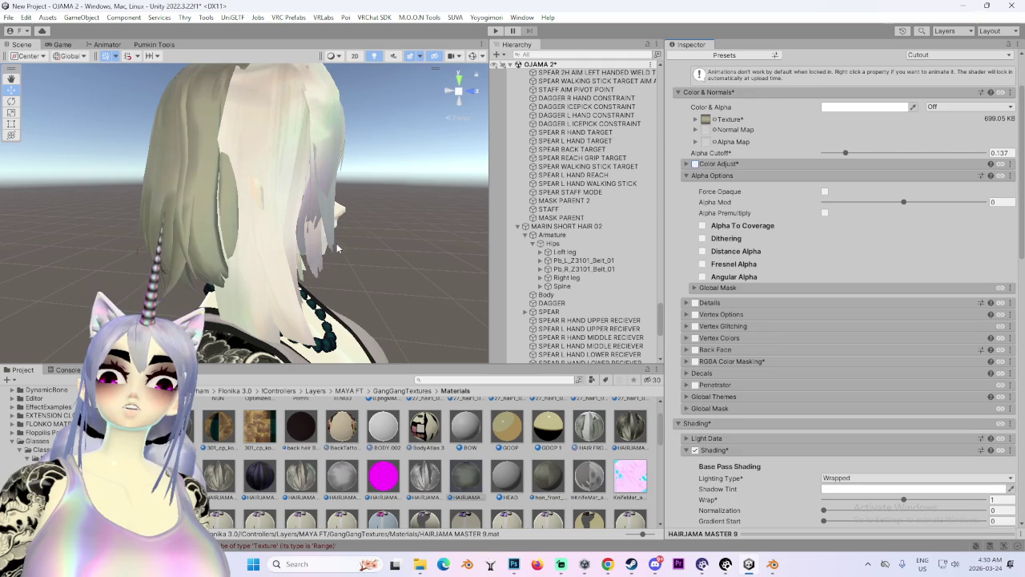
click(695, 165)
click(684, 165)
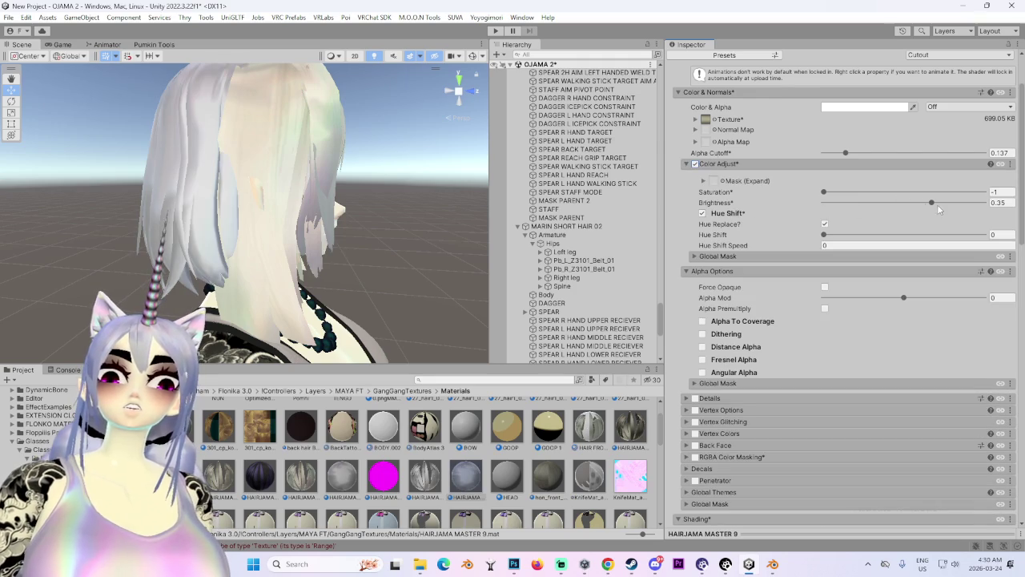
key(shift+Tab)
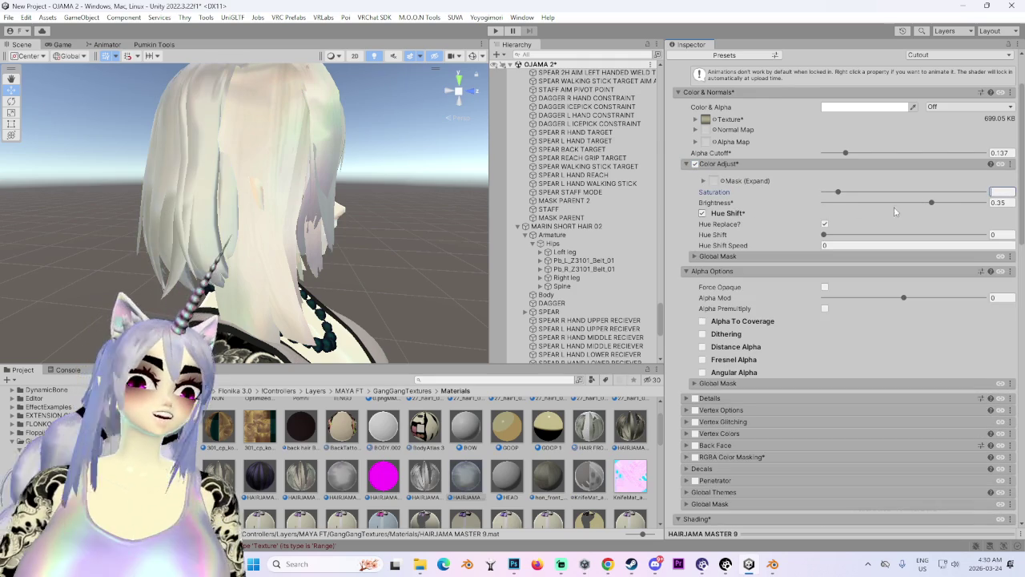
Set the hair Saturation to 0, then select the Body mesh and scroll to its Materials list.
mouse_move(376, 210)
mouse_down()
mouse_move(352, 218)
mouse_move(407, 195)
mouse_move(370, 168)
mouse_move(284, 180)
mouse_up()
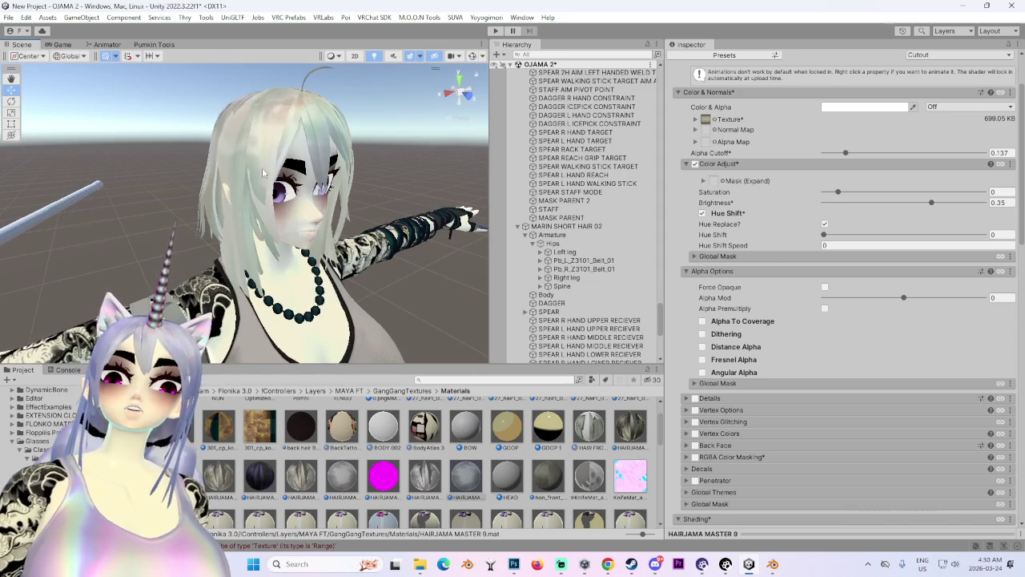
click(545, 294)
scroll(727, 366, down, 10)
drag(1023, 176, 1023, 490)
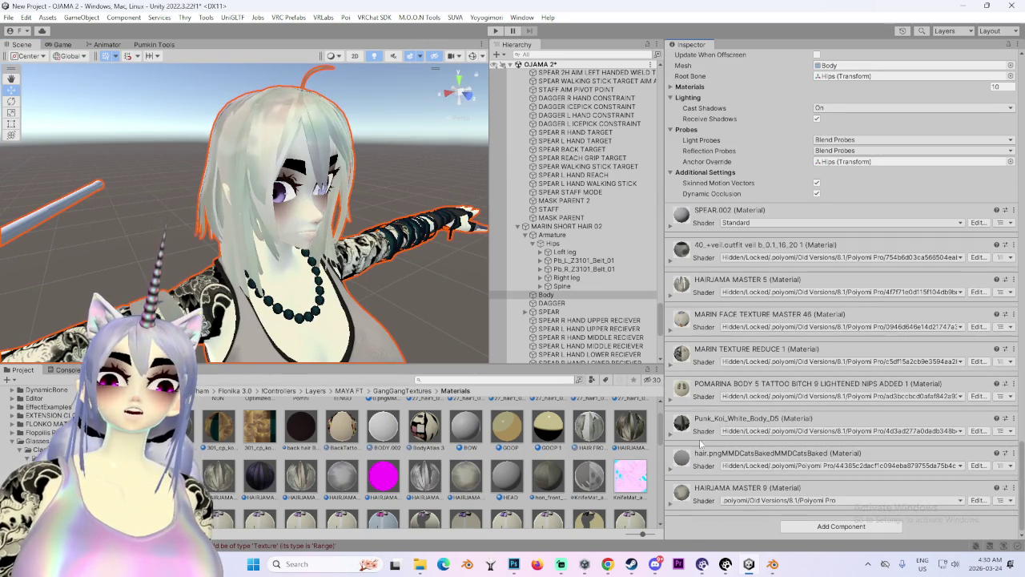
Expand the HAIRJAMA MASTER 5 material's properties and unlock its shader.
right_click(685, 361)
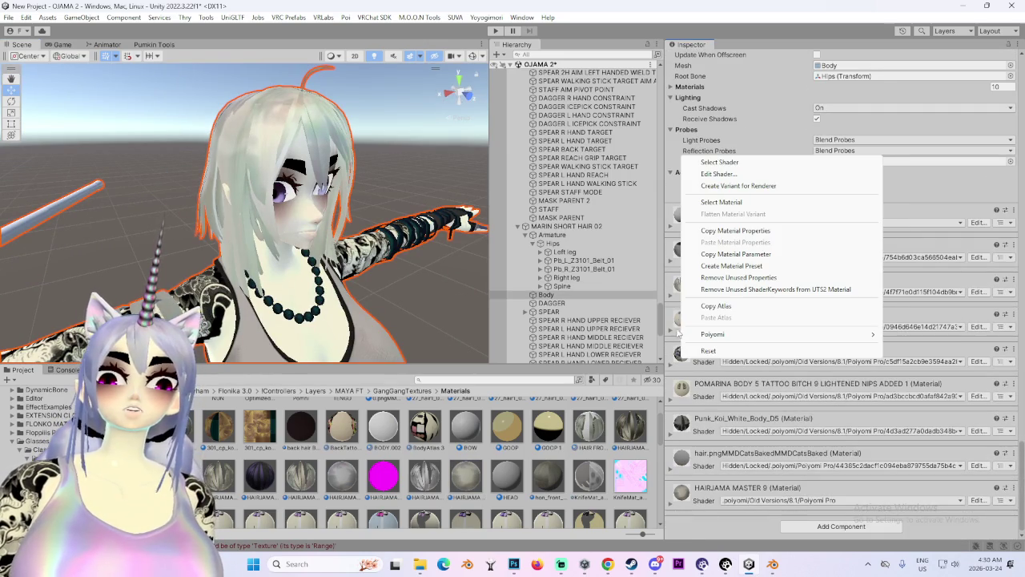
click(672, 346)
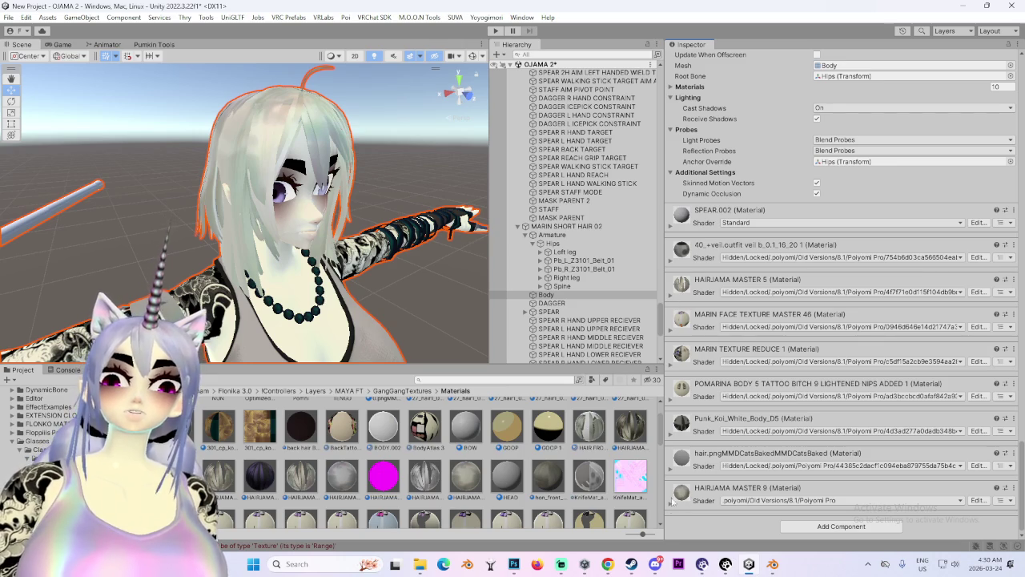
click(672, 500)
scroll(701, 453, down, 10)
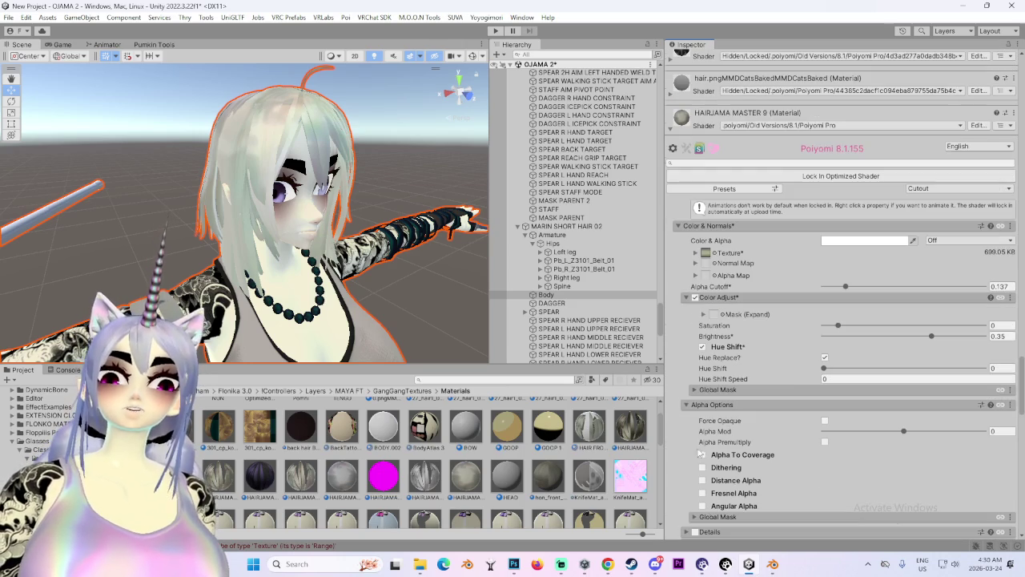
scroll(684, 256, up, 5)
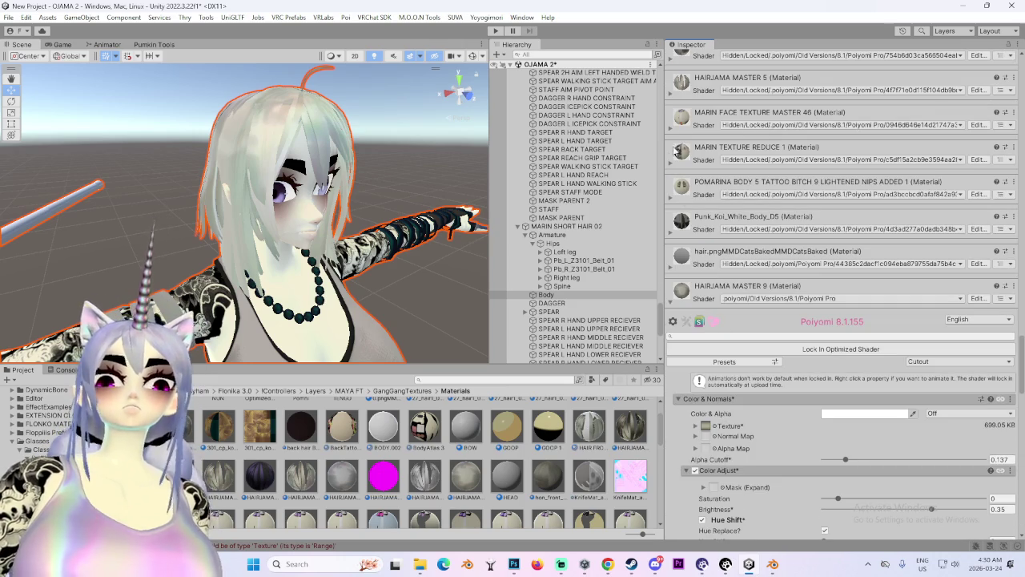
scroll(681, 176, up, 2)
click(671, 151)
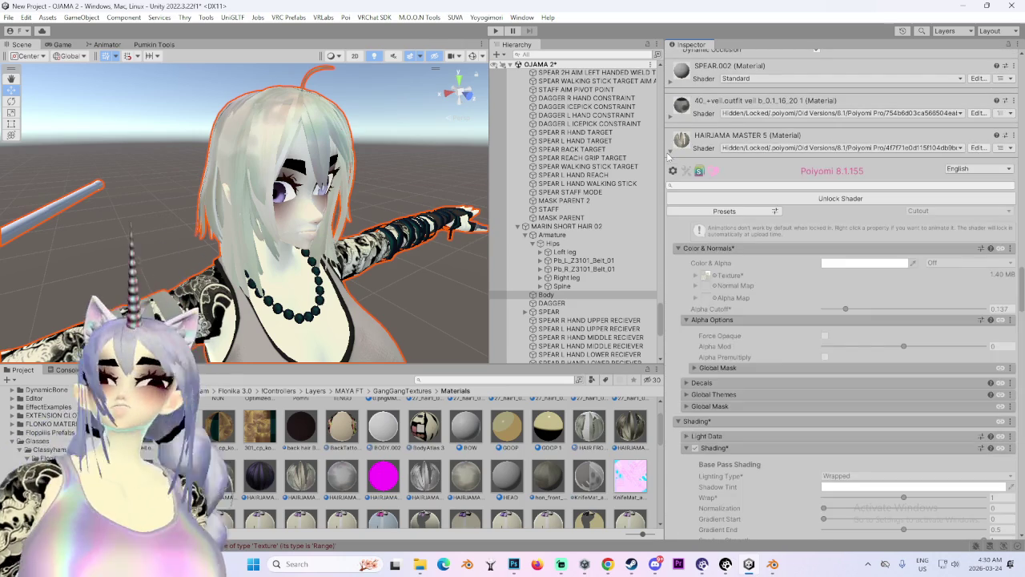
click(800, 200)
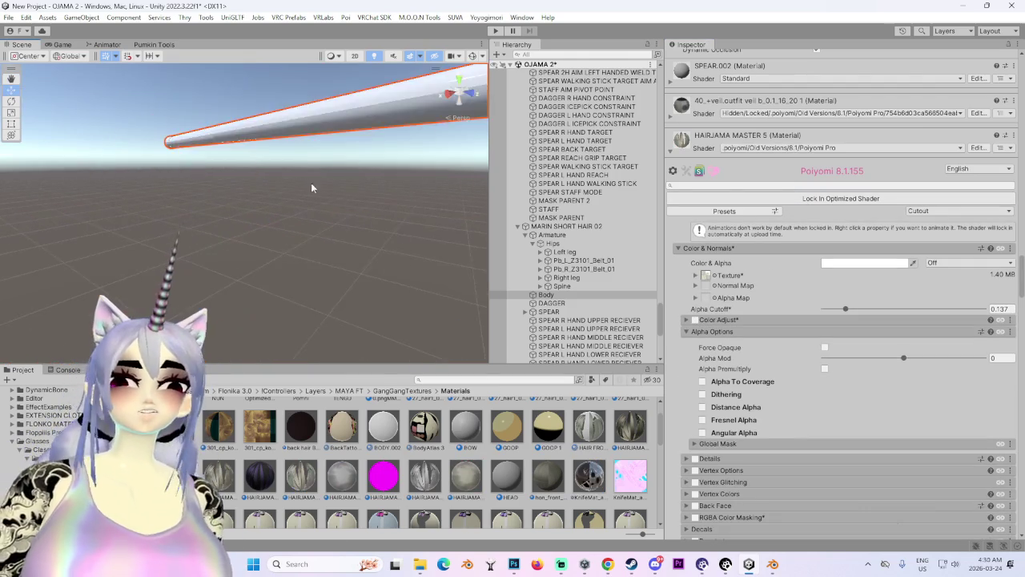
Copy HAIRJAMA MASTER 5's Matcap 1 settings and expand the Matcap 1 section.
scroll(773, 381, down, 15)
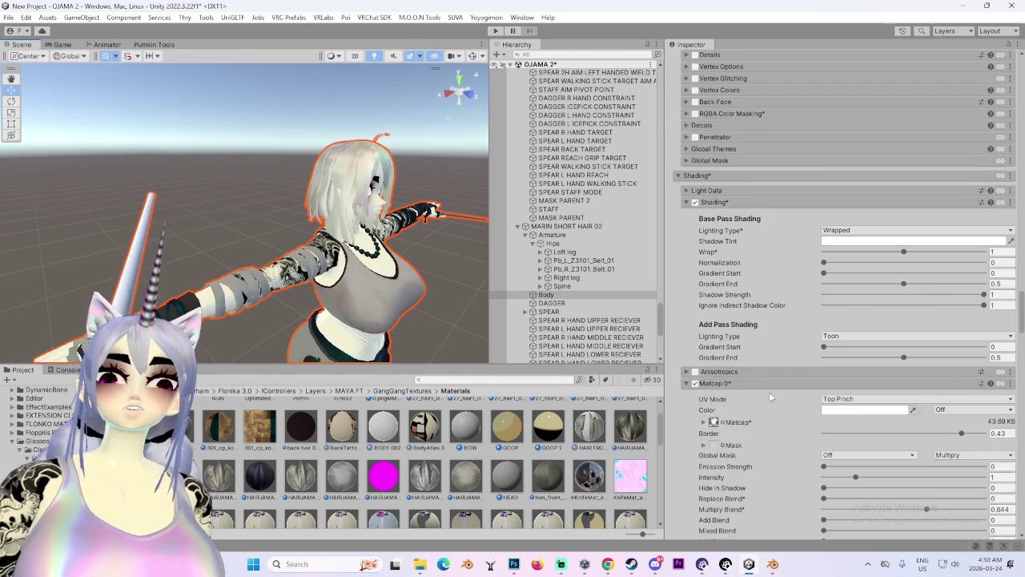
scroll(769, 320, down, 5)
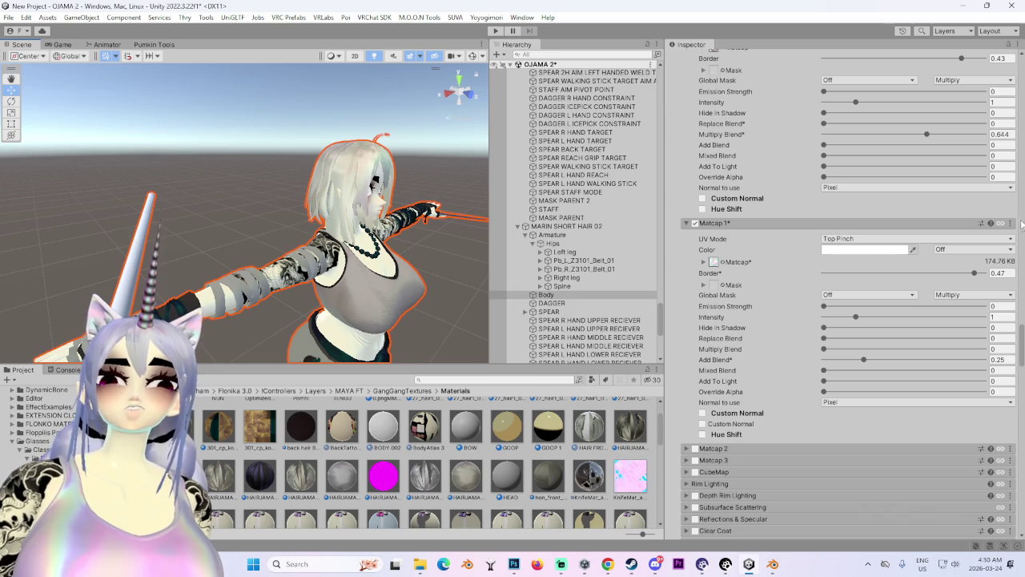
click(1011, 226)
click(961, 257)
mouse_move(305, 201)
mouse_down()
mouse_move(288, 184)
mouse_move(302, 171)
mouse_up()
scroll(278, 175, up, 5)
scroll(279, 174, down, 3)
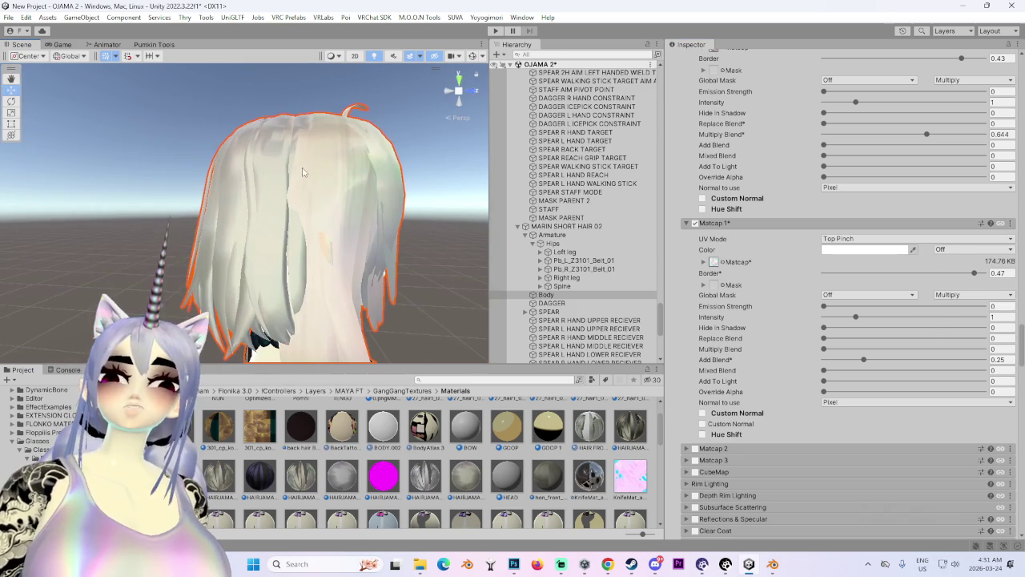
scroll(863, 403, down, 15)
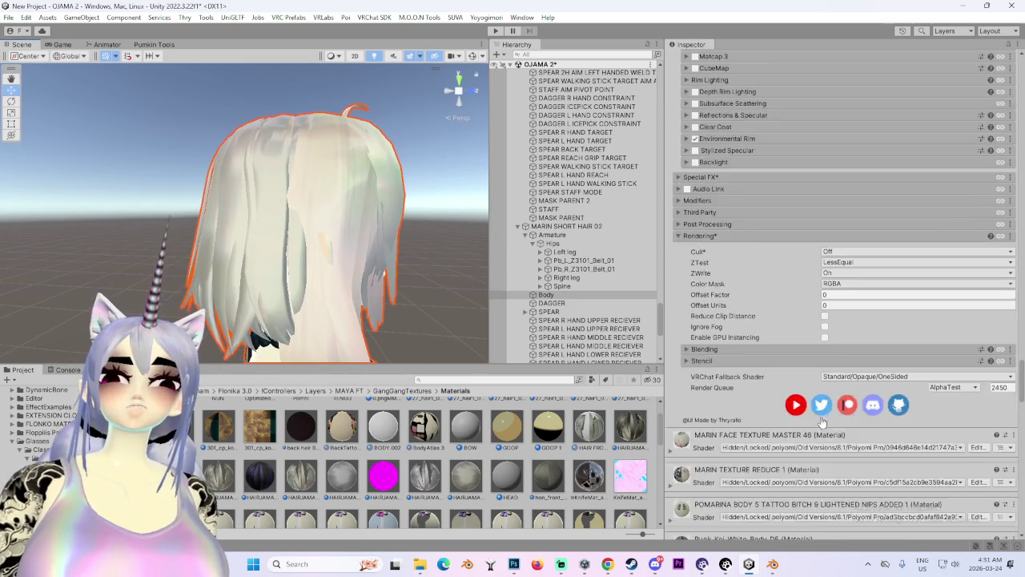
scroll(801, 422, down, 15)
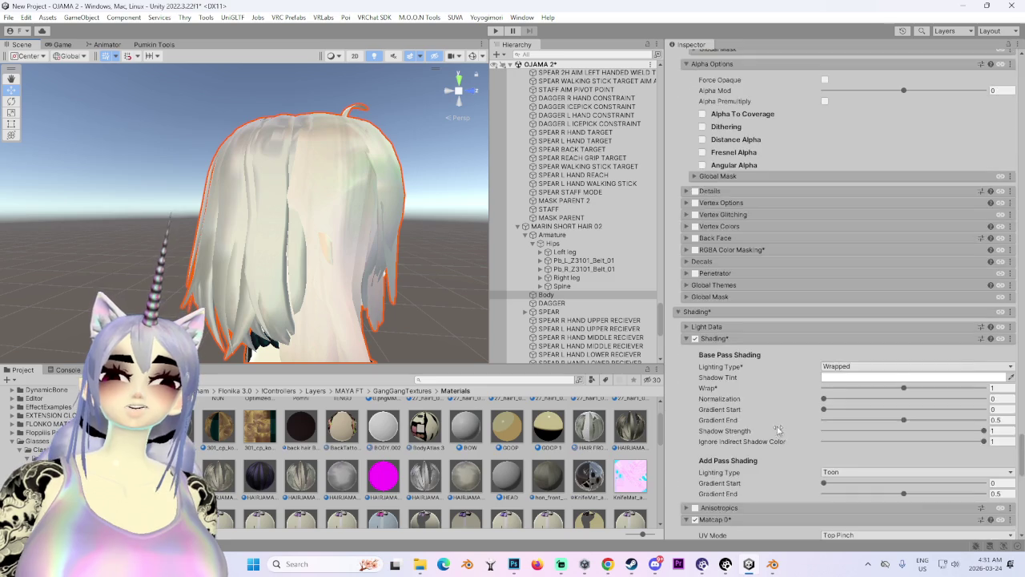
scroll(768, 434, down, 5)
click(688, 362)
Paste the copied matcap settings into Matcap 2 of HAIRJAMA MASTER 9.
click(689, 362)
click(1009, 370)
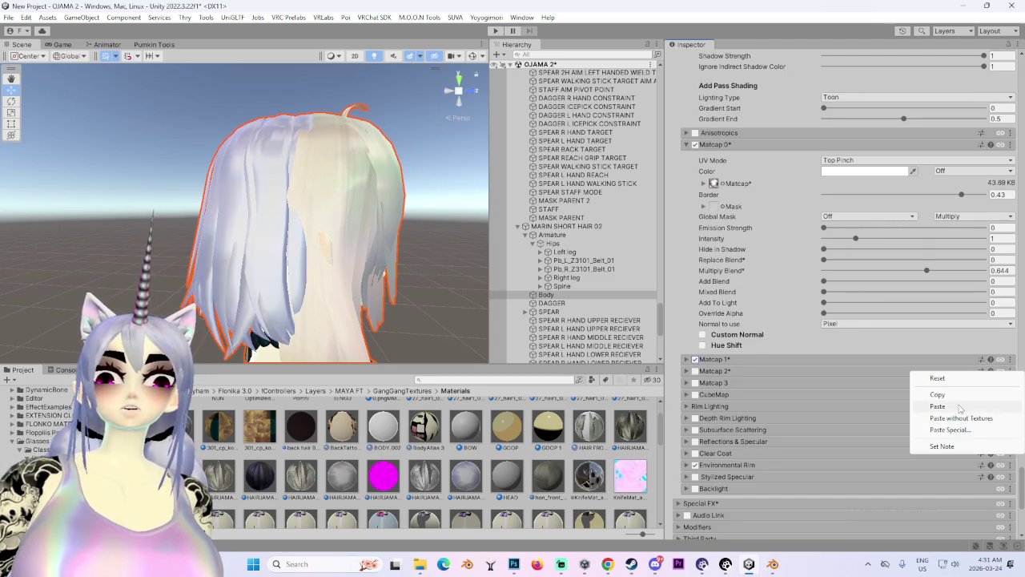
click(940, 406)
mouse_move(388, 250)
mouse_down()
mouse_move(344, 255)
mouse_move(429, 241)
mouse_move(393, 240)
mouse_up()
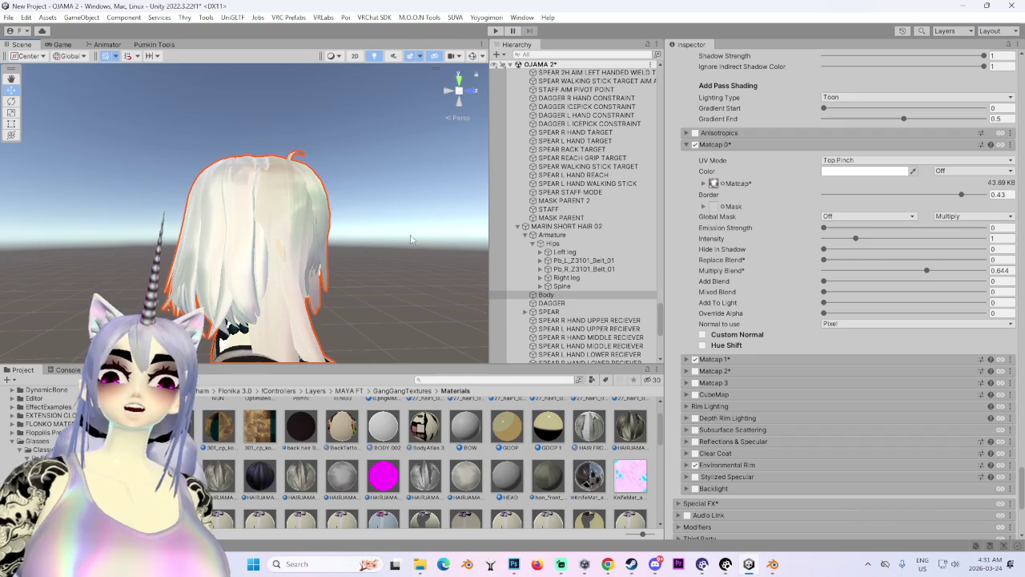
Lower the Color Adjust Brightness from 0.35 to 0.227 to tone down the short hair.
scroll(889, 368, up, 5)
scroll(890, 373, up, 3)
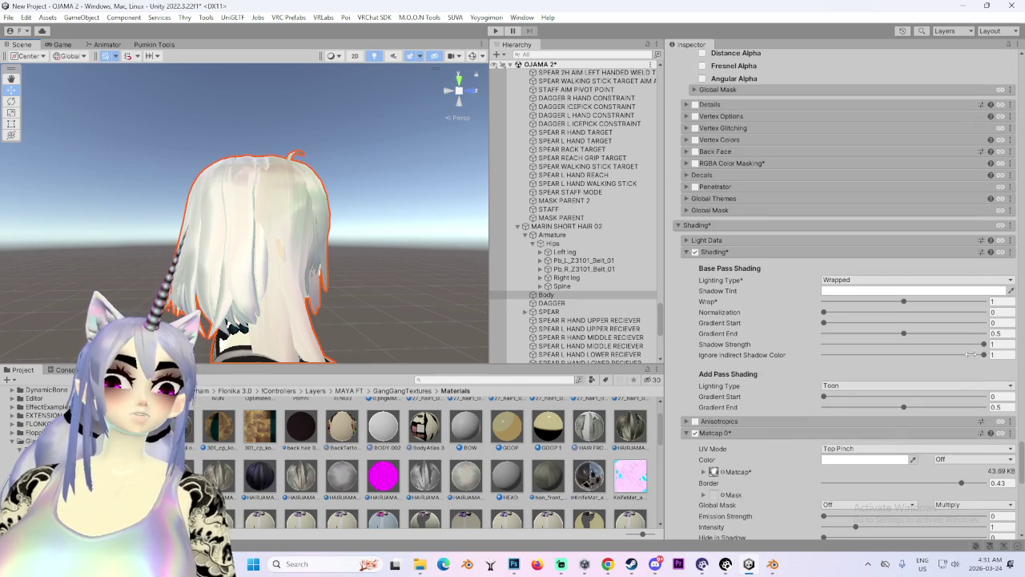
scroll(787, 405, up, 7)
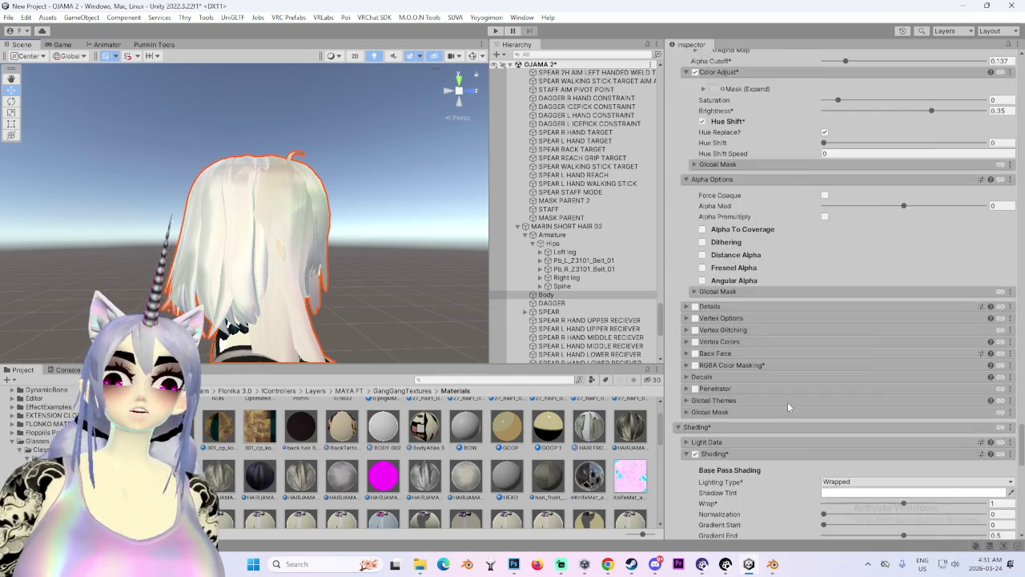
scroll(787, 406, up, 8)
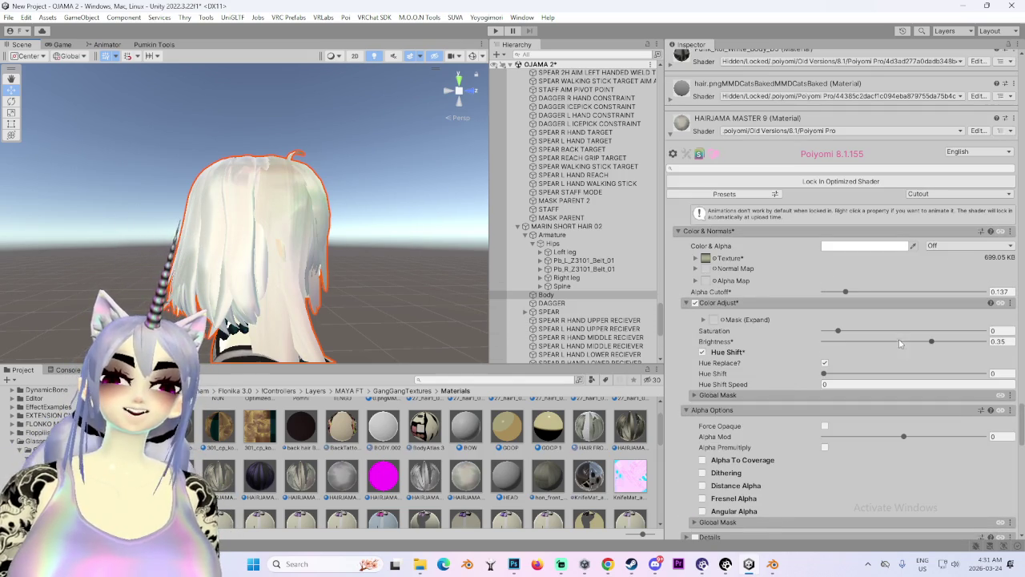
drag(930, 346, 919, 345)
drag(915, 344, 921, 346)
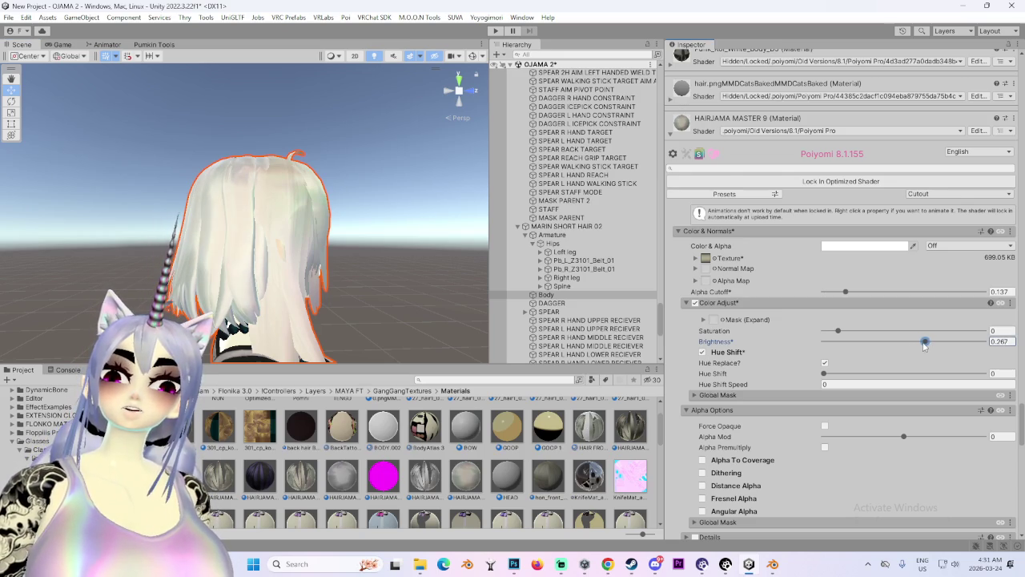
mouse_move(337, 240)
mouse_down()
mouse_move(272, 240)
mouse_move(408, 260)
mouse_move(238, 255)
mouse_up()
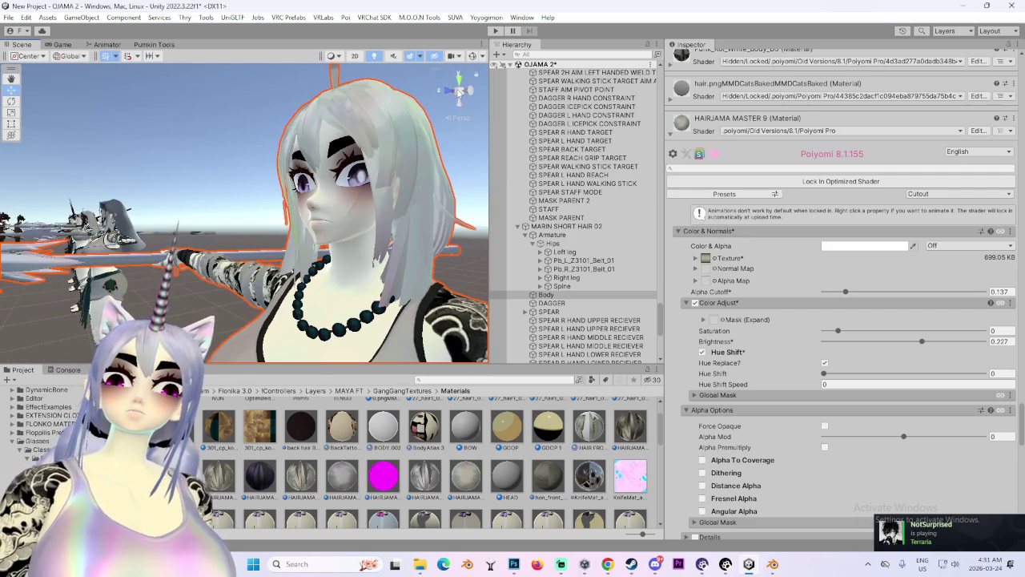
Frame MARIN SHORT HAIR 02 from the front, then zoom and orbit to its face profile.
click(470, 90)
double_click(561, 226)
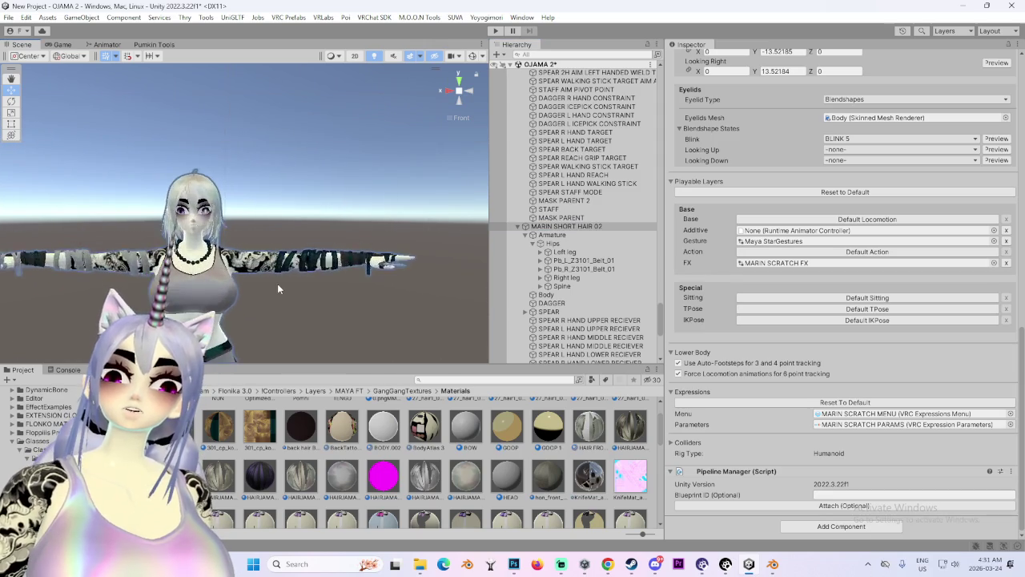
scroll(278, 283, up, 5)
scroll(246, 244, up, 5)
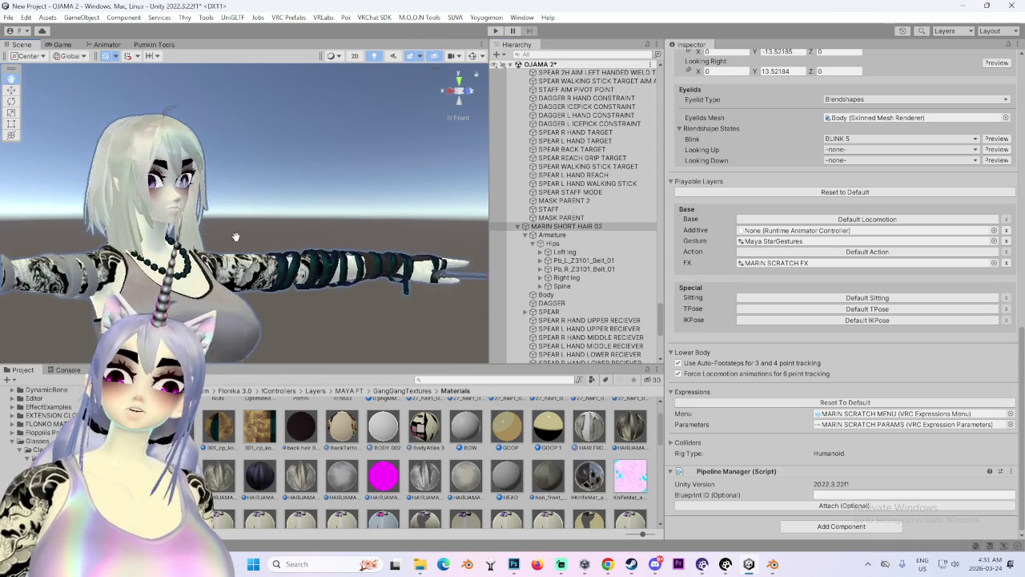
mouse_move(465, 110)
mouse_down()
mouse_move(224, 278)
mouse_move(360, 256)
mouse_up()
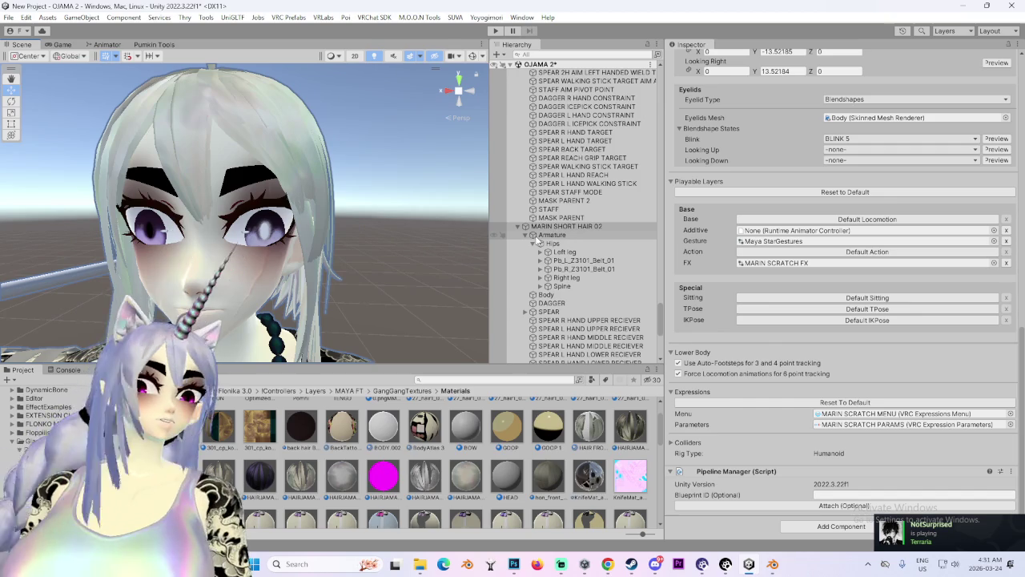
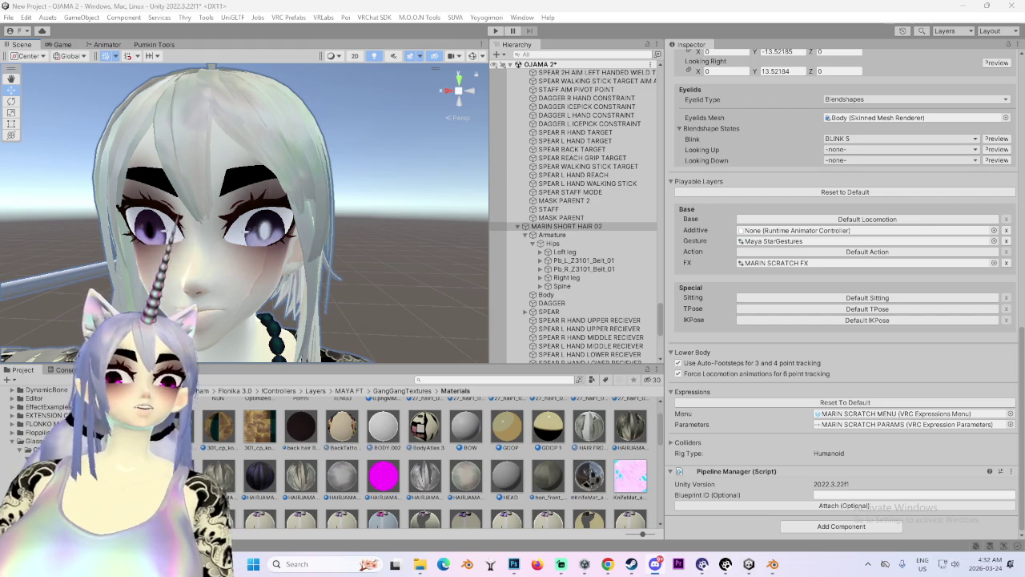
Orbit the Unity Scene view to a front view of the avatar, then switch to the Blender project.
mouse_move(380, 233)
mouse_down()
mouse_move(261, 227)
mouse_move(355, 241)
mouse_move(361, 229)
mouse_move(342, 246)
mouse_move(406, 179)
mouse_up()
click(462, 91)
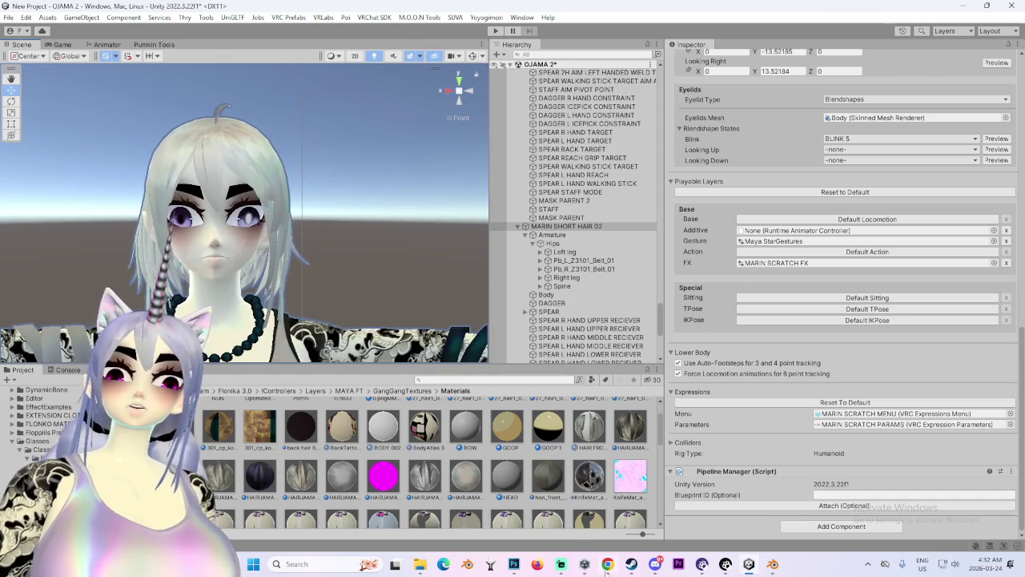
click(773, 564)
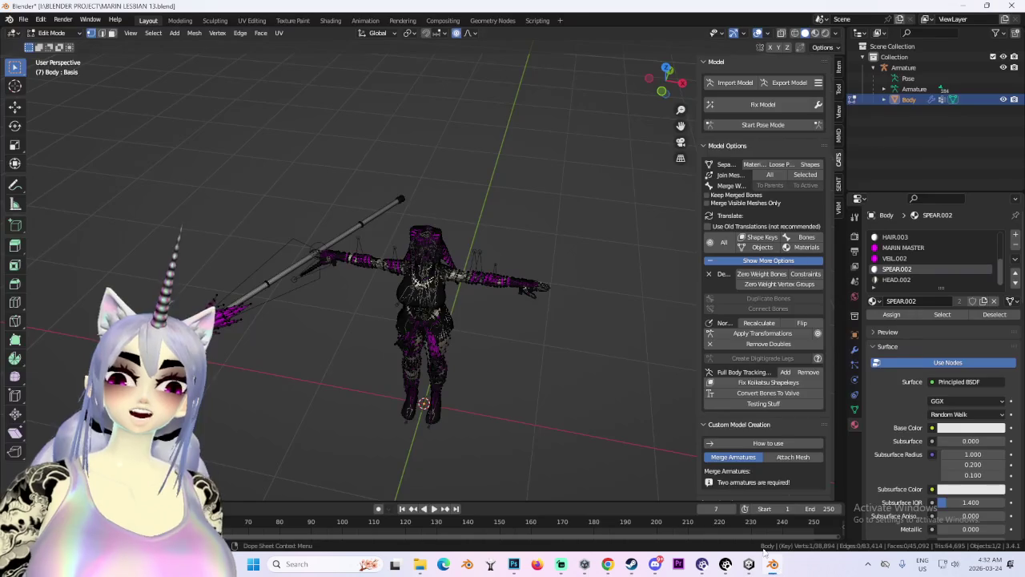
Zoom in on the Blender avatar's head from the front, orbit to check its side, then return to Unity.
click(661, 91)
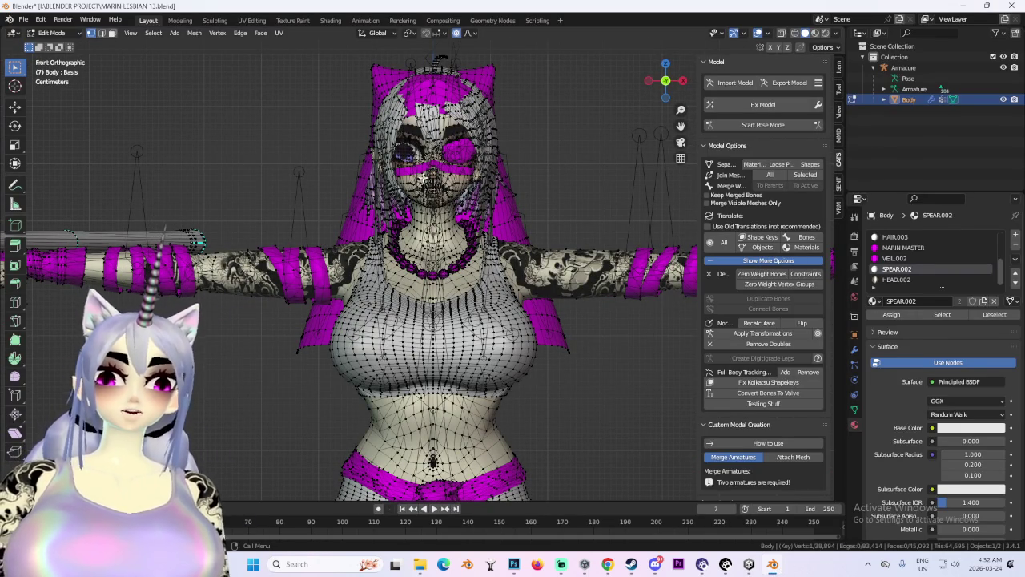
scroll(497, 192, up, 2)
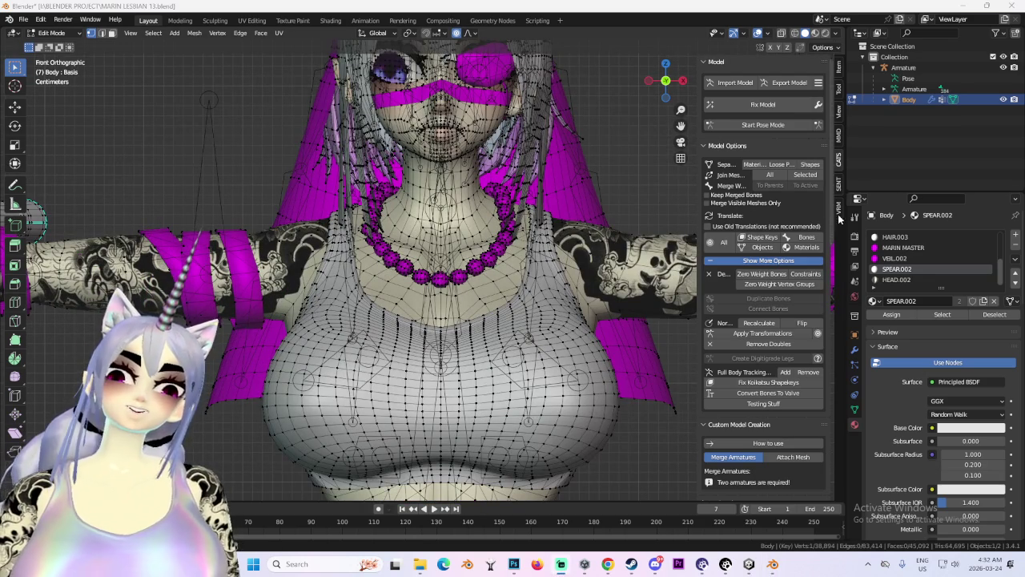
scroll(434, 212, up, 3)
mouse_move(434, 212)
mouse_down()
mouse_move(416, 214)
mouse_move(505, 210)
mouse_move(472, 207)
mouse_up()
click(677, 95)
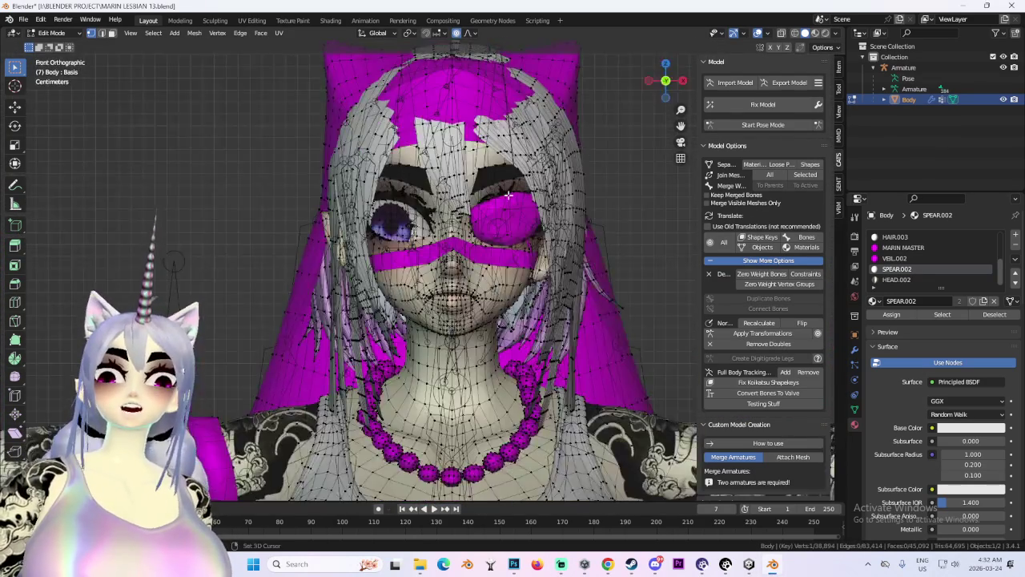
mouse_move(376, 237)
mouse_down()
mouse_move(424, 240)
mouse_move(349, 271)
mouse_up()
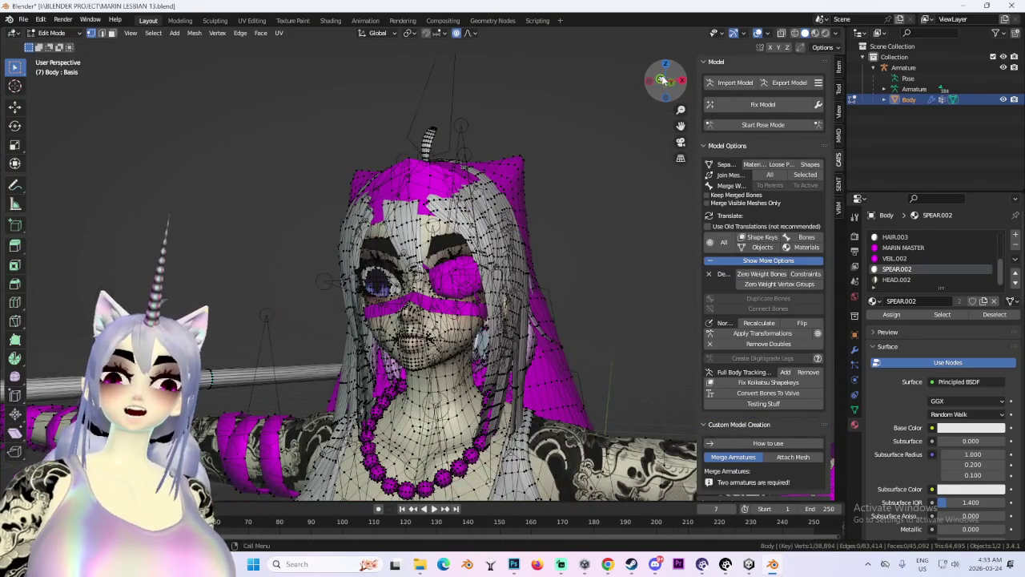
click(661, 80)
click(750, 565)
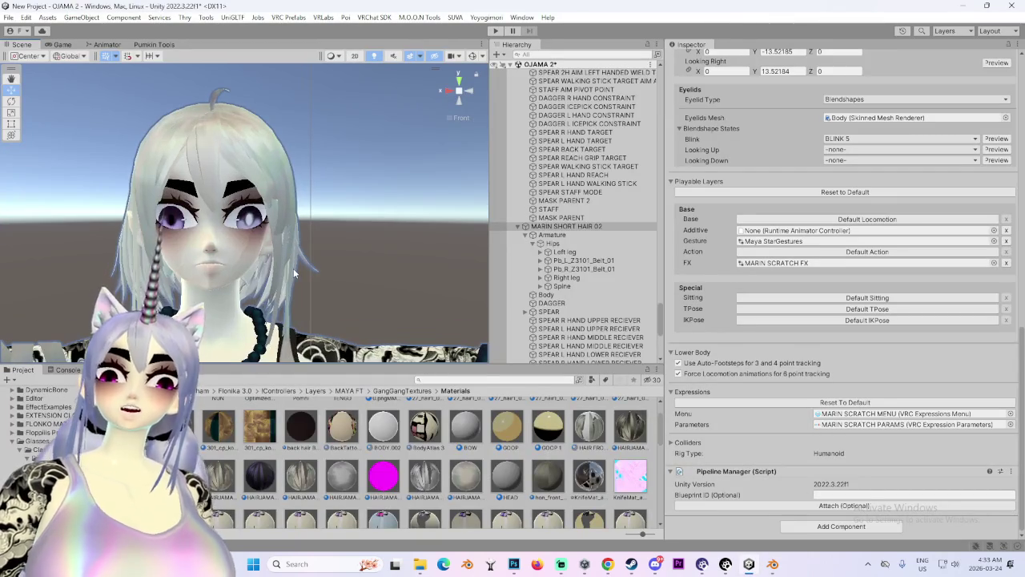
Expand the Spine, Chest, Neck and Head bones in the Hierarchy to list the hair strands.
mouse_move(342, 236)
mouse_down()
mouse_move(384, 278)
mouse_move(228, 262)
mouse_move(416, 257)
mouse_up()
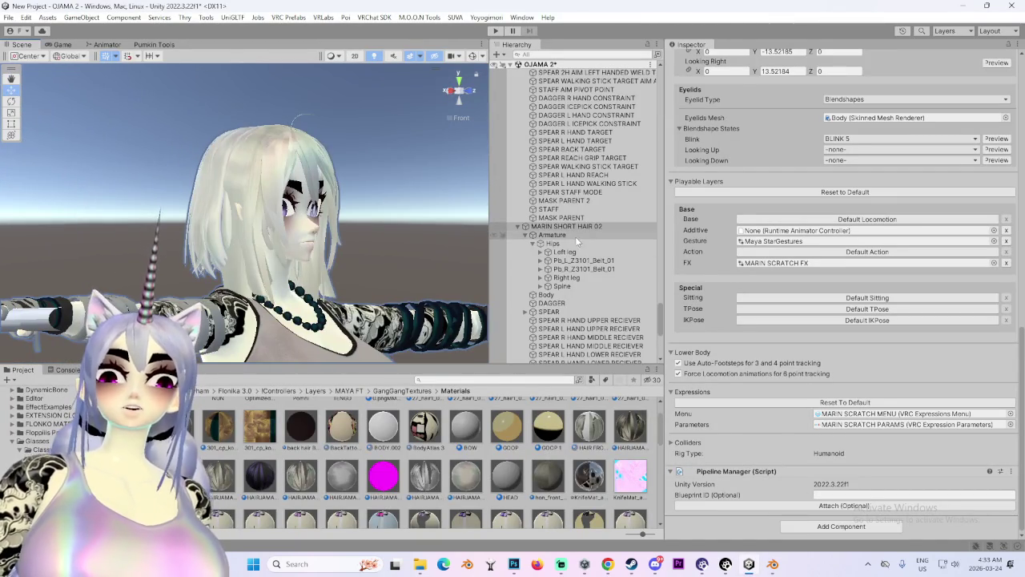
click(540, 286)
click(548, 294)
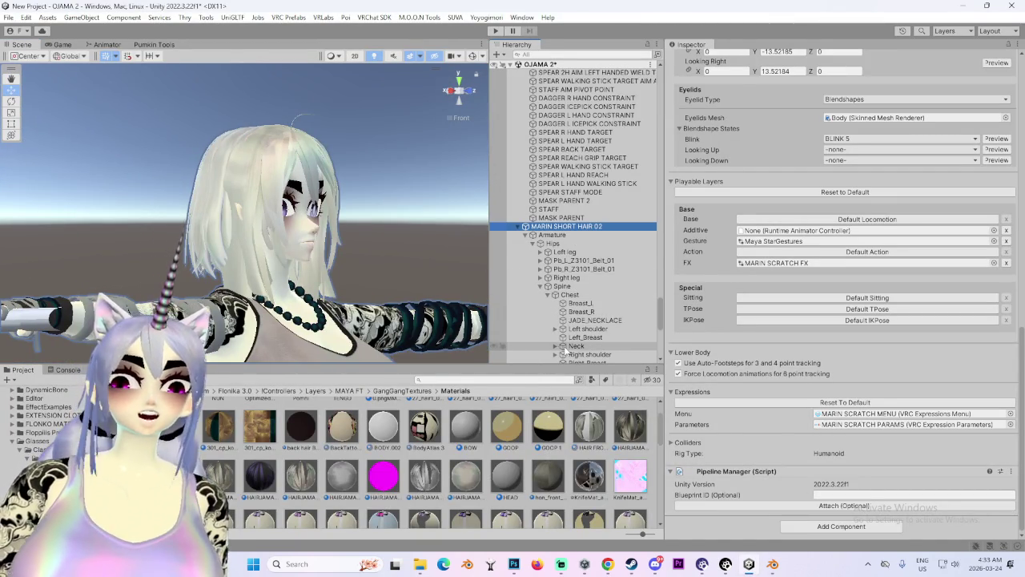
click(563, 345)
click(562, 354)
scroll(592, 336, down, 5)
click(628, 344)
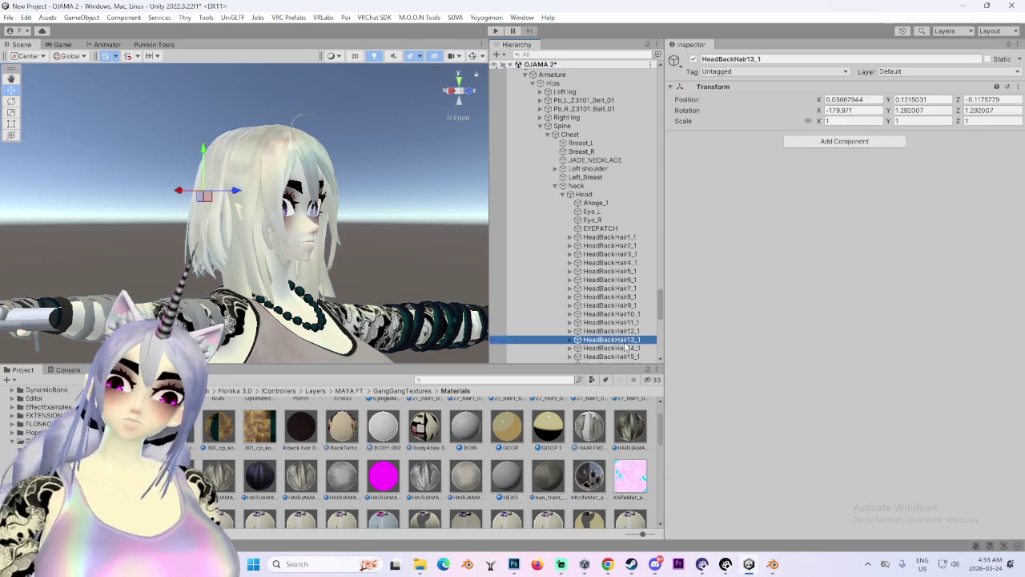
scroll(627, 333, down, 5)
click(617, 339)
scroll(616, 320, down, 3)
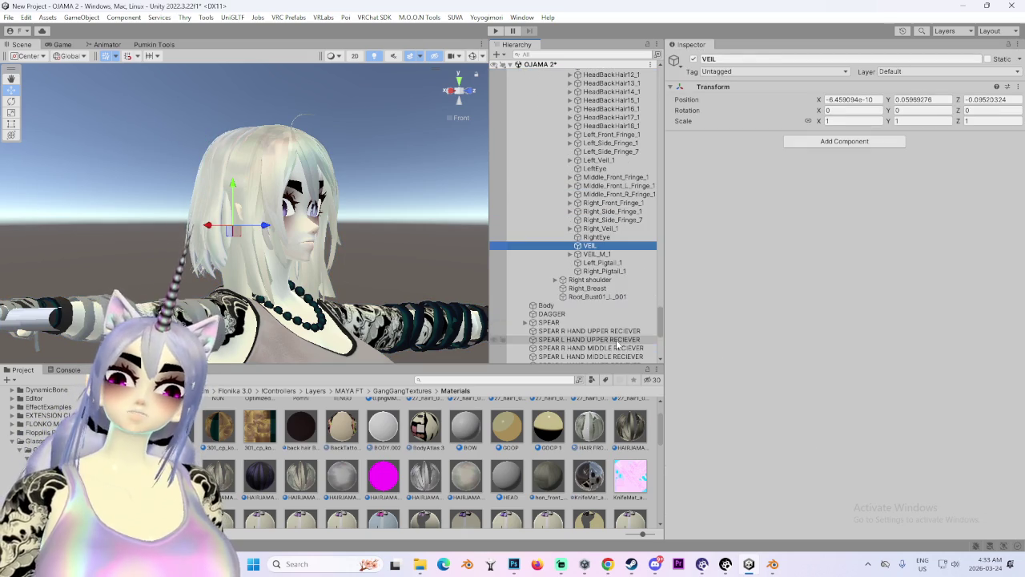
Select Left_Pigtail_1 and Right_Pigtail_1 together and delete both.
click(618, 288)
double_click(602, 262)
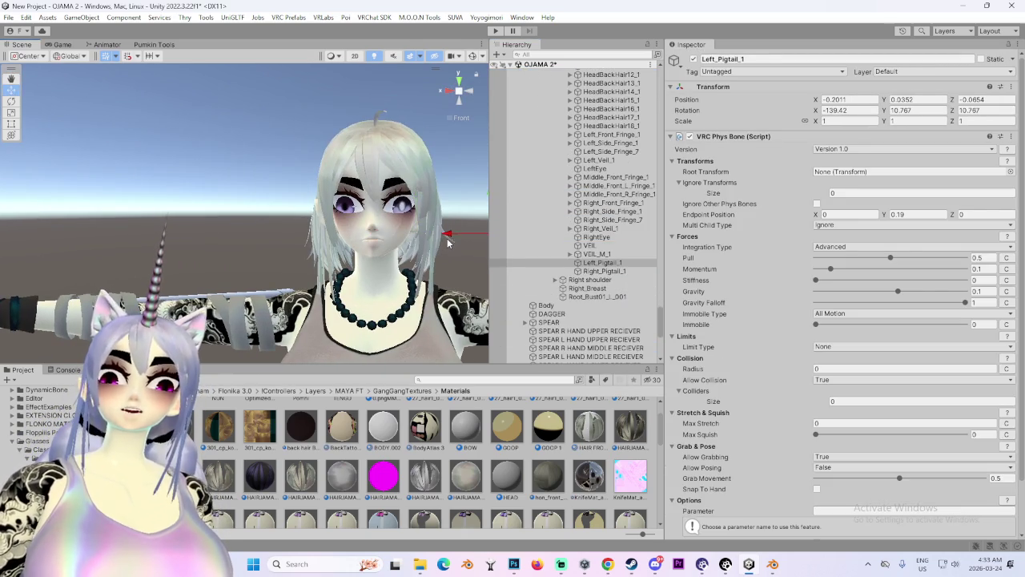
ctrl+click(605, 270)
click(610, 253)
click(602, 263)
ctrl+click(617, 271)
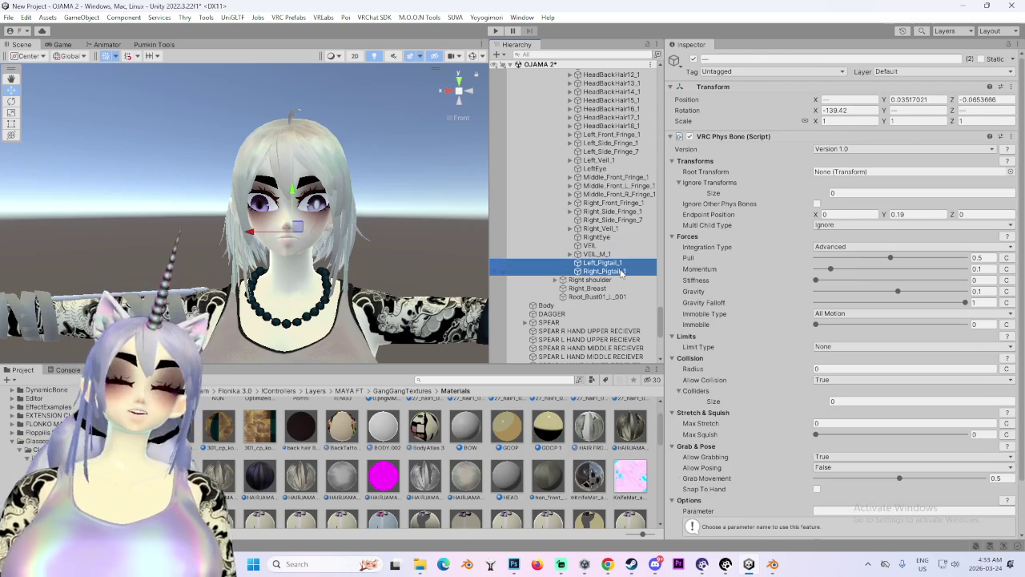
right_click(622, 272)
click(649, 162)
Expand and inspect the Right_Side_Fringe and Right_Front_Fringe hair bones.
scroll(617, 240, up, 3)
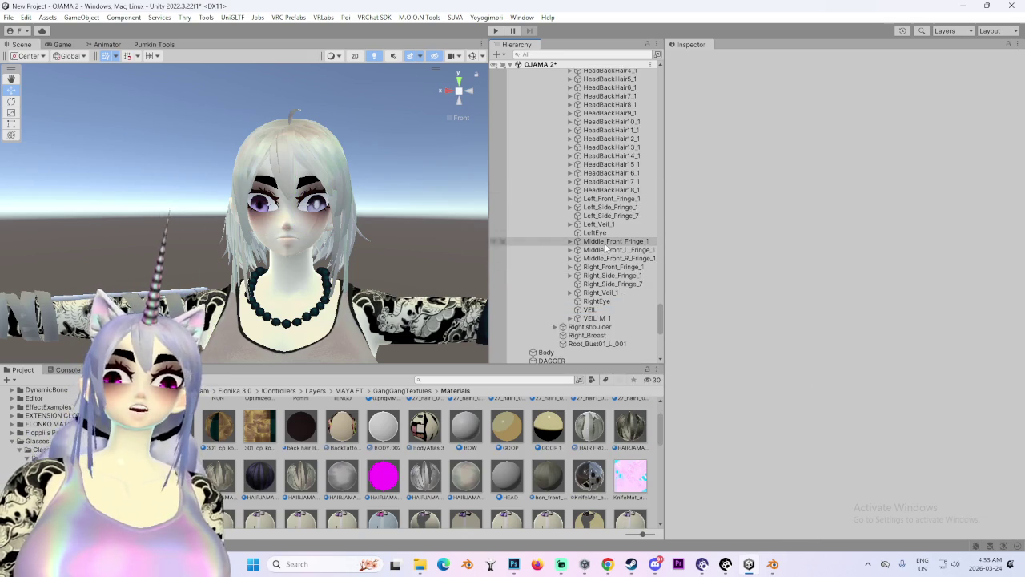
click(623, 275)
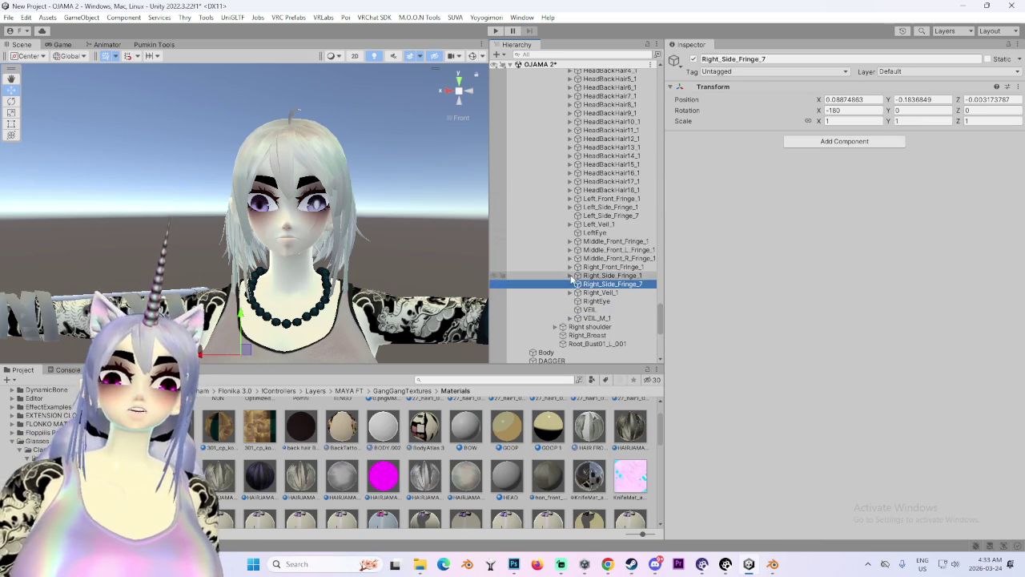
click(570, 275)
click(610, 284)
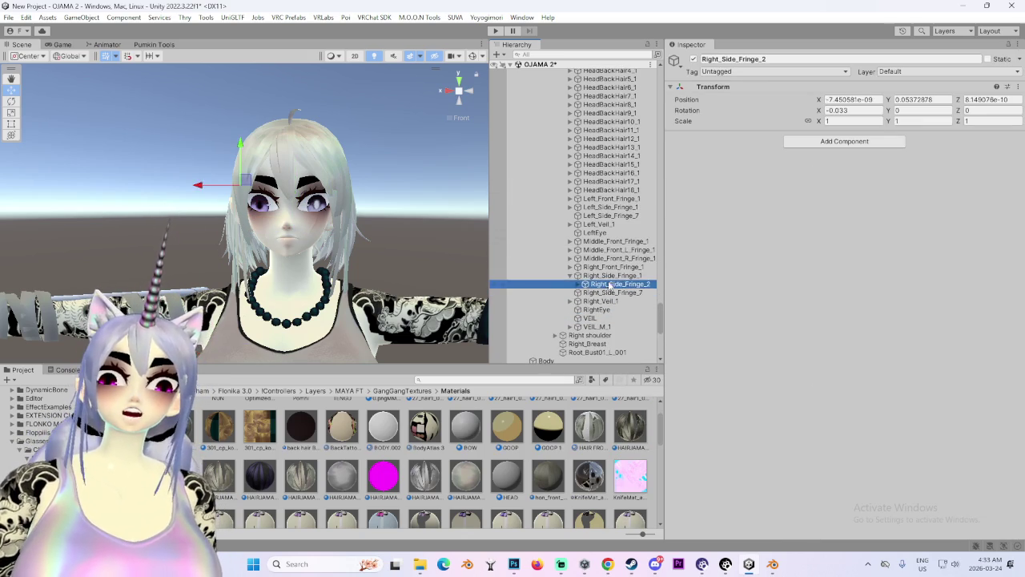
click(613, 276)
click(569, 267)
Orbit the Scene view around the avatar to check its back.
drag(449, 268, 313, 256)
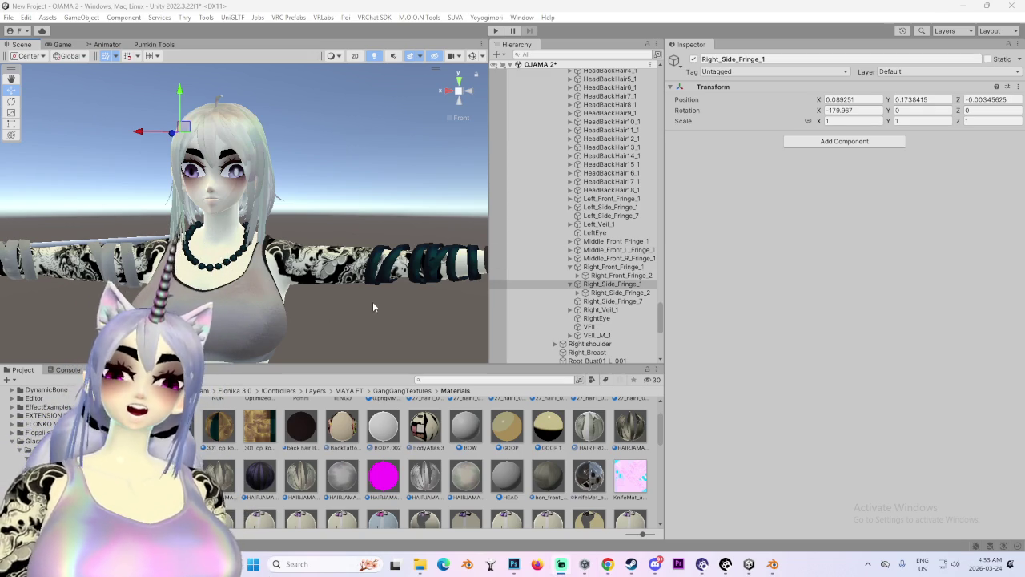
scroll(592, 312, down, 5)
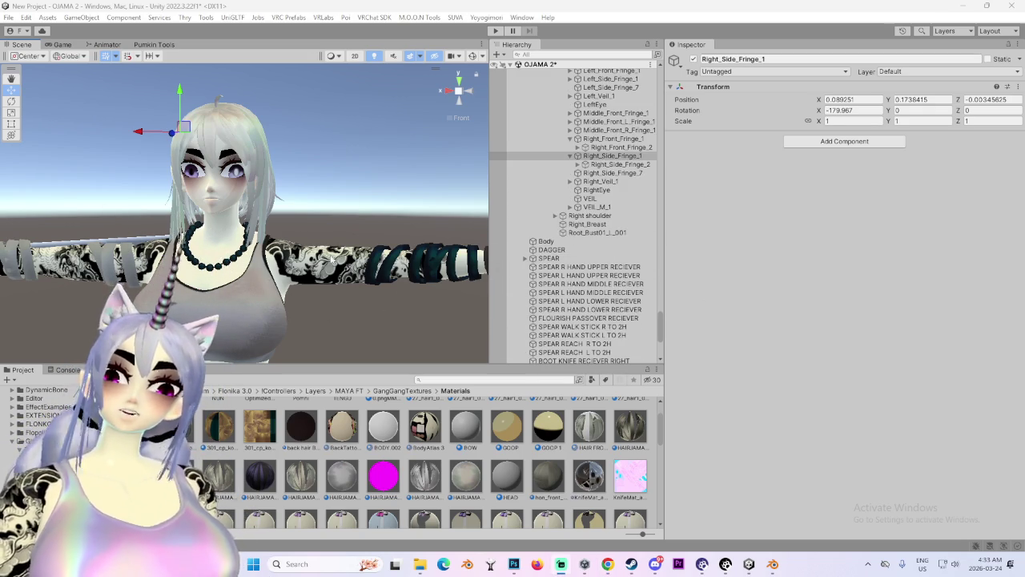
mouse_move(277, 229)
mouse_down()
mouse_move(240, 229)
mouse_move(336, 228)
mouse_move(203, 226)
mouse_move(337, 214)
mouse_move(320, 242)
mouse_move(346, 224)
mouse_move(282, 197)
mouse_move(310, 268)
mouse_move(384, 170)
mouse_move(336, 192)
mouse_move(293, 259)
mouse_move(256, 288)
mouse_up()
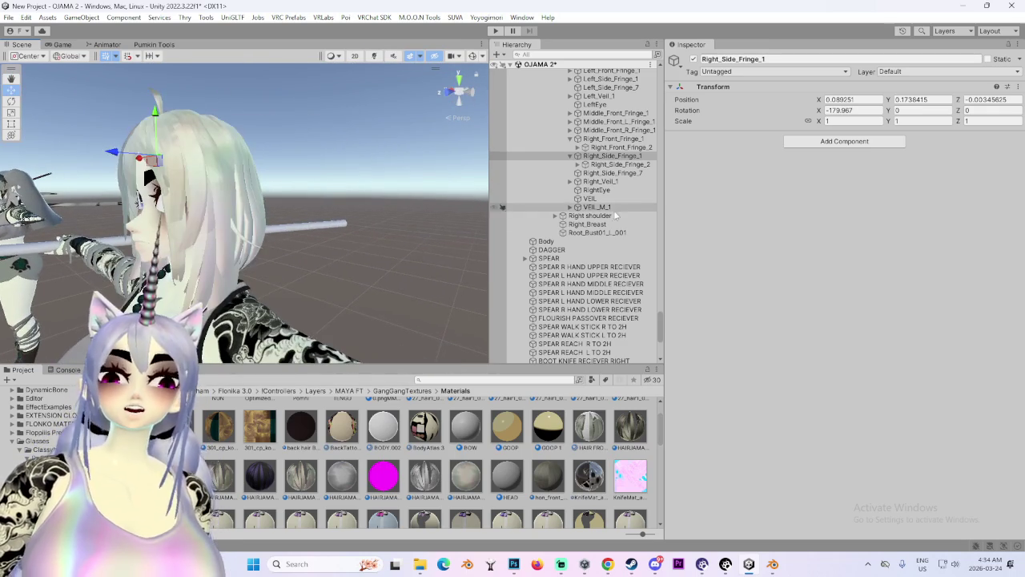
scroll(561, 243, up, 8)
scroll(560, 244, up, 10)
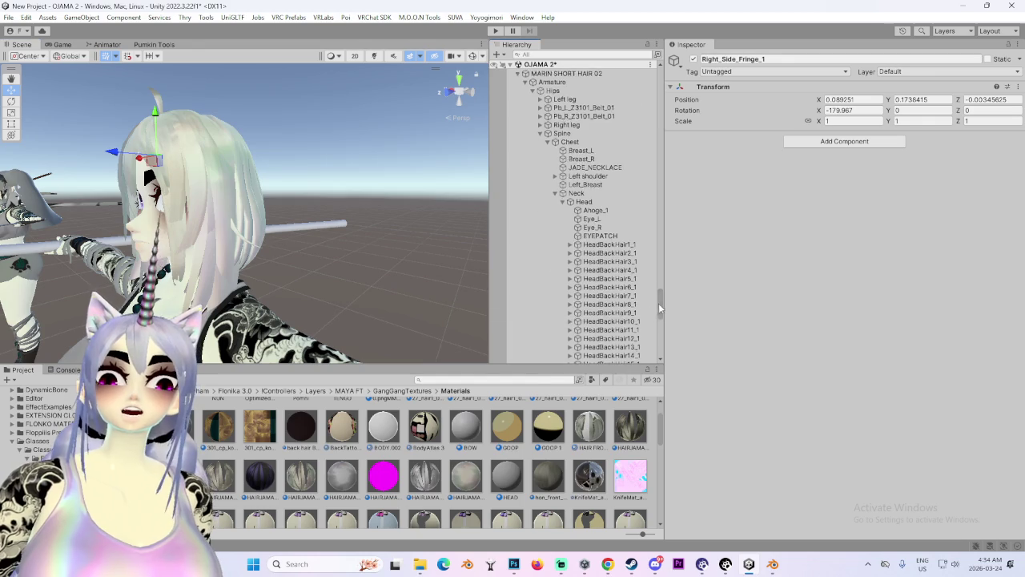
scroll(571, 315, up, 5)
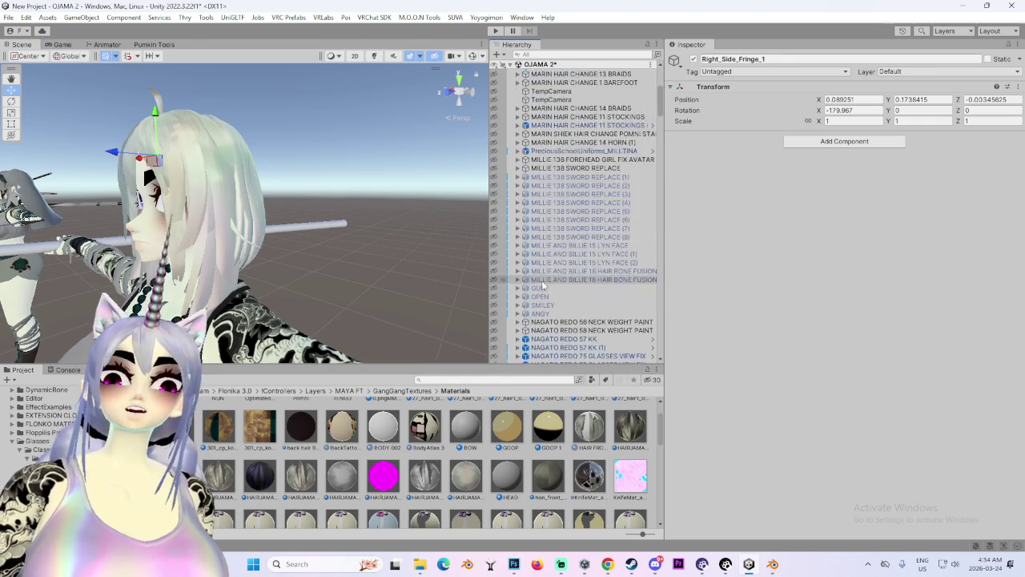
Select LUCIFER FLOJN 10 (1) and undo its accidental move to the top of OJAMA 2.
click(596, 229)
mouse_move(596, 228)
mouse_down()
mouse_move(588, 112)
mouse_move(565, 74)
mouse_up()
key(ctrl+z)
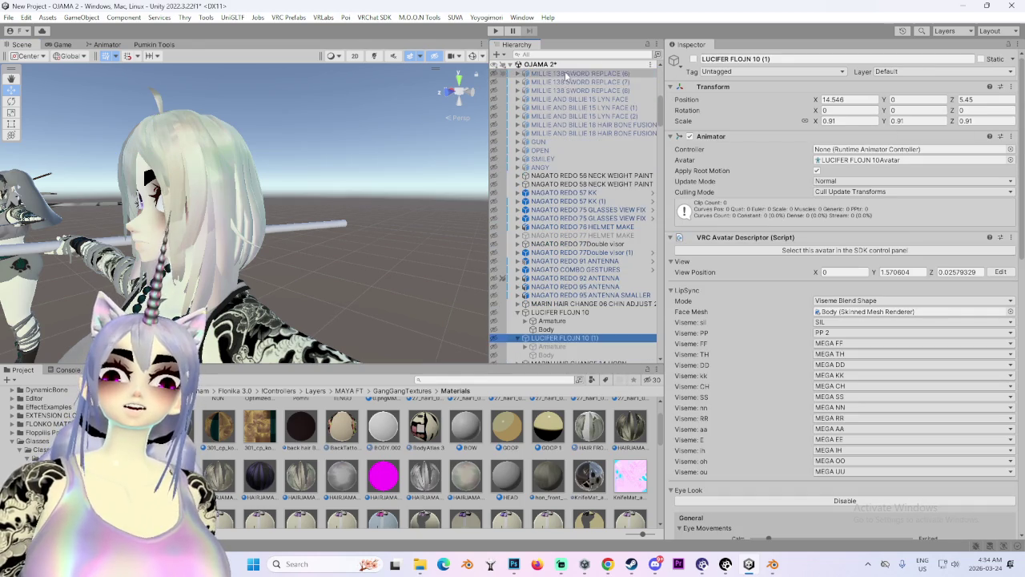
key(ctrl+z)
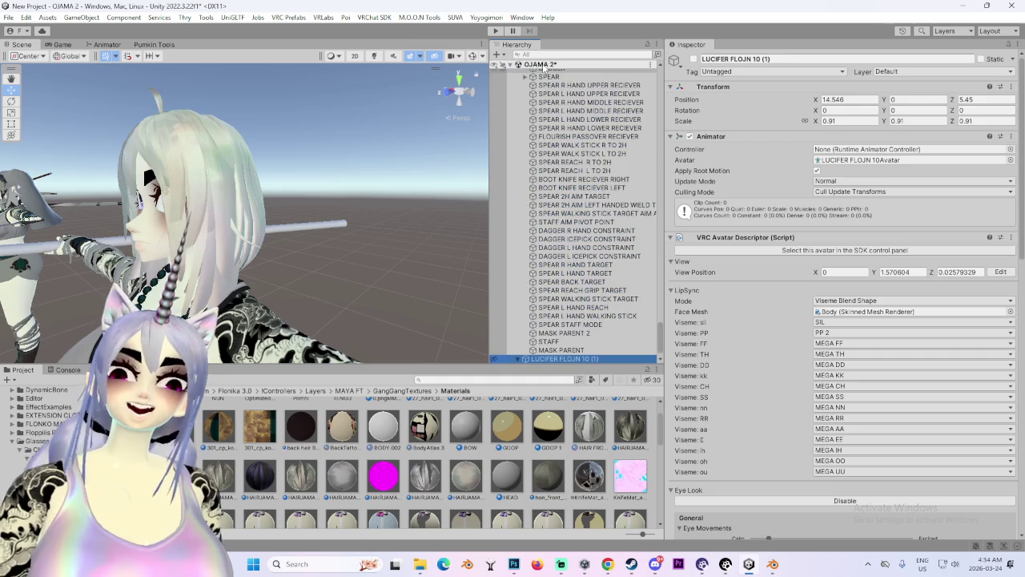
Zoom out over the row of avatars and frame LUCIFER FLOJN 10 (1).
mouse_move(256, 268)
mouse_down()
mouse_move(204, 272)
mouse_move(413, 268)
mouse_up()
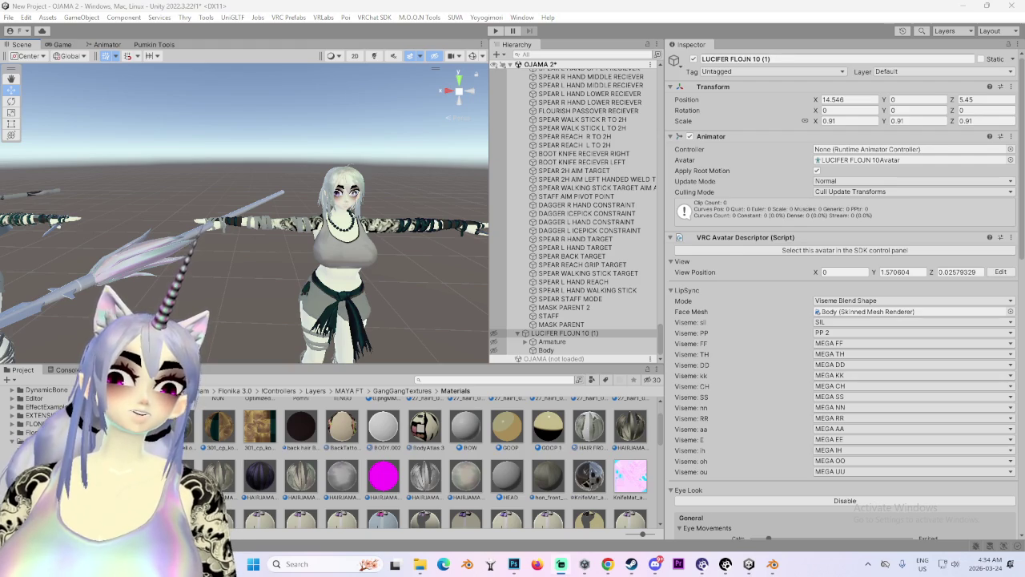
scroll(166, 220, down, 4)
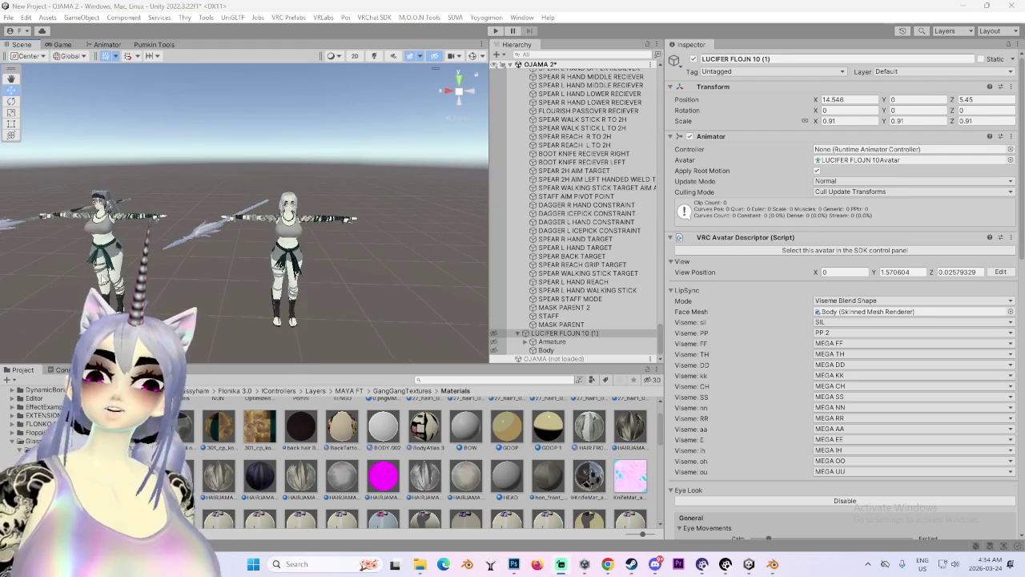
scroll(222, 261, down, 5)
click(490, 332)
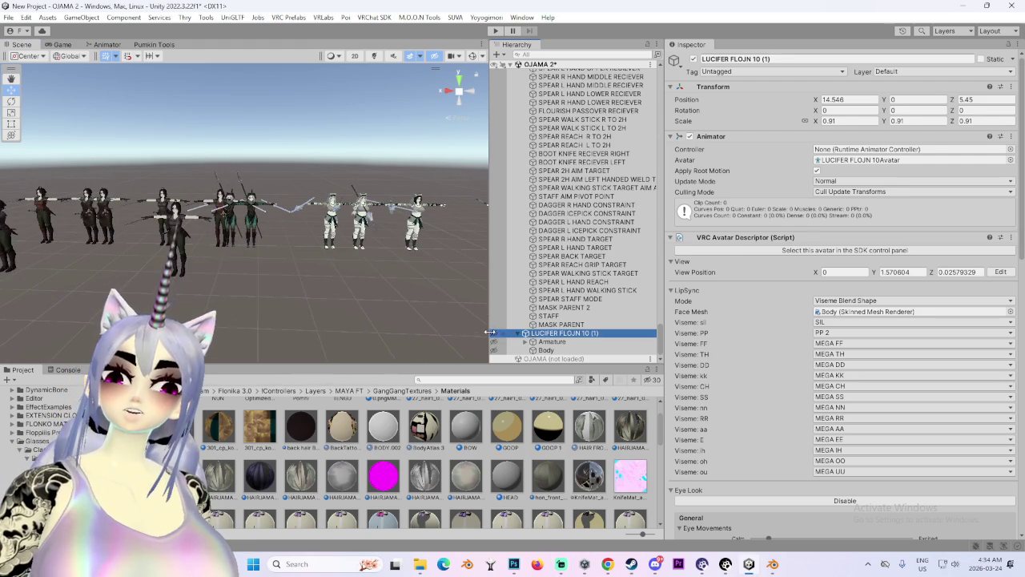
mouse_move(28, 290)
mouse_down()
mouse_move(234, 274)
mouse_move(416, 344)
mouse_up()
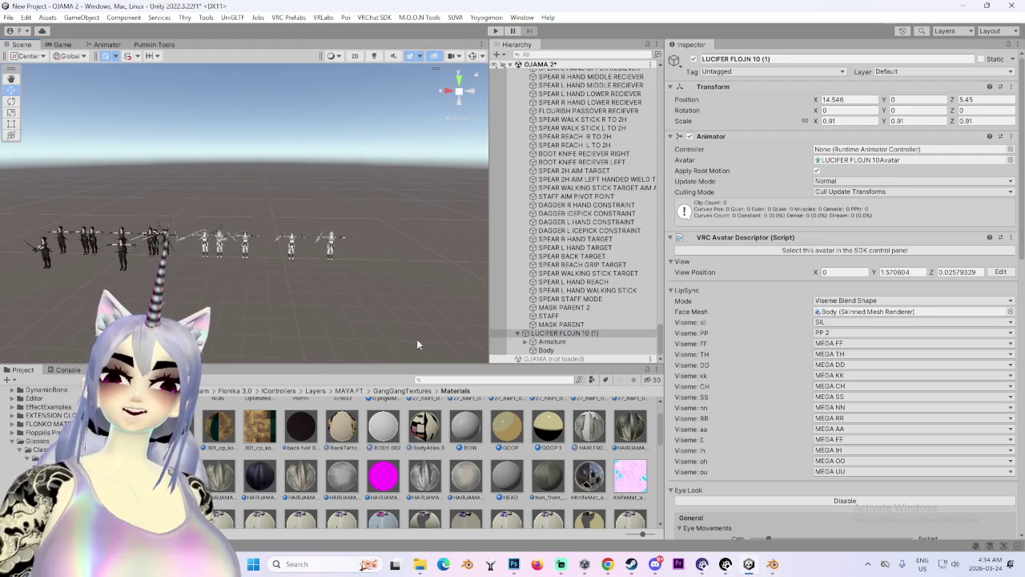
double_click(596, 336)
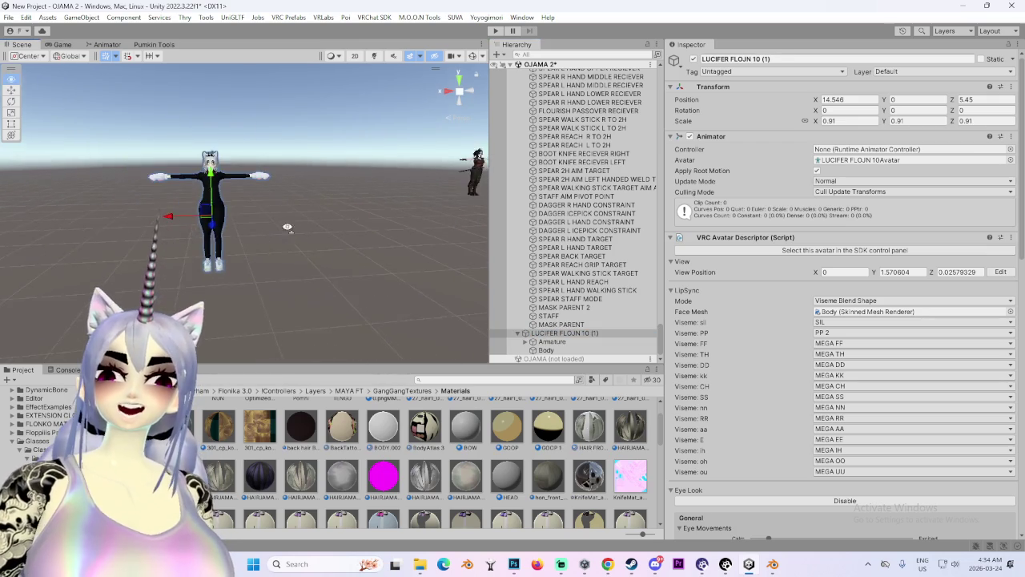
drag(255, 232, 211, 277)
scroll(199, 277, down, 3)
Set LUCIFER FLOJN 10 (1)'s X position to 0 and re-angle the view on it.
click(850, 100)
text(0)
key(Tab)
key(Tab)
text(0)
key(Return)
mouse_move(240, 192)
mouse_down()
mouse_move(256, 210)
mouse_move(396, 212)
mouse_move(376, 220)
mouse_move(384, 232)
mouse_move(346, 231)
mouse_up()
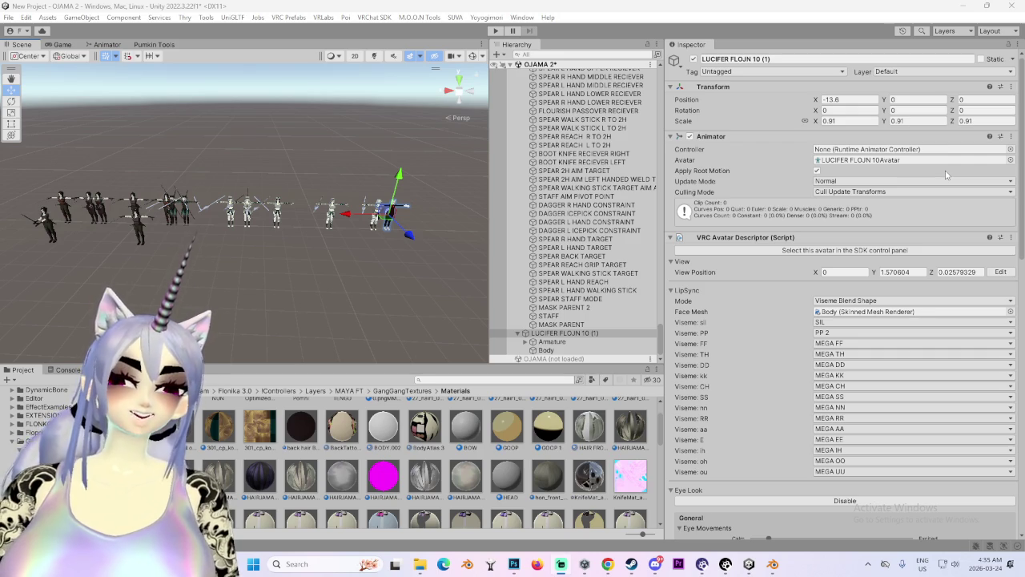
scroll(458, 289, up, 2)
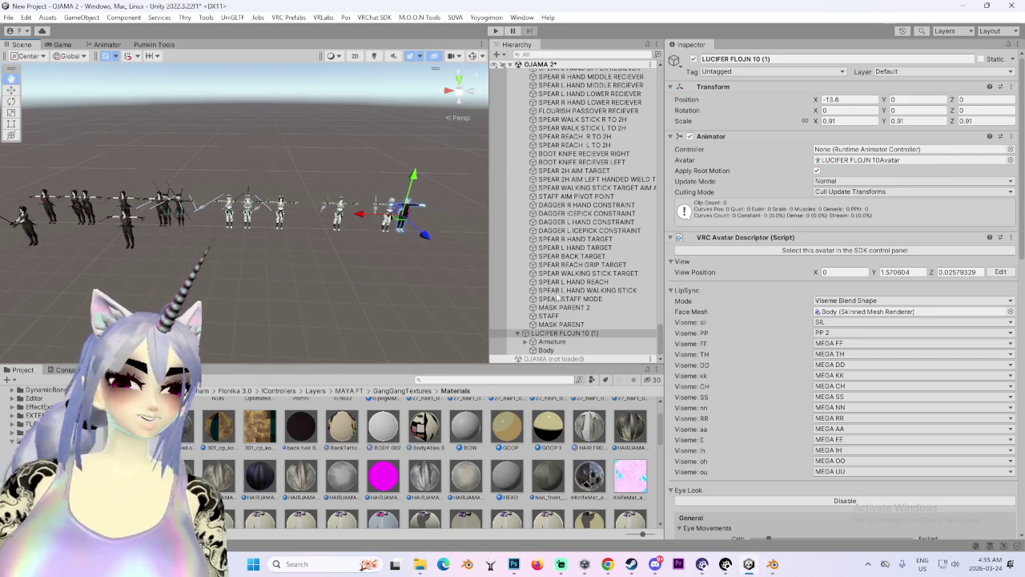
Switch to the Move tool and select MARIN SHORT HAIR 02 in the Hierarchy.
key(w)
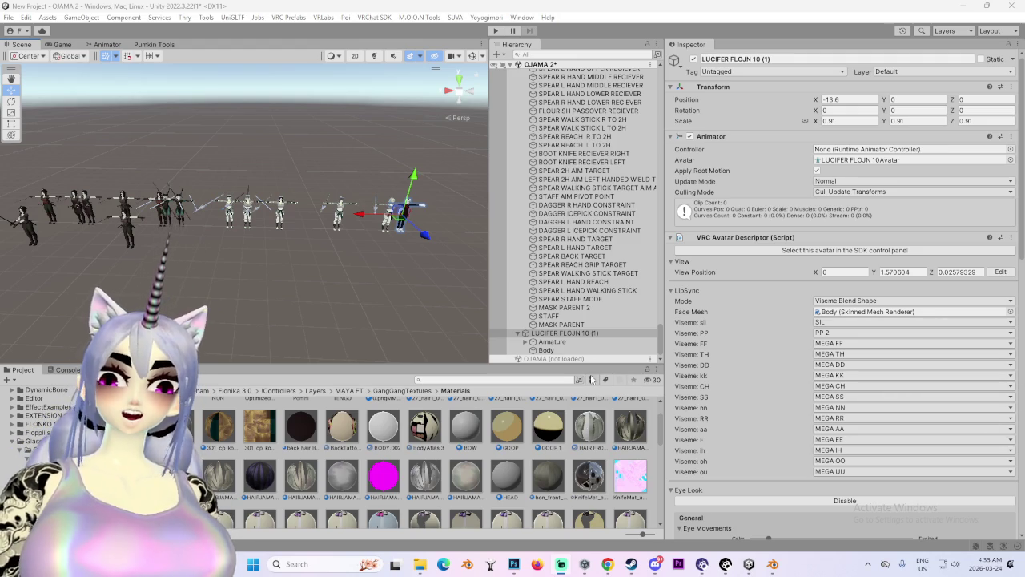
scroll(634, 275, up, 4)
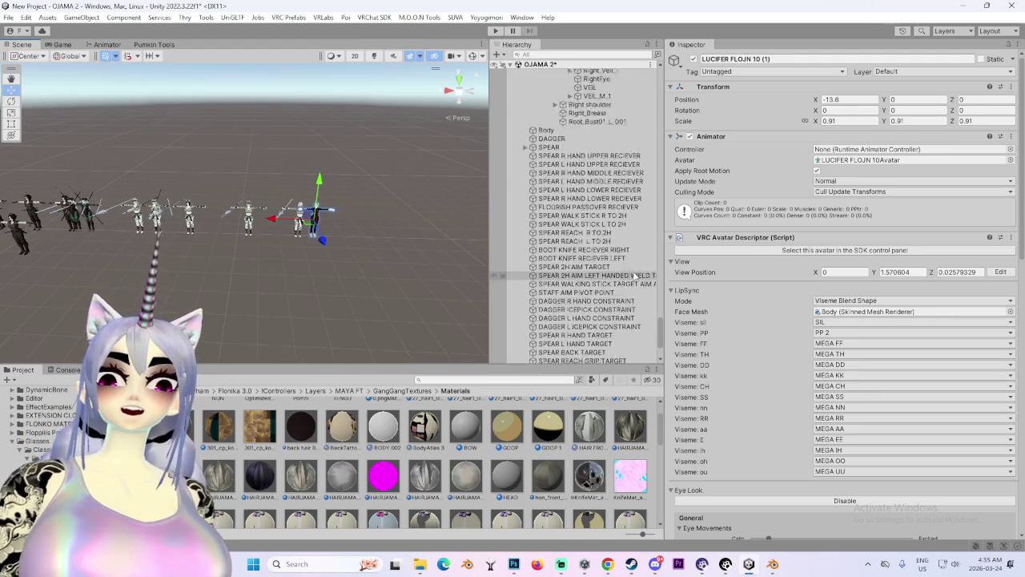
scroll(634, 276, down, 10)
click(614, 116)
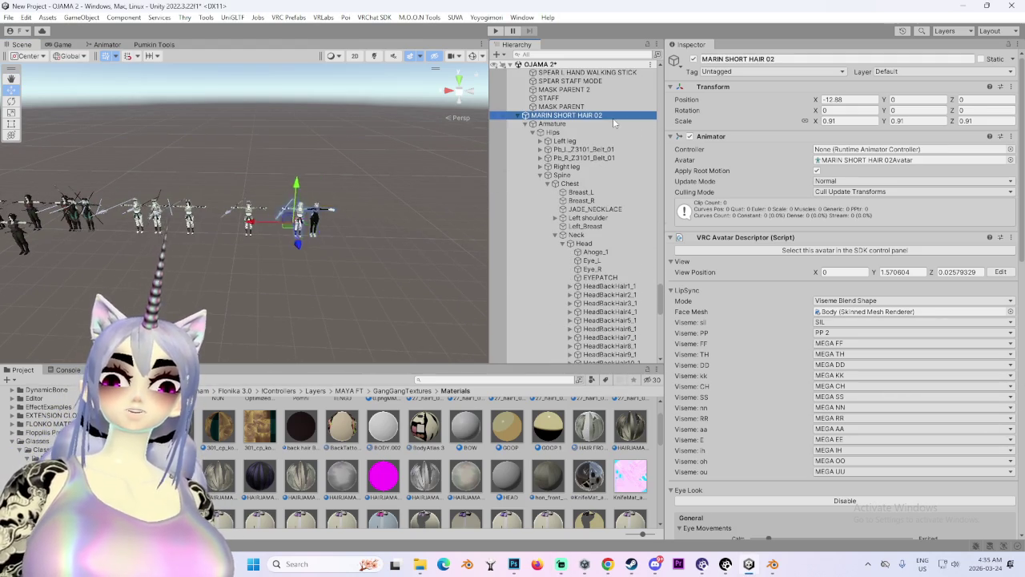
Frame MARIN SHORT HAIR 02, then select and frame the LUCIFER FLOJN 10 (1) avatar.
double_click(614, 119)
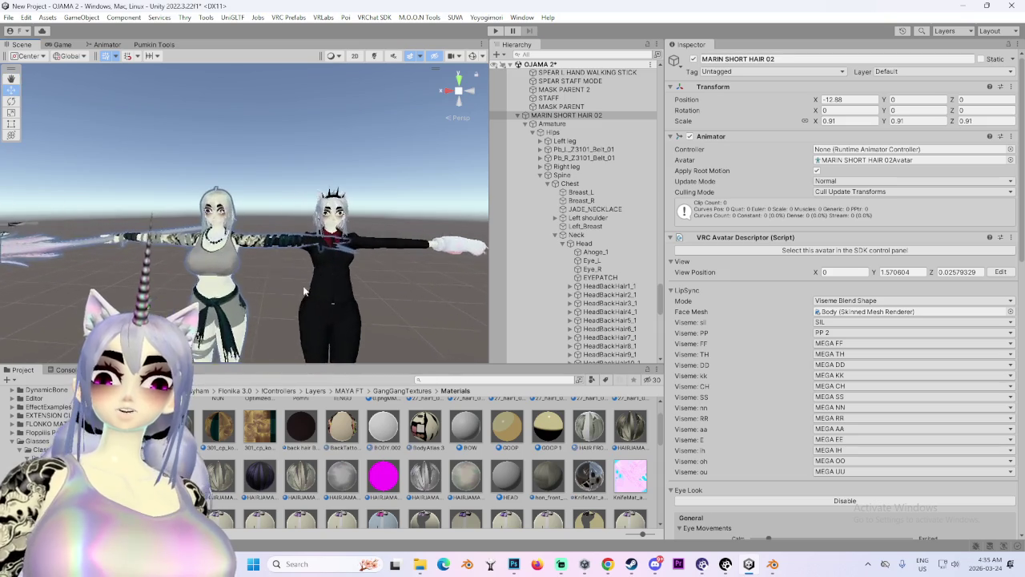
mouse_move(322, 313)
mouse_down()
mouse_move(132, 258)
mouse_move(240, 272)
mouse_up()
mouse_move(334, 274)
mouse_down()
mouse_move(253, 272)
mouse_move(195, 250)
mouse_move(144, 255)
mouse_move(326, 271)
mouse_move(225, 230)
mouse_move(316, 241)
mouse_move(307, 239)
mouse_move(319, 219)
mouse_up()
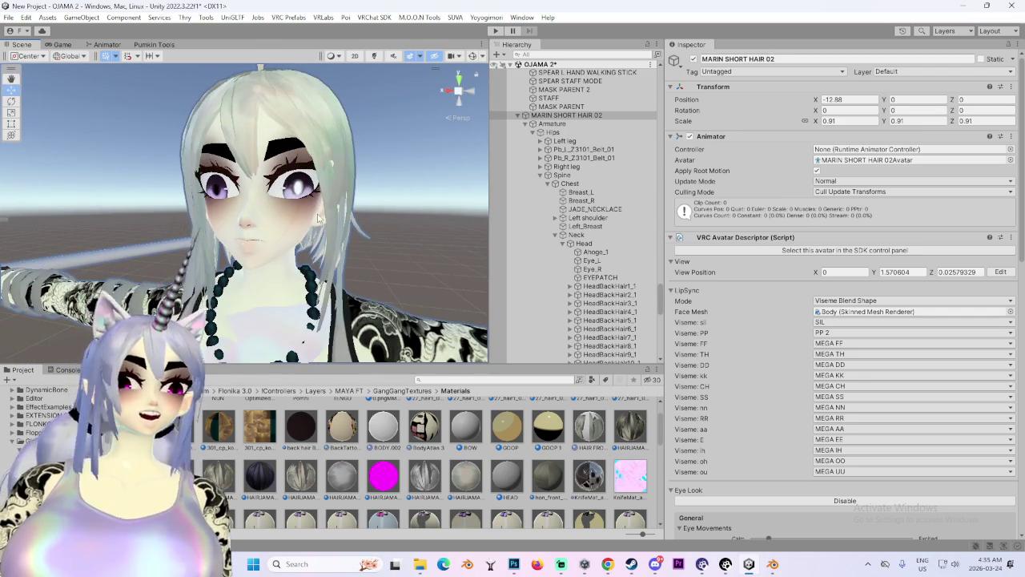
scroll(318, 217, down, 3)
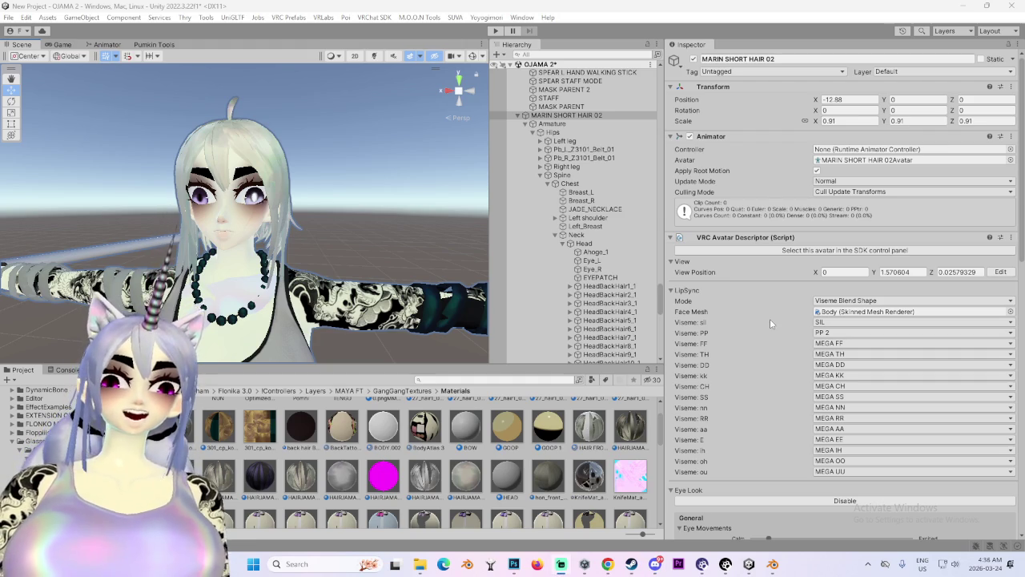
scroll(269, 234, down, 3)
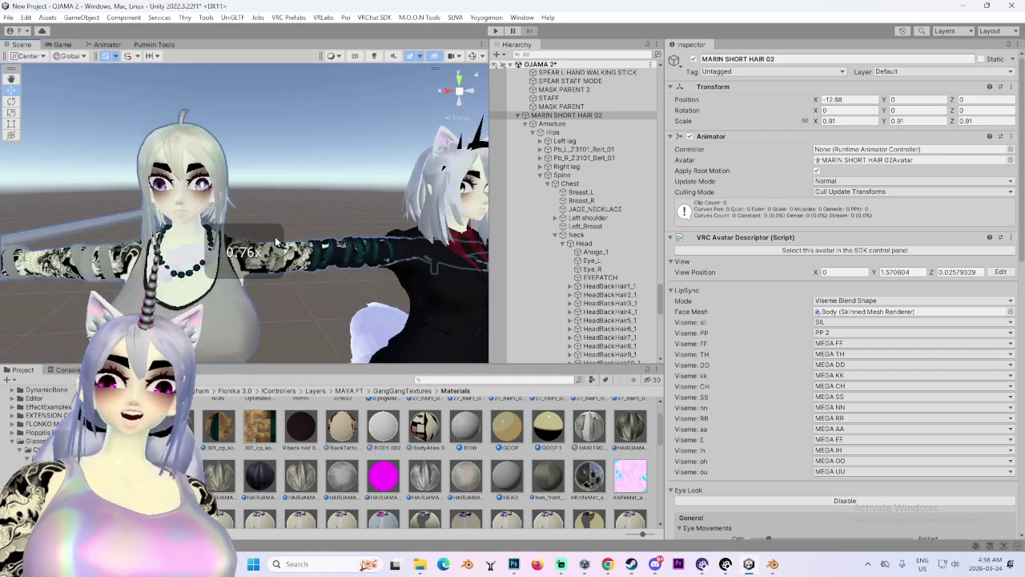
click(353, 264)
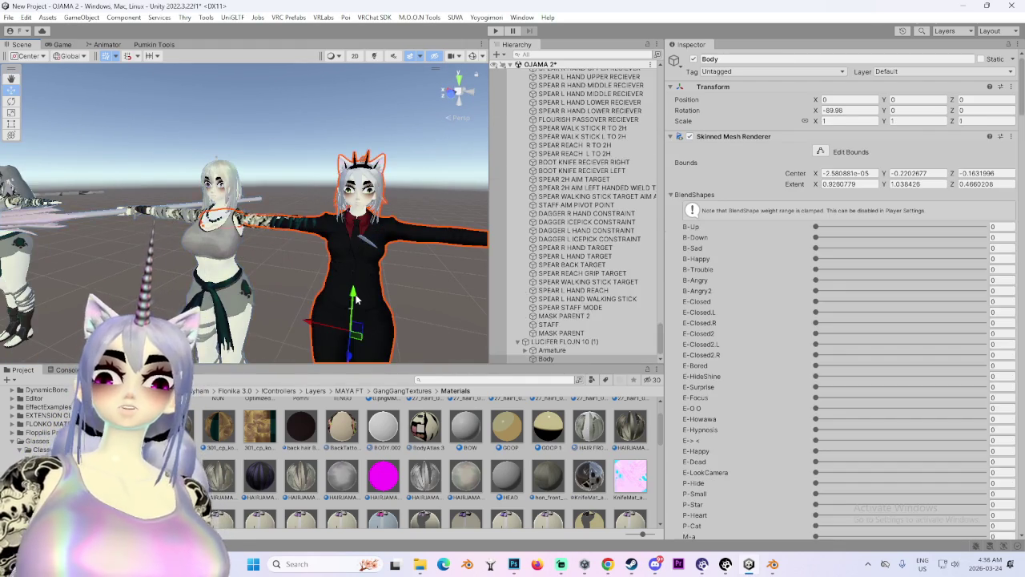
click(611, 341)
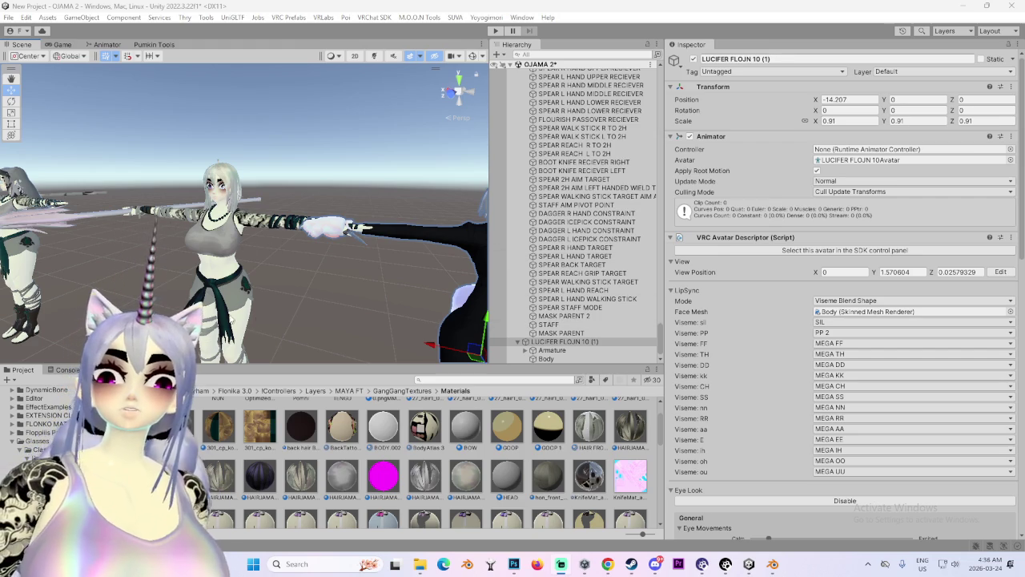
key(f)
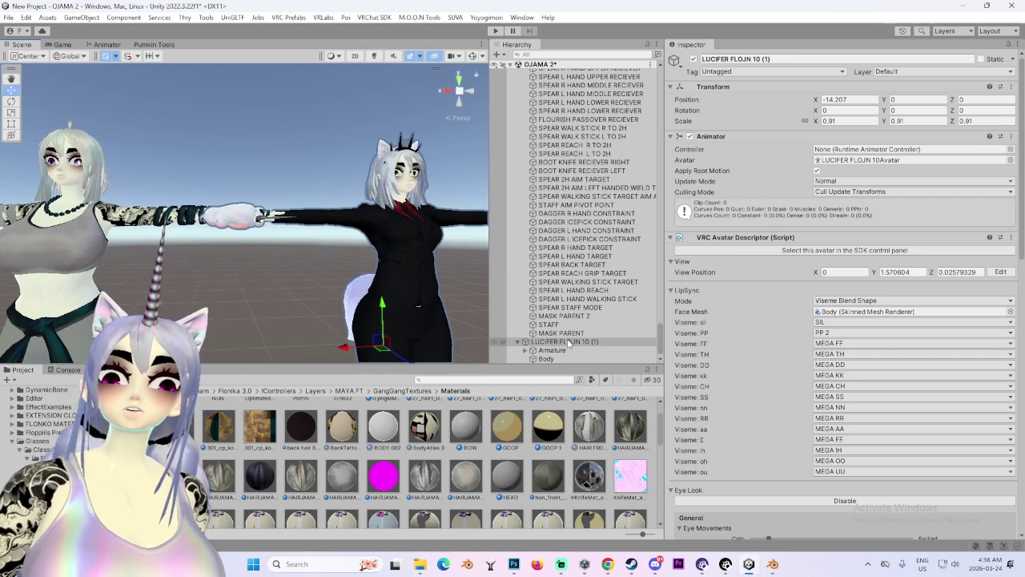
Show bone gizmos and expand LUCIFER FLOJN 10 (1)'s Armature and Hips in the Hierarchy.
click(474, 58)
mouse_move(241, 208)
mouse_down()
mouse_move(219, 221)
mouse_move(251, 241)
mouse_up()
scroll(252, 240, down, 3)
click(532, 341)
click(526, 350)
click(541, 341)
mouse_move(360, 241)
mouse_down()
mouse_move(398, 263)
mouse_move(618, 330)
mouse_up()
scroll(606, 330, down, 3)
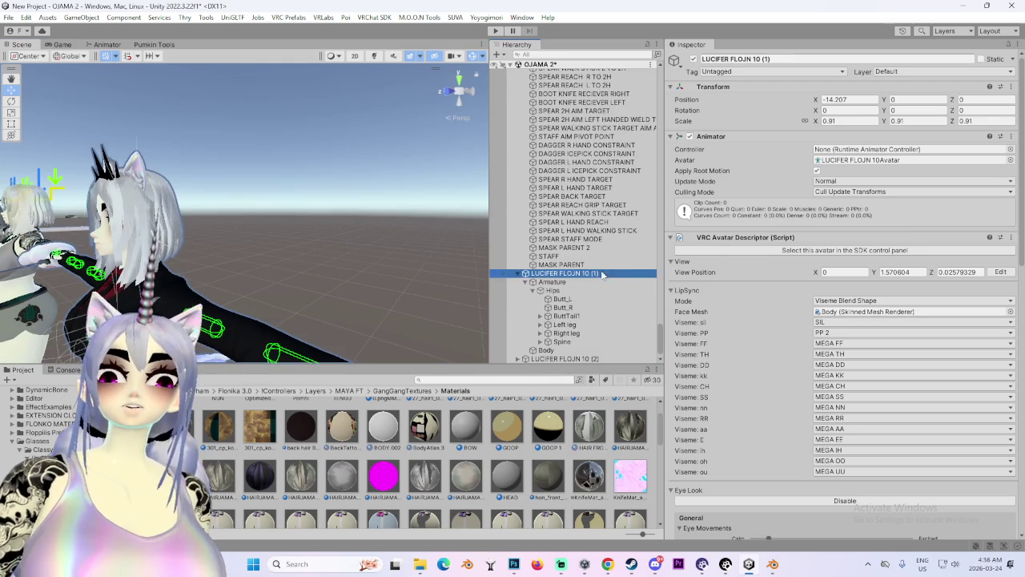
Deactivate LUCIFER FLOJN 10 (1) and expand the (2) copy's Armature and Hips.
click(693, 58)
click(570, 350)
click(525, 350)
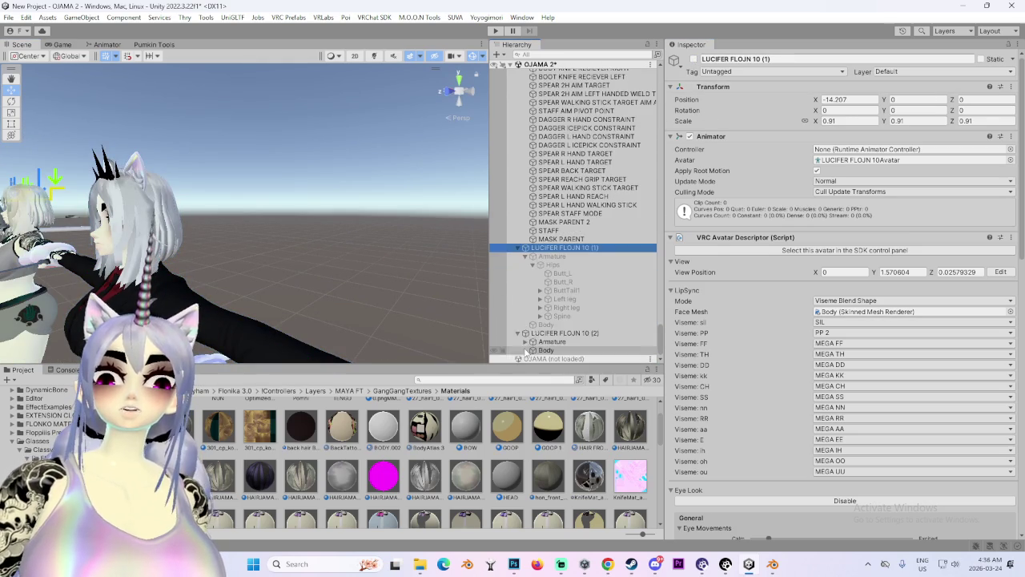
click(525, 341)
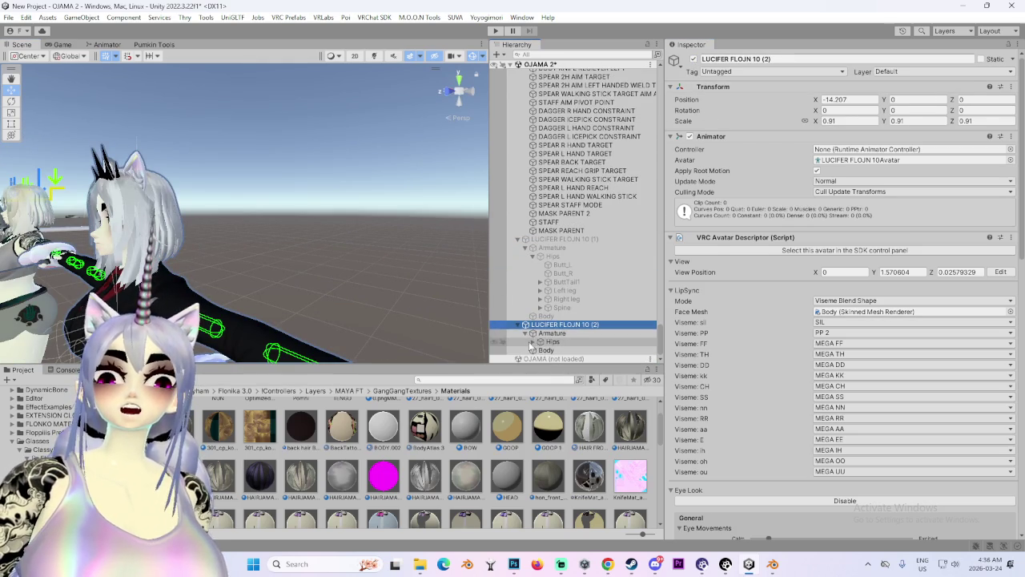
click(532, 350)
click(533, 342)
Expand the copy's Spine, Chest, Neck and Head bones to list the head's children.
scroll(560, 337, down, 2)
click(540, 339)
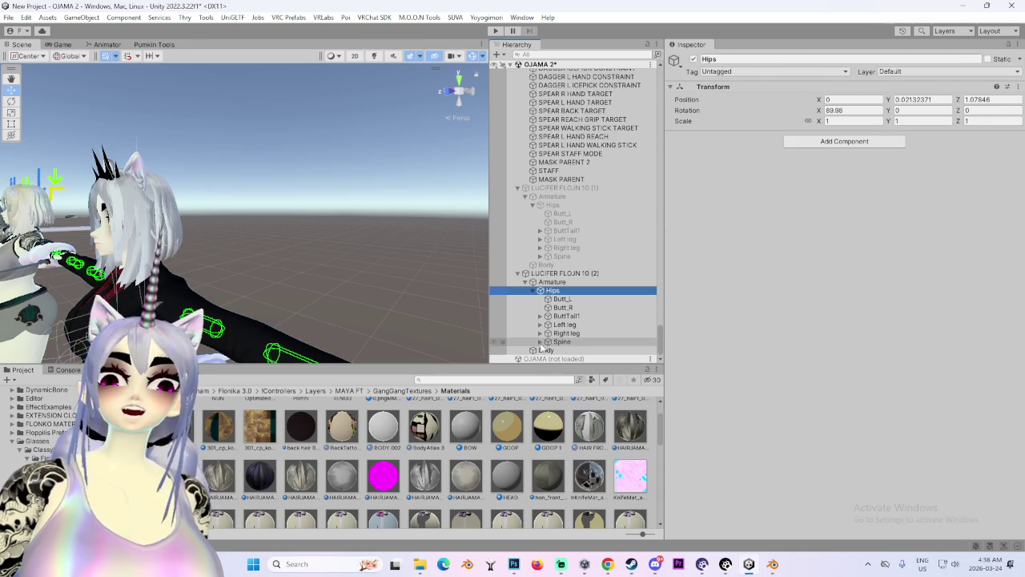
scroll(550, 342, down, 1)
click(548, 342)
scroll(552, 337, down, 3)
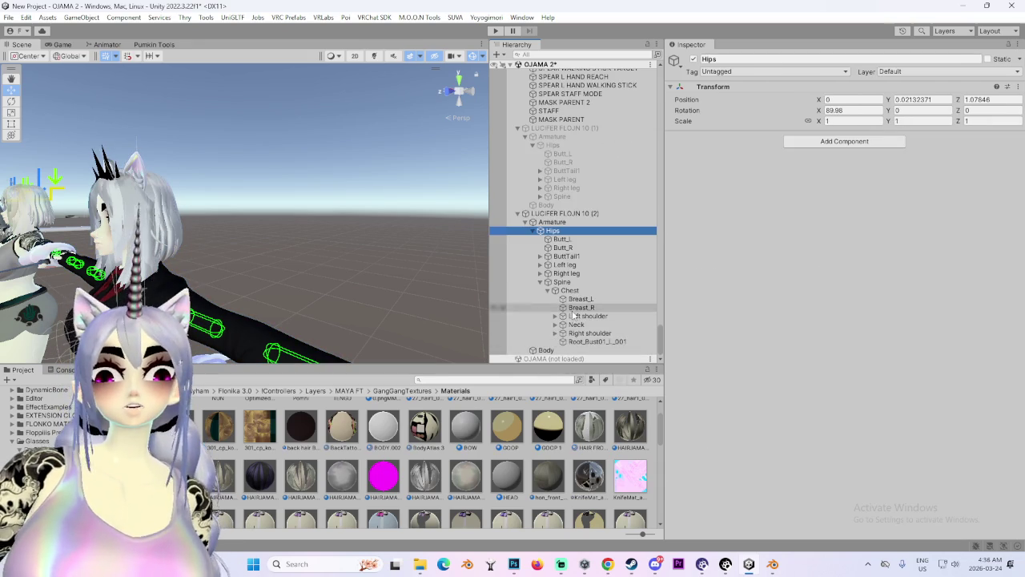
click(556, 324)
click(584, 330)
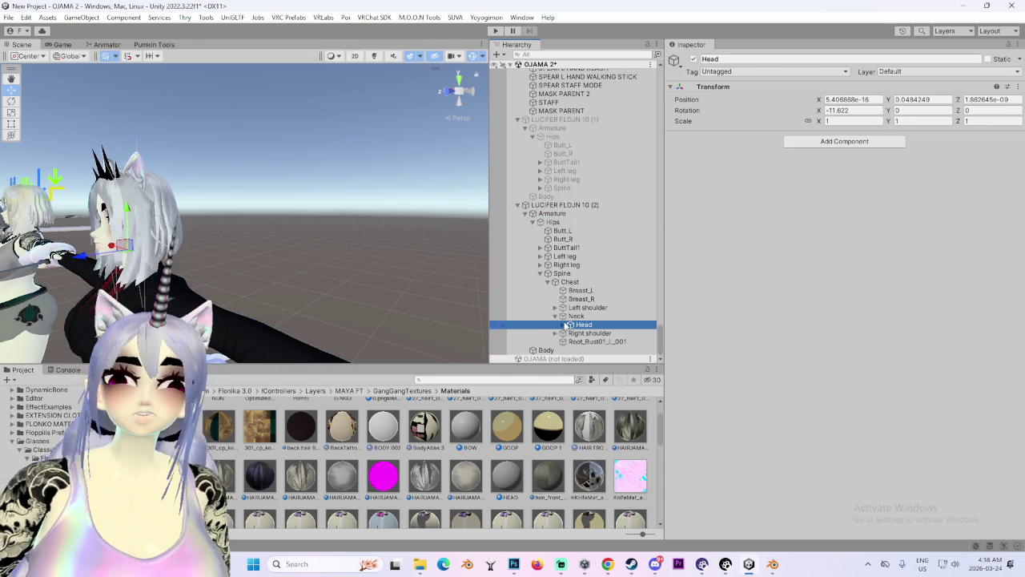
click(563, 330)
scroll(577, 320, down, 3)
Inspect the copy's Left_Front_Fringe and Left_Side_Fringe hair bones.
click(608, 270)
click(608, 279)
click(570, 279)
click(616, 288)
click(578, 288)
click(570, 271)
click(618, 279)
Frame the copy in the Scene view and reselect the whole LUCIFER FLOJN 10 (2) object.
key(f)
scroll(356, 274, down, 3)
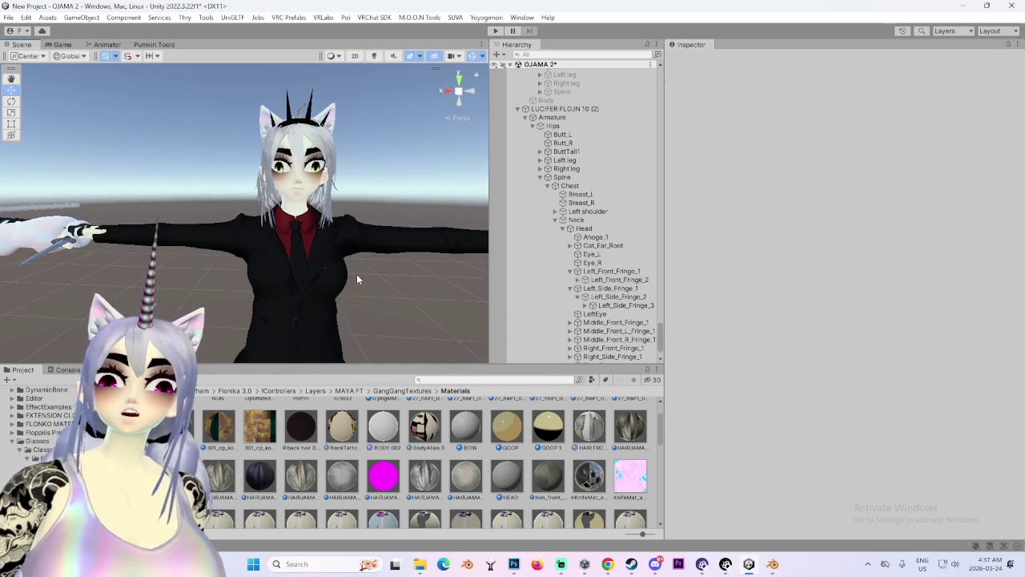
click(377, 255)
scroll(585, 97, up, 3)
click(564, 164)
mouse_move(240, 172)
mouse_down()
mouse_move(273, 172)
mouse_move(217, 237)
mouse_up()
scroll(306, 175, up, 3)
scroll(217, 237, down, 3)
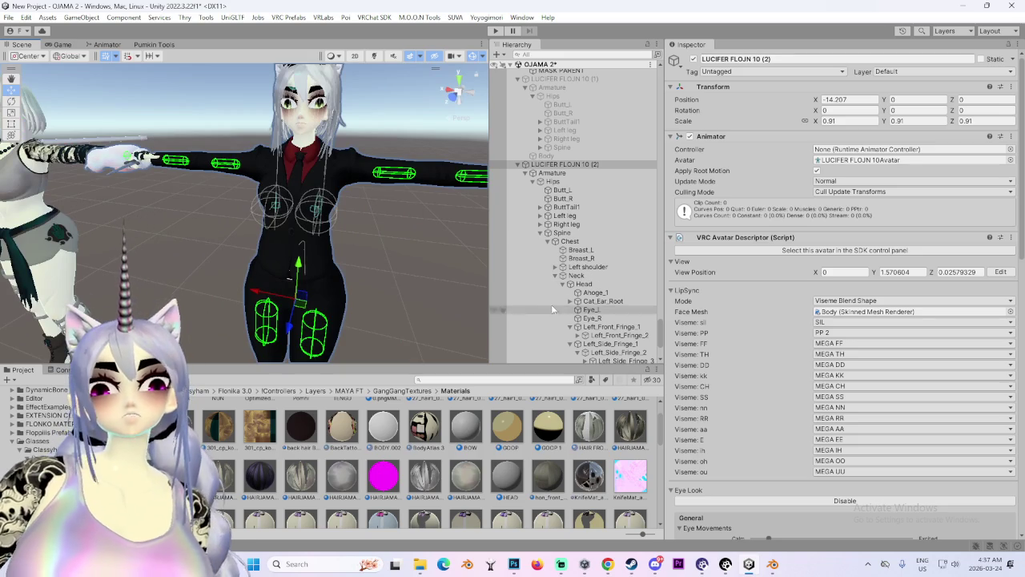
Remove the Phys Bone components from Breast_L and Breast_R.
click(593, 250)
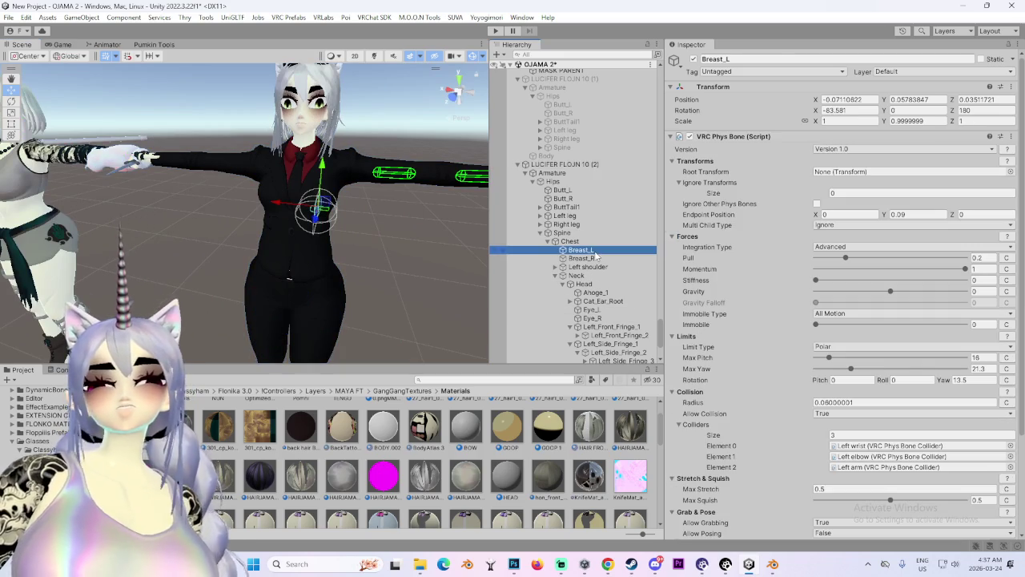
click(1010, 136)
click(953, 164)
click(527, 258)
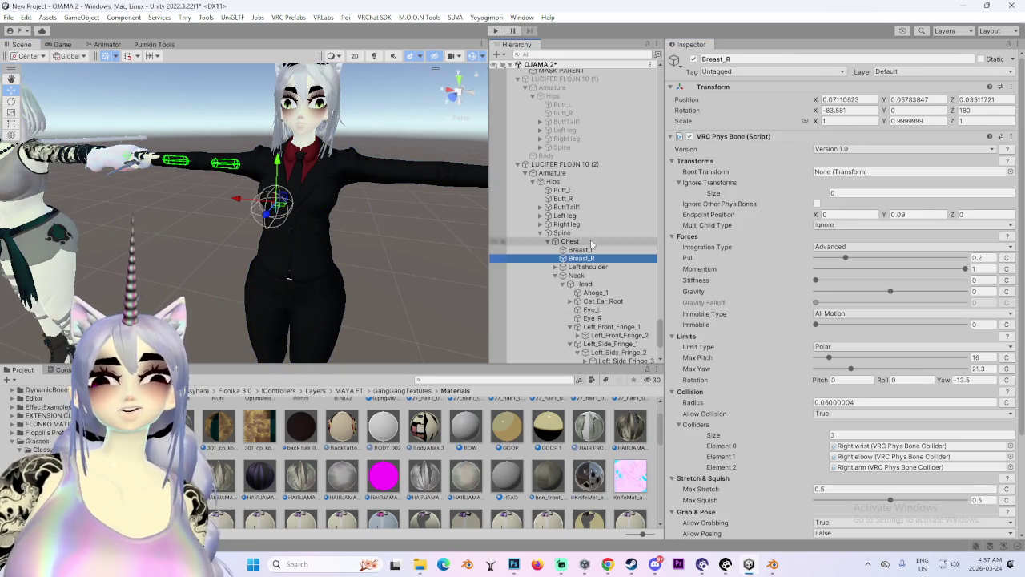
click(1010, 136)
click(953, 165)
Remove the Phys Bone Collider from the Left arm bone under Left shoulder.
click(553, 266)
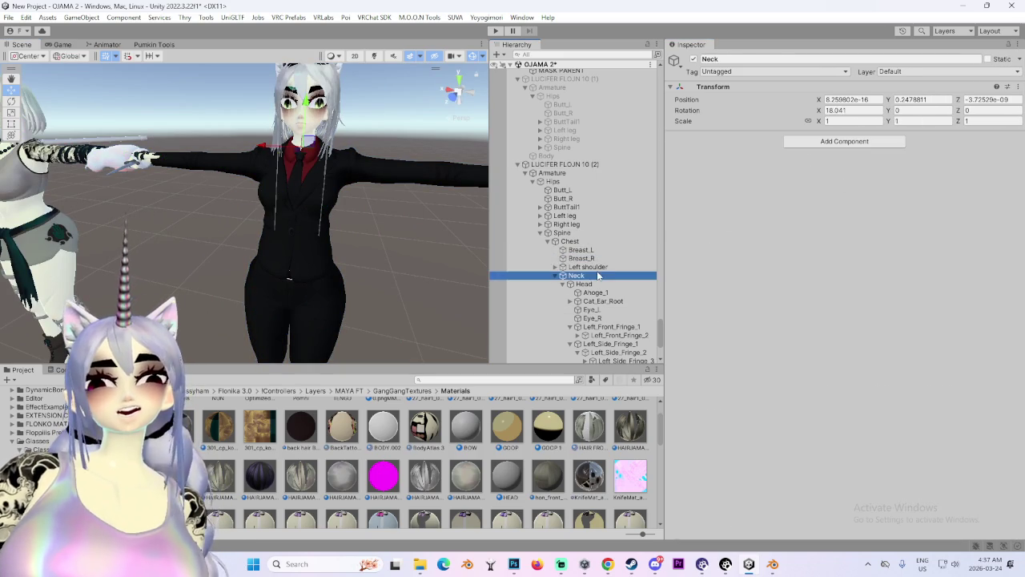
click(584, 284)
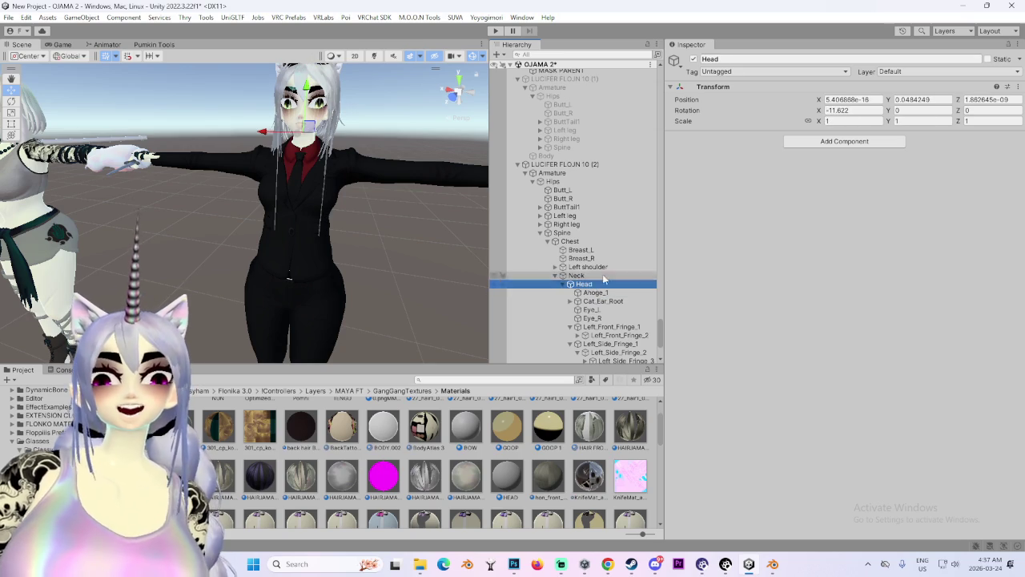
click(600, 293)
click(592, 266)
click(554, 267)
click(560, 276)
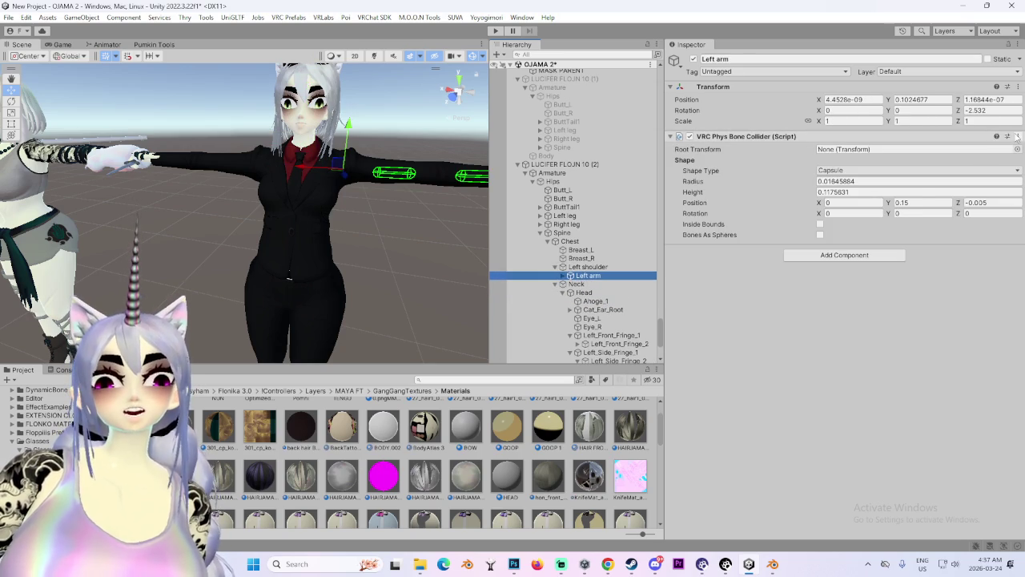
click(1017, 136)
click(948, 164)
Select and frame the copy's Left elbow bone, then switch to Discord.
click(561, 275)
click(599, 283)
key(f)
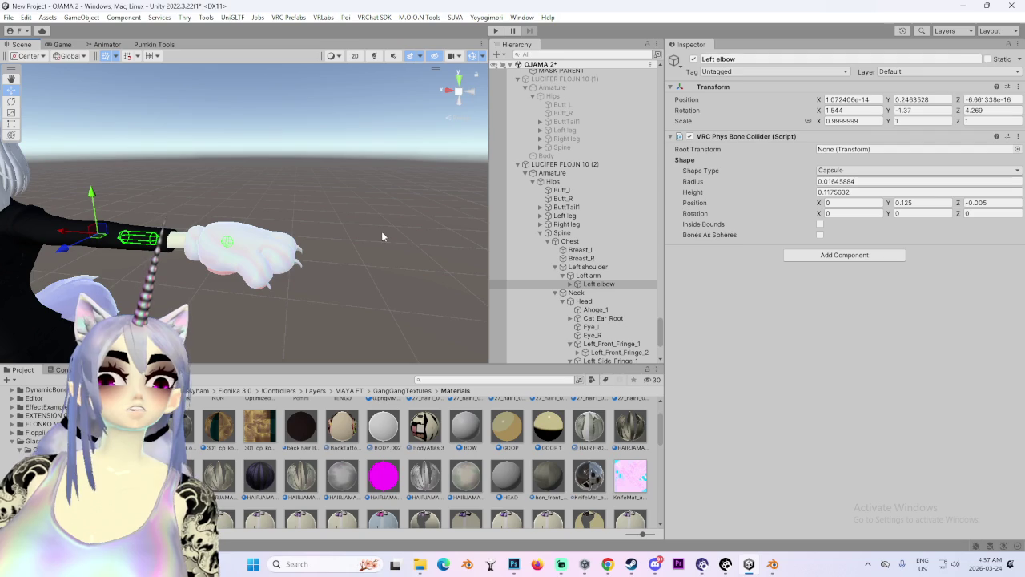
click(655, 563)
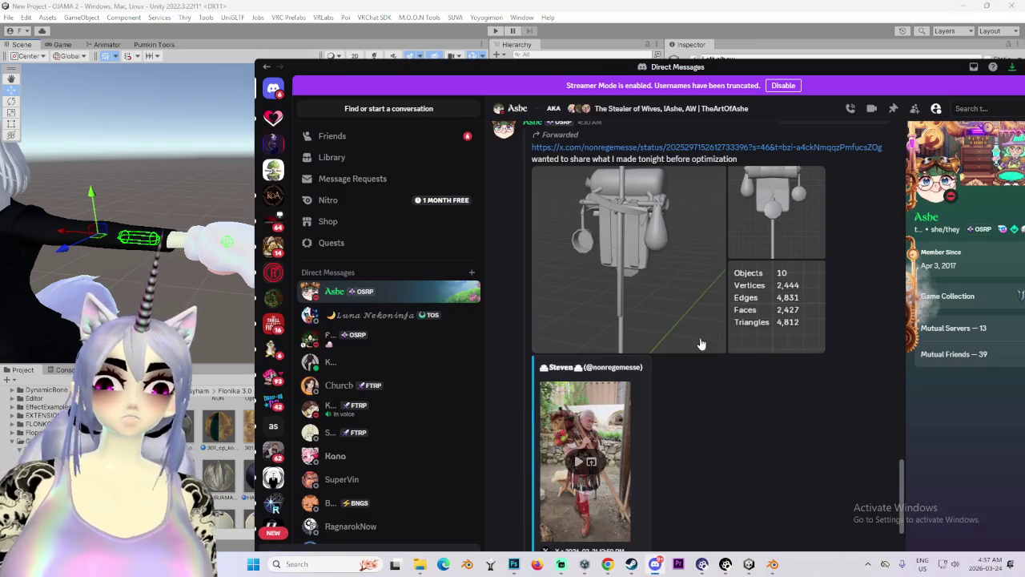
View the shared 3D render full-screen in Discord's direct messages, then go back to Unity.
scroll(700, 343, up, 2)
click(663, 340)
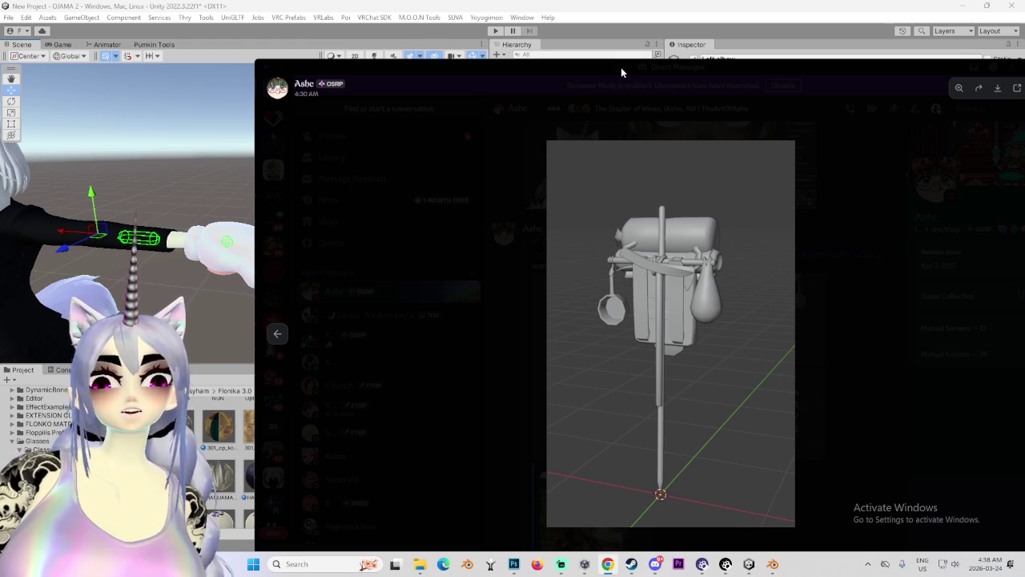
key(alt+Tab)
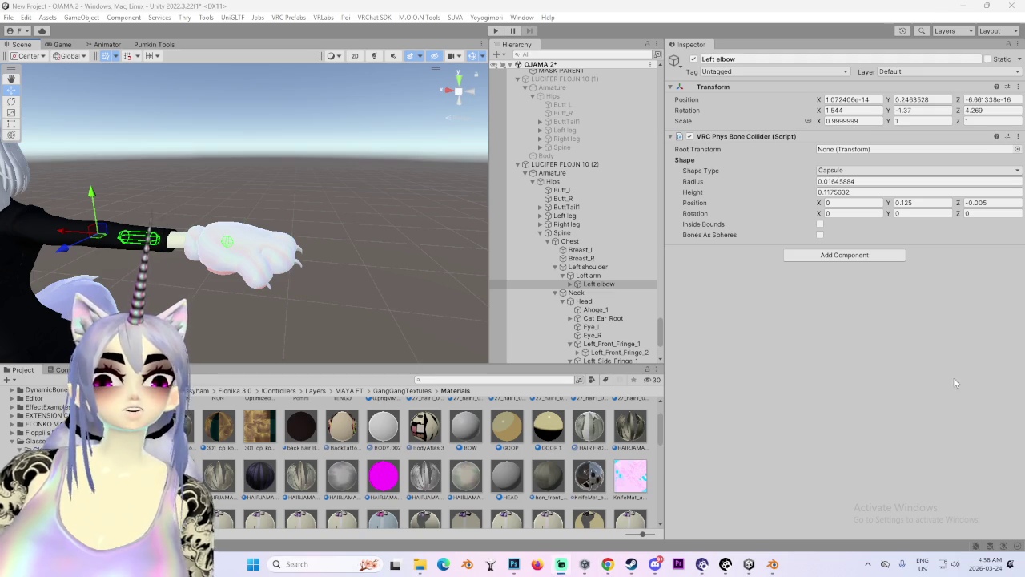
Remove the VRC Phys Bone Collider from the Left elbow and Left wrist bones.
scroll(365, 255, down, 5)
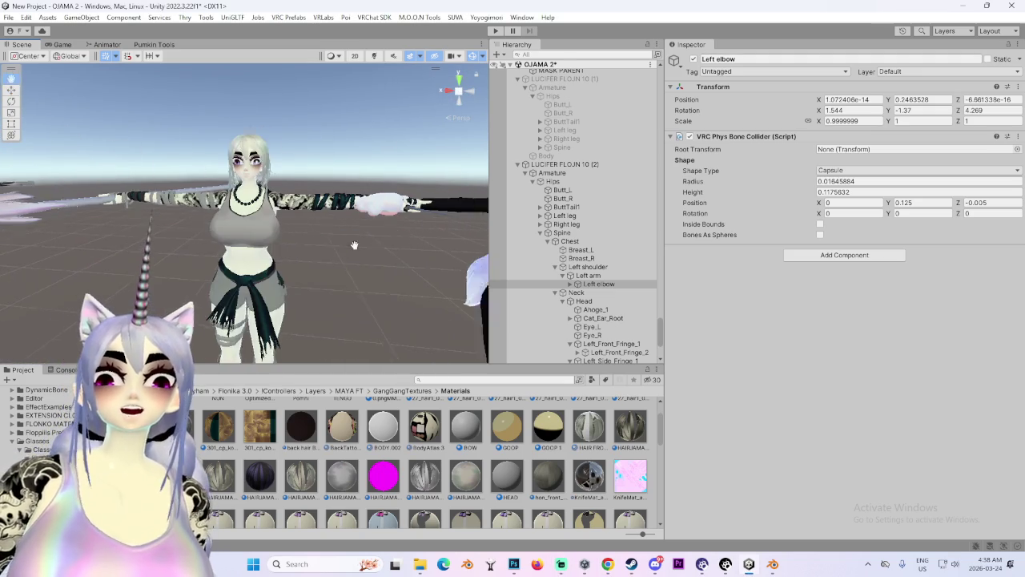
click(1017, 137)
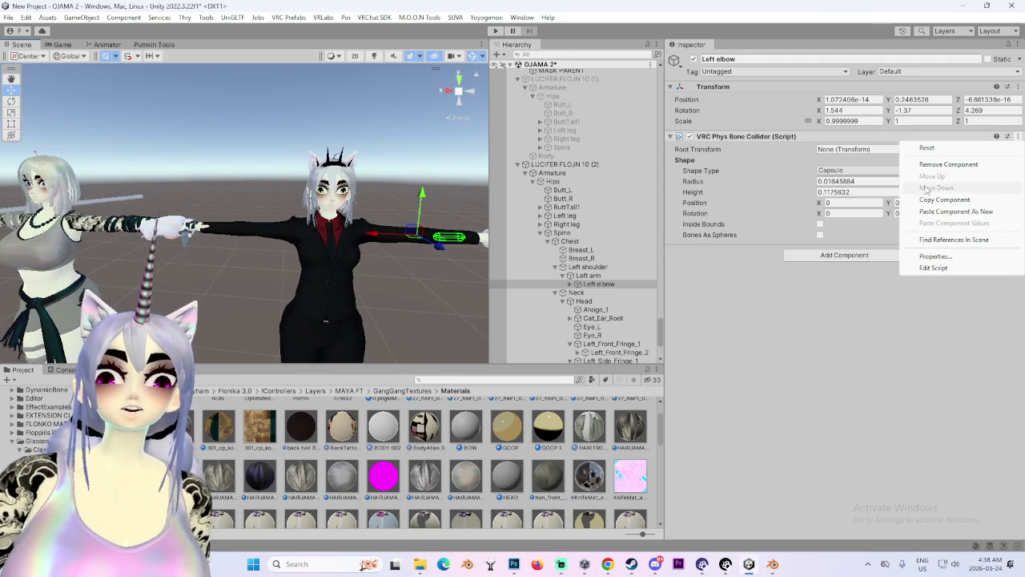
click(945, 164)
click(569, 284)
click(602, 293)
click(1018, 137)
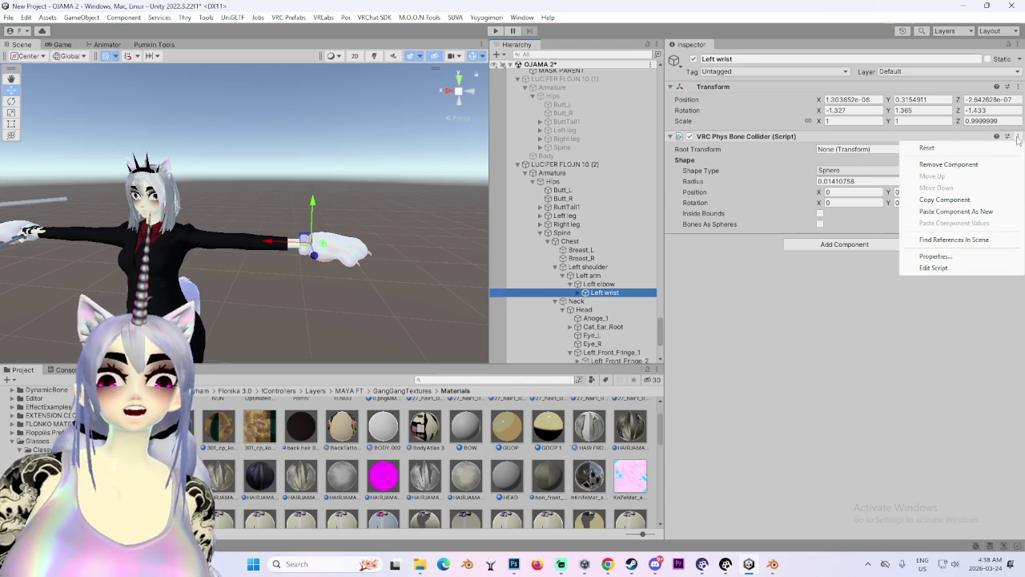
click(948, 164)
Expand Right shoulder's bones and remove the Right wrist's VRC Phys Bone Collider.
scroll(570, 292, down, 3)
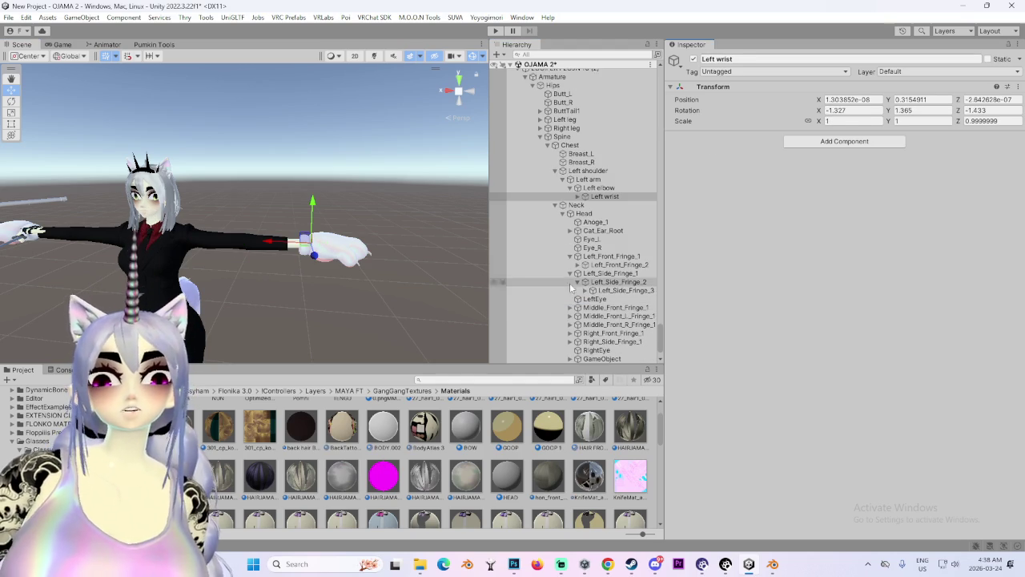
scroll(574, 276, down, 1)
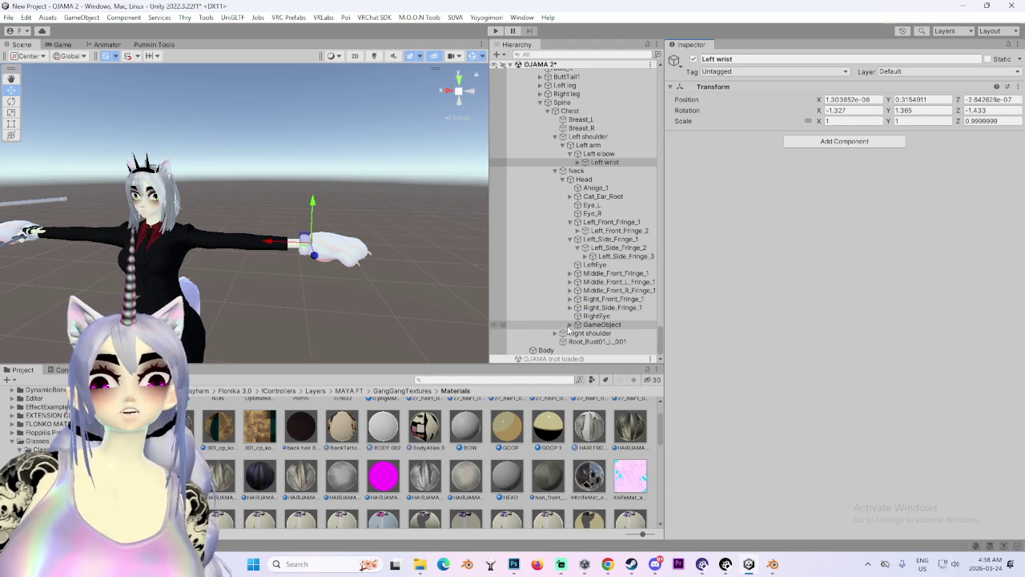
scroll(567, 314, up, 1)
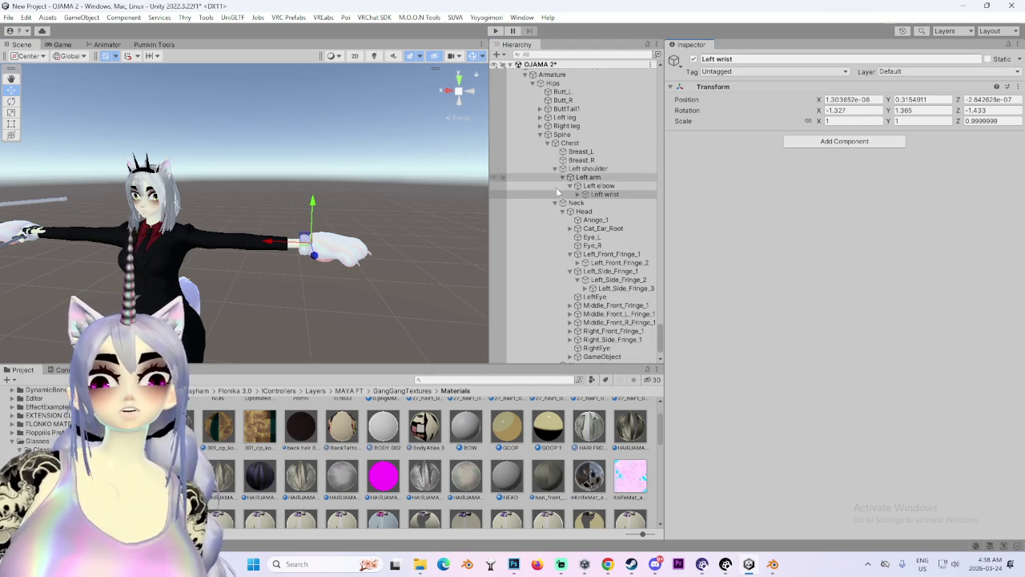
scroll(561, 320, down, 1)
click(551, 335)
click(554, 333)
click(575, 342)
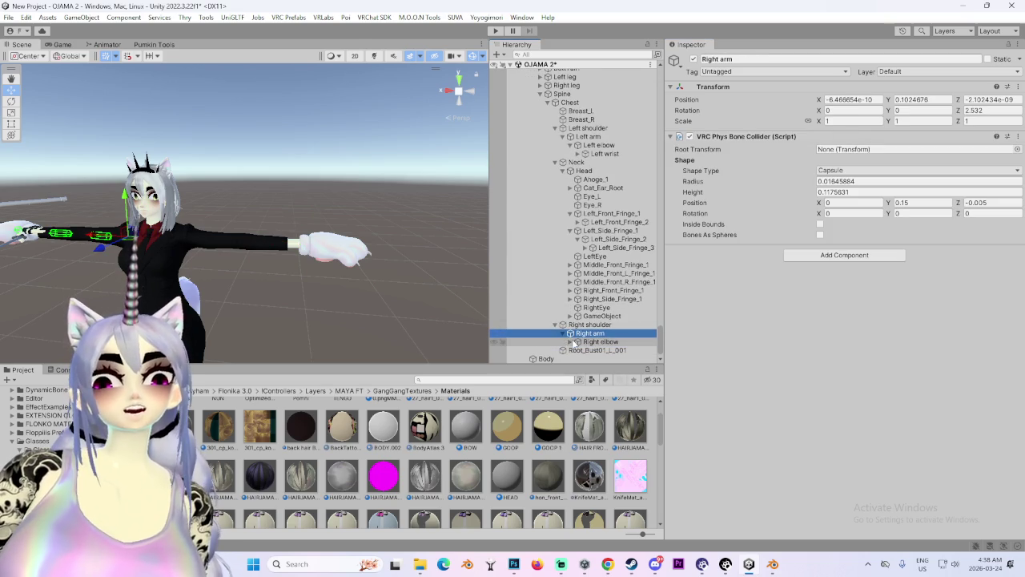
click(575, 342)
click(631, 333)
click(1017, 136)
click(929, 163)
Remove the VRC Phys Bone Collider from the Right elbow and Right arm bones.
click(620, 326)
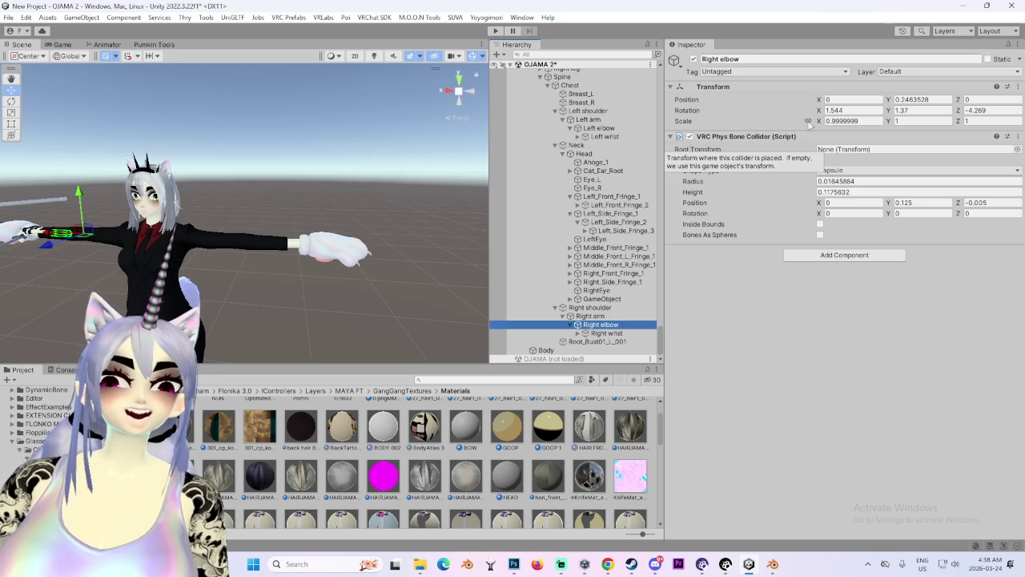
click(1017, 136)
click(929, 165)
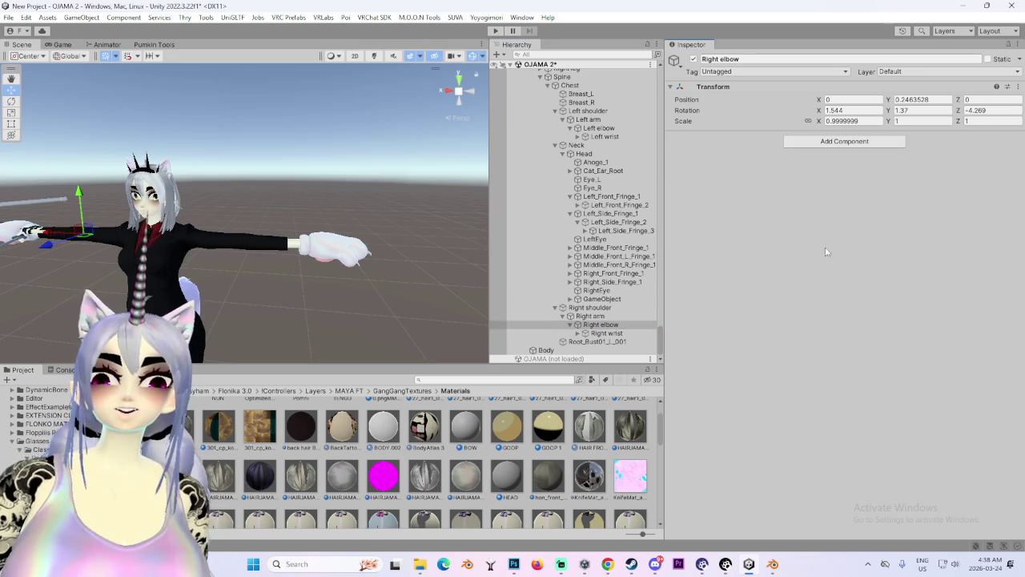
click(590, 315)
click(1017, 136)
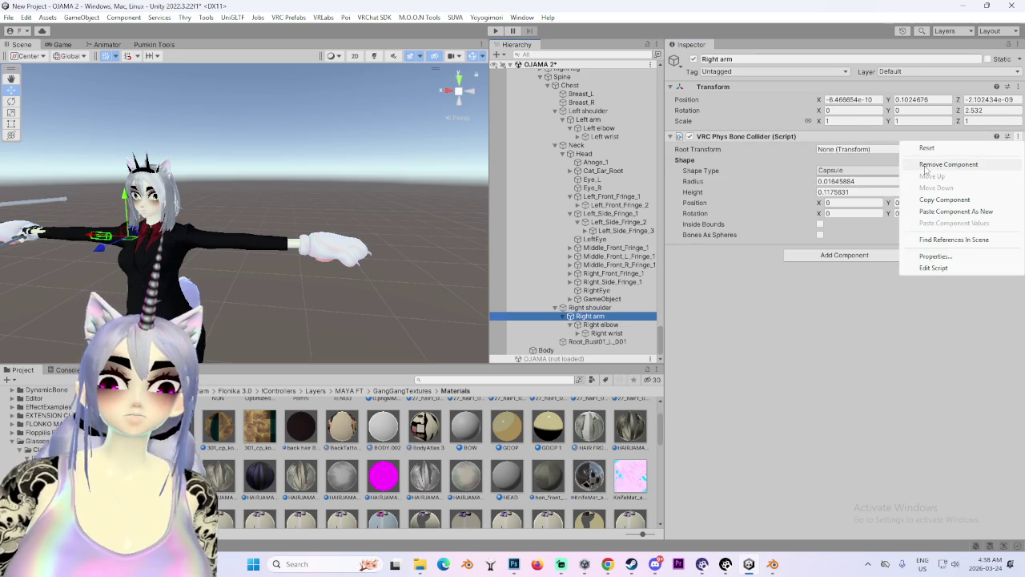
click(926, 165)
mouse_move(342, 272)
mouse_down()
mouse_move(335, 291)
mouse_move(373, 279)
mouse_up()
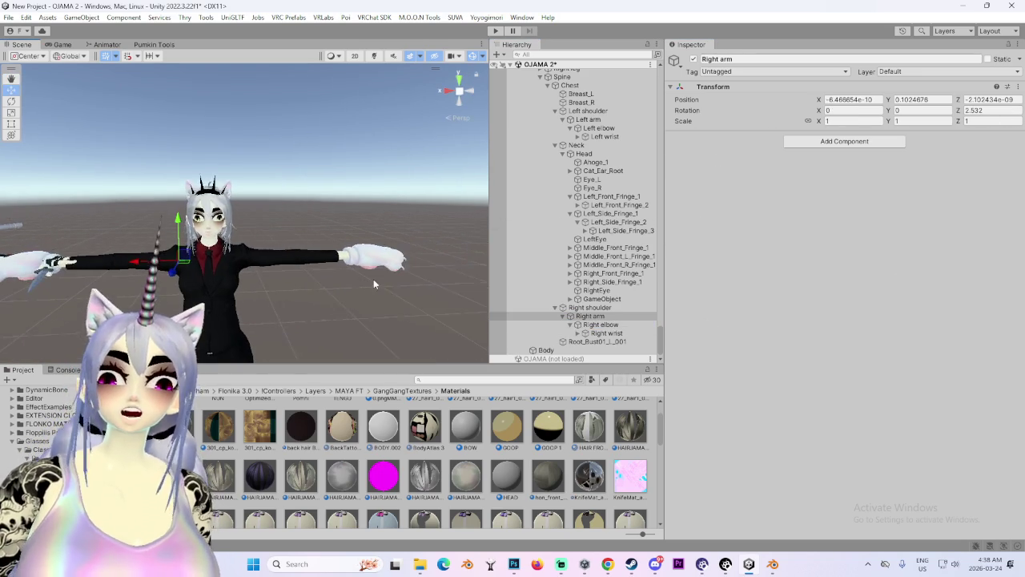
scroll(370, 276, down, 2)
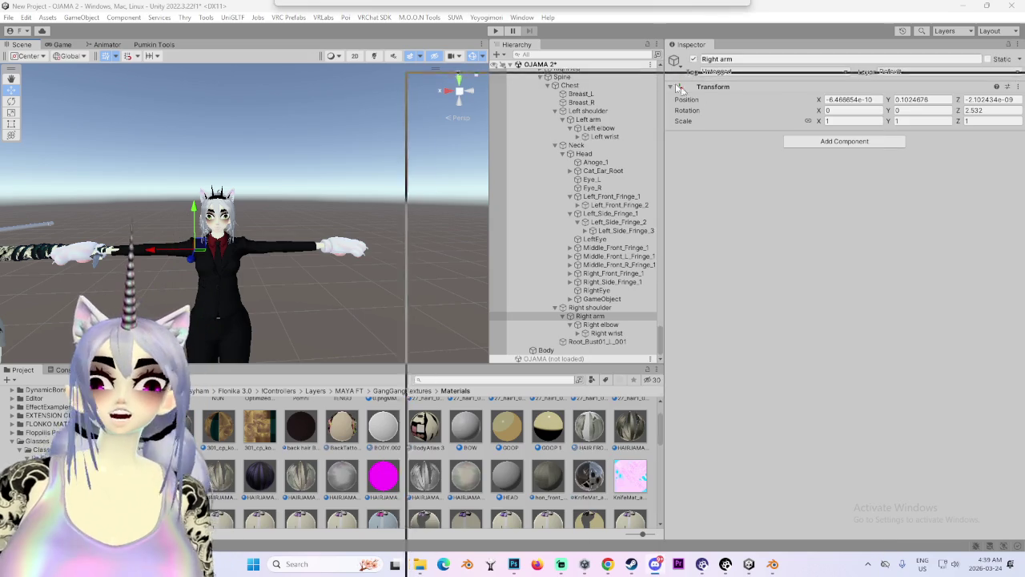
key(alt+Tab)
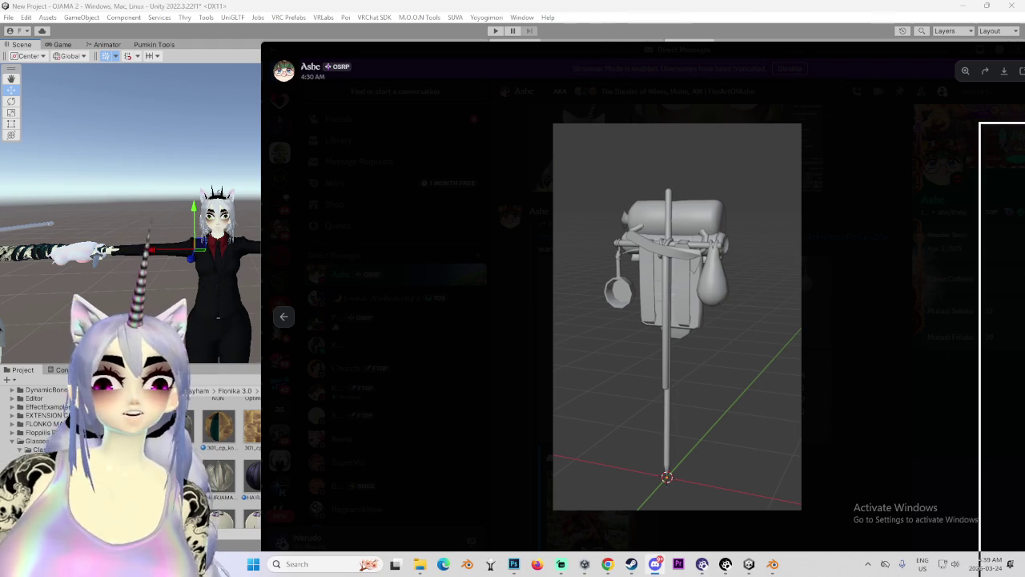
key(alt+Tab)
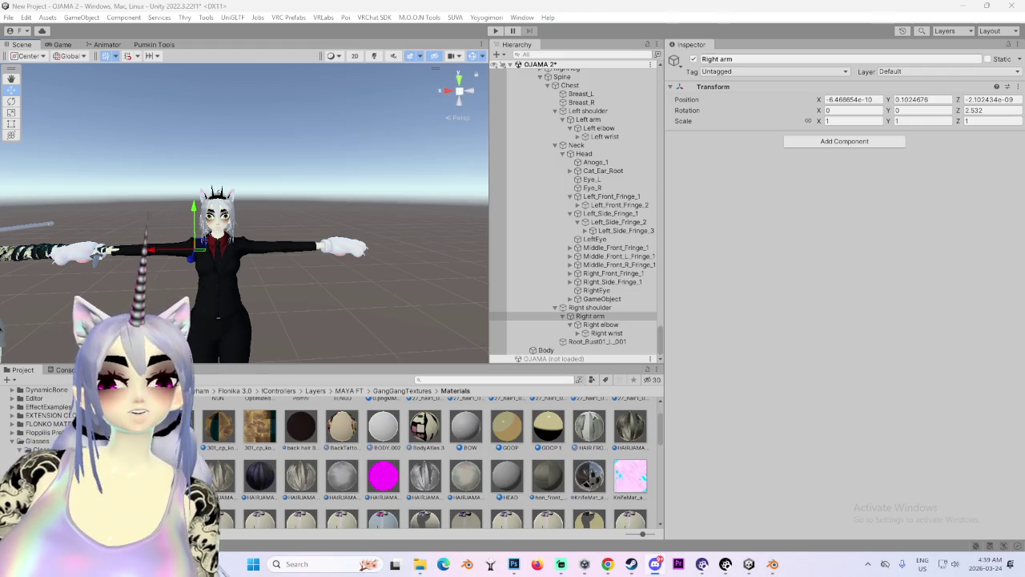
key(alt+Tab)
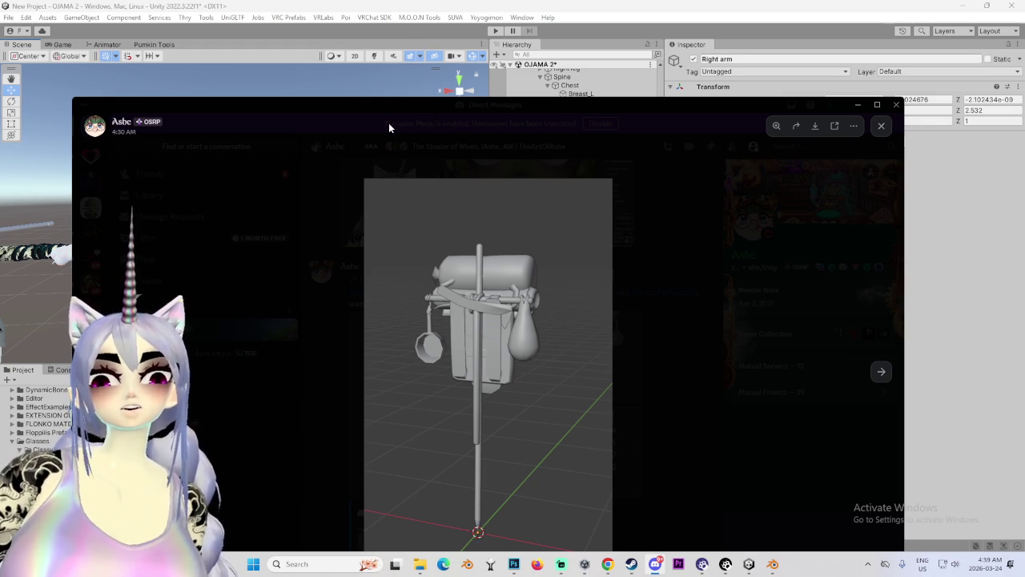
mouse_move(389, 126)
mouse_down()
mouse_move(463, 128)
mouse_move(481, 4)
mouse_move(496, 0)
mouse_up()
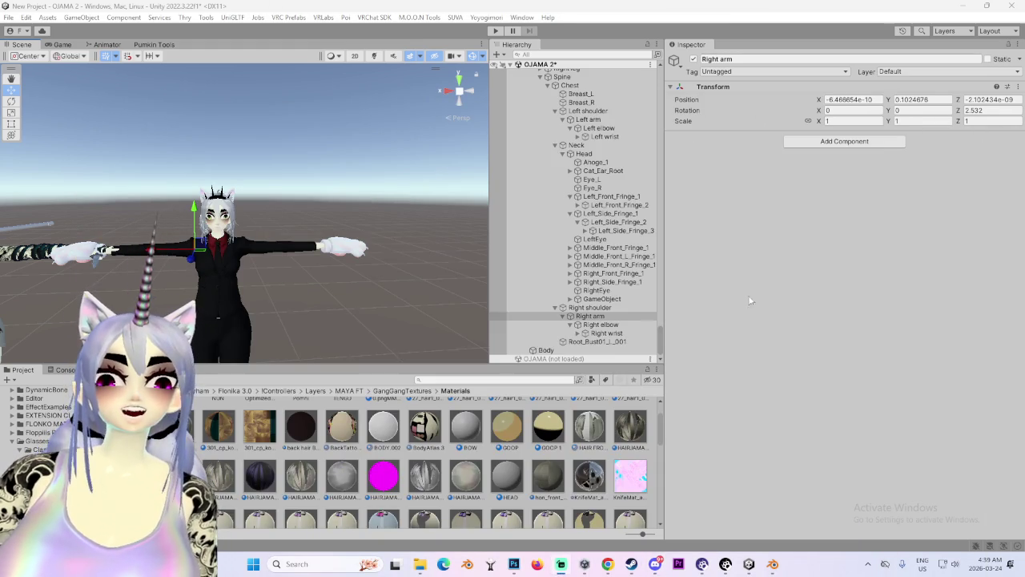
mouse_move(336, 200)
mouse_down()
mouse_move(321, 233)
mouse_move(345, 240)
mouse_up()
Step the selection up to the original avatar's GameObject and orbit to a front view.
click(625, 341)
key(Up)
key(Up)
key(Up)
mouse_move(233, 312)
mouse_down()
mouse_move(371, 306)
mouse_move(355, 286)
mouse_move(372, 268)
mouse_up()
key(Up)
key(Up)
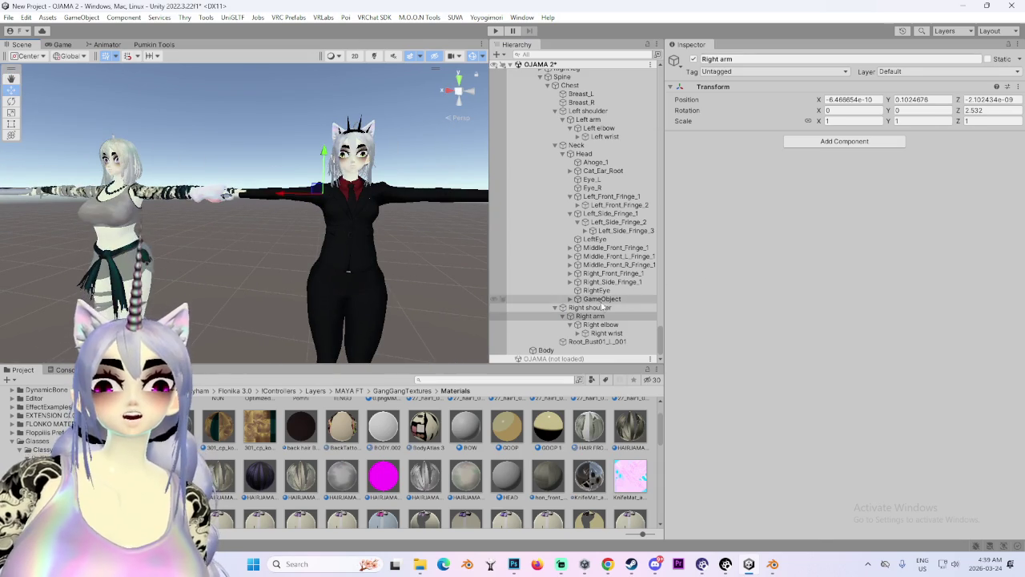
mouse_move(238, 291)
mouse_down()
mouse_move(253, 284)
mouse_move(196, 294)
mouse_up()
Expand the original GameObject and inspect its HeadBackHair children, including HeadBackHair1_1.
click(564, 300)
click(569, 299)
click(564, 306)
click(559, 298)
scroll(560, 297, down, 3)
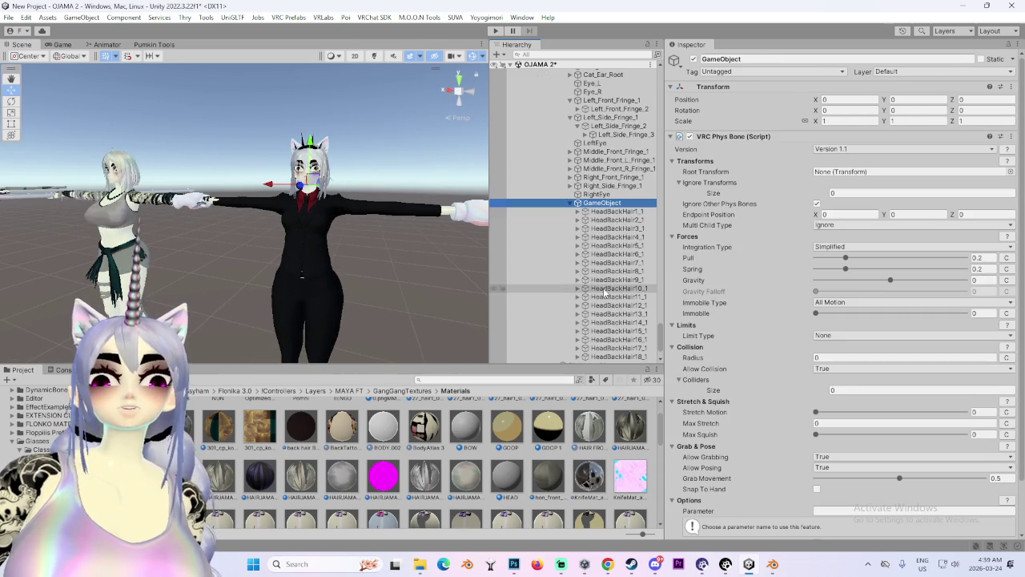
click(617, 211)
click(617, 202)
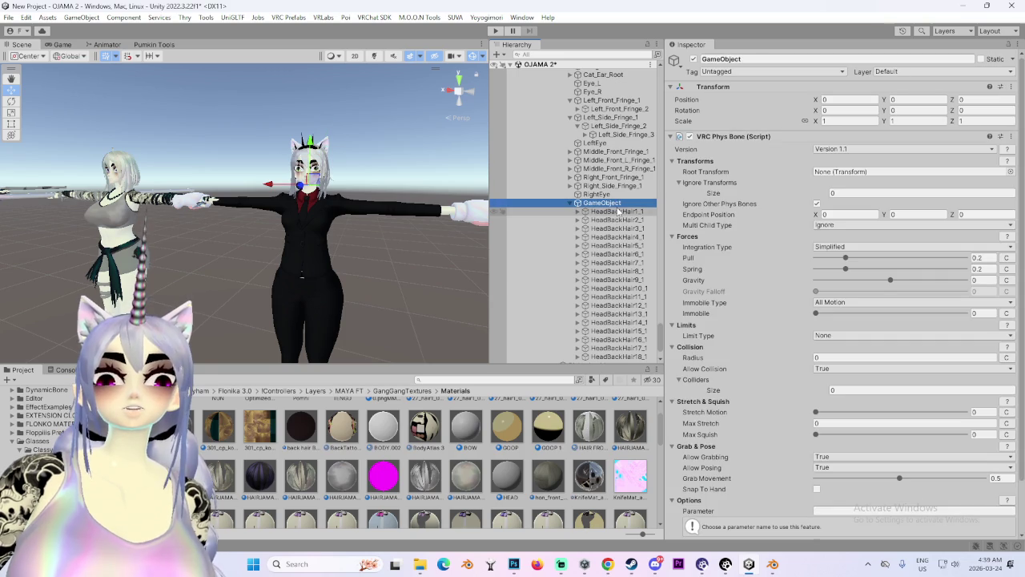
Select the copy avatar's Body mesh and scroll the Hierarchy up to its Head.
mouse_move(160, 224)
mouse_down()
mouse_move(268, 237)
mouse_move(202, 203)
mouse_up()
click(202, 204)
scroll(573, 178, up, 5)
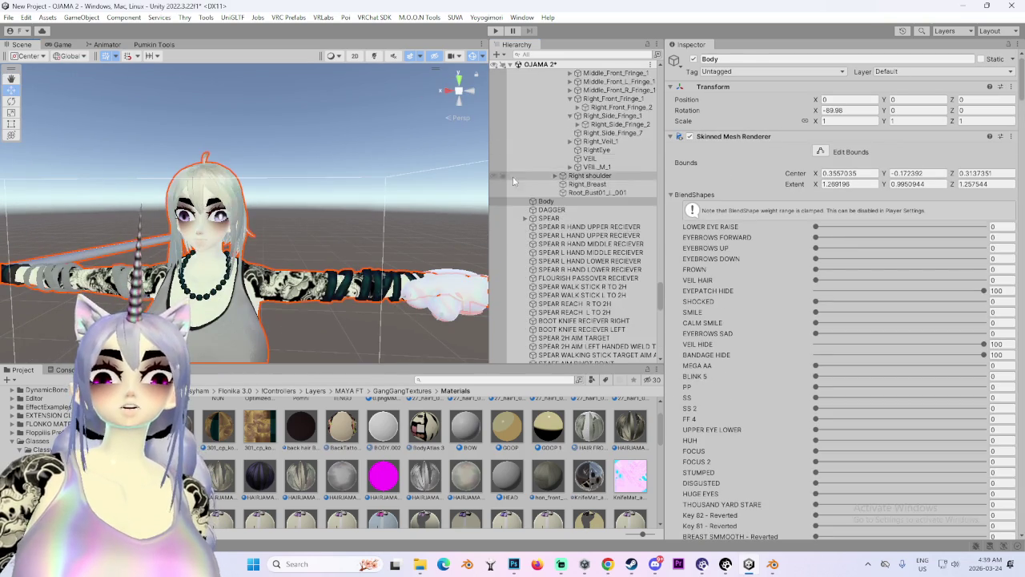
scroll(573, 177, up, 10)
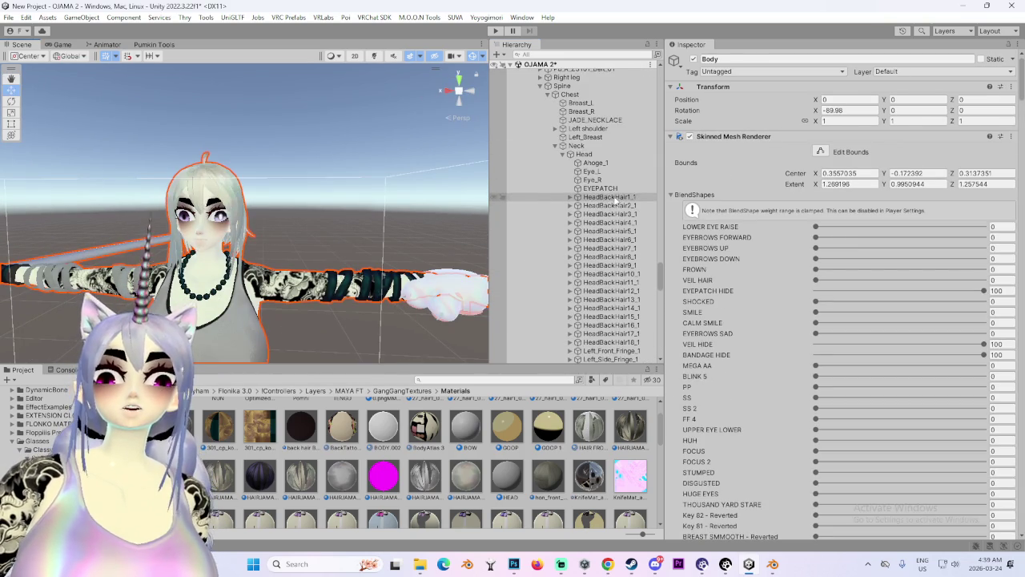
Create a new empty GameObject under the copy avatar's Head bone.
click(609, 196)
shift+click(625, 342)
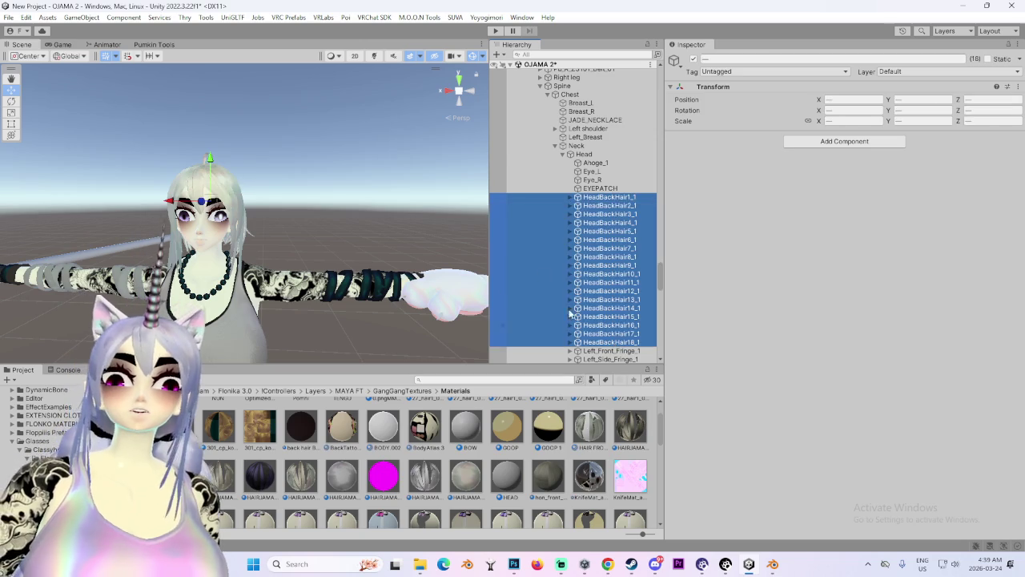
click(586, 157)
double_click(586, 156)
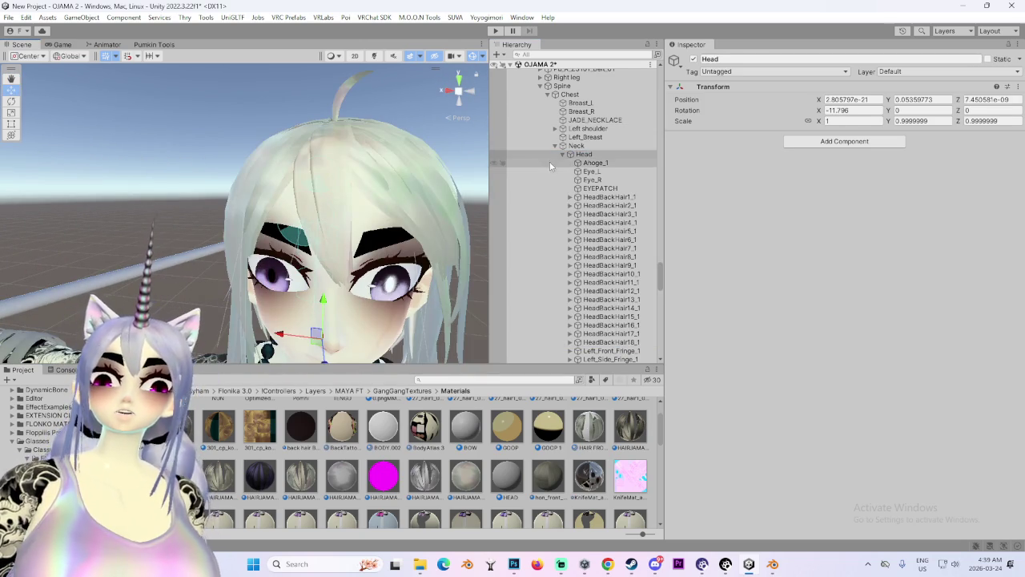
right_click(573, 154)
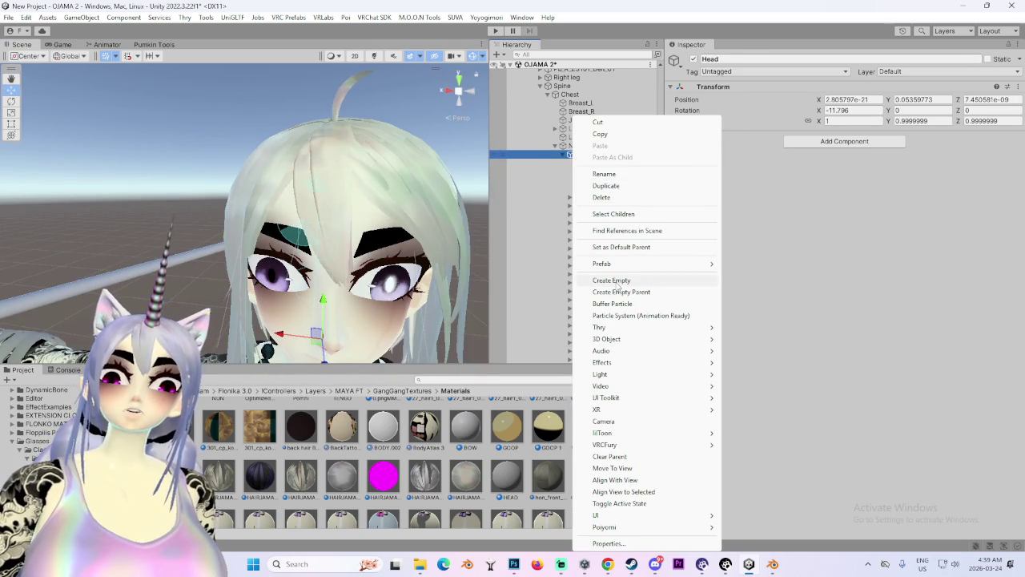
click(617, 281)
double_click(602, 358)
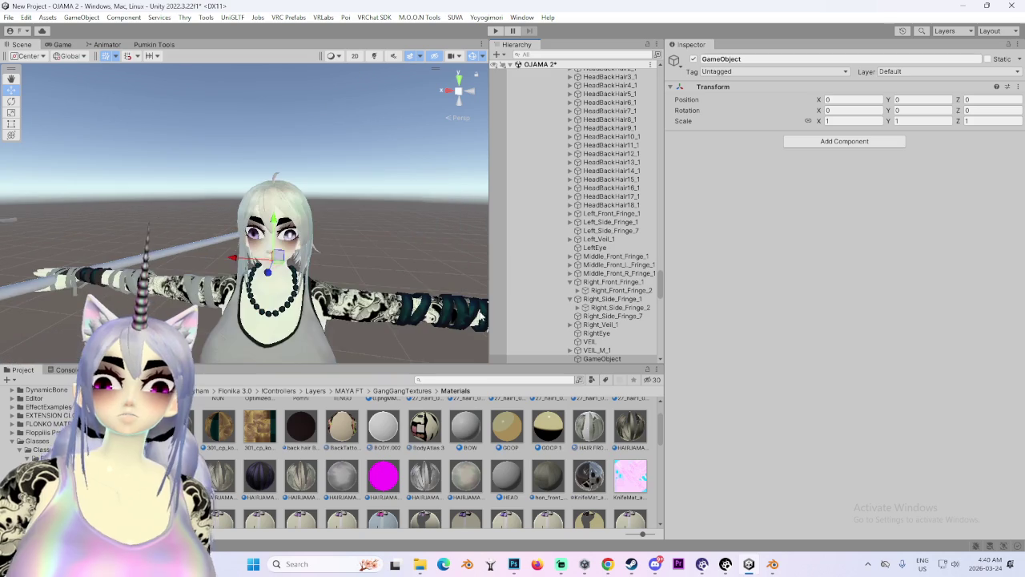
Move the empty GameObject up to head height (Y 0.162) and back to Z -0.048.
click(471, 93)
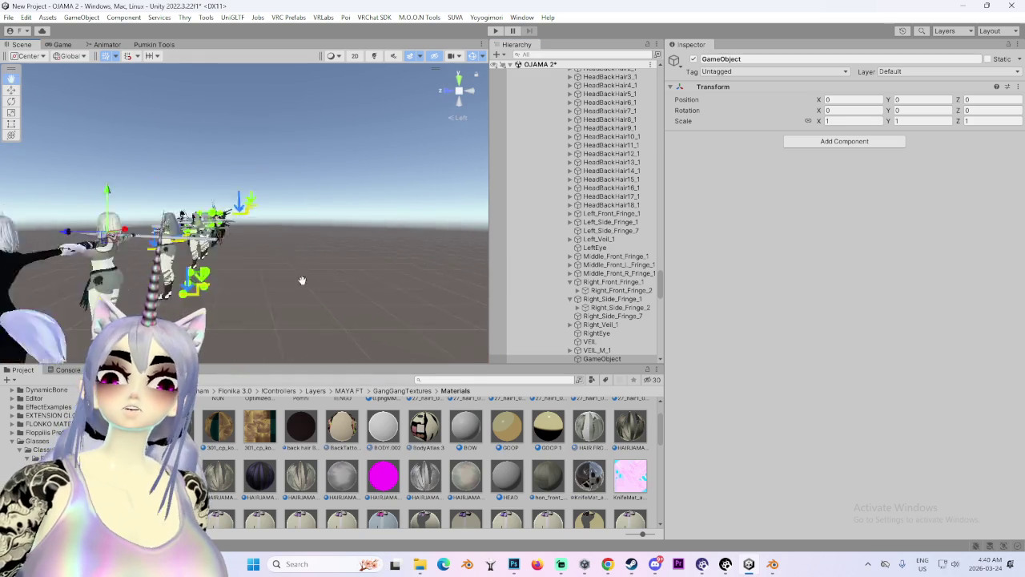
click(471, 92)
click(471, 93)
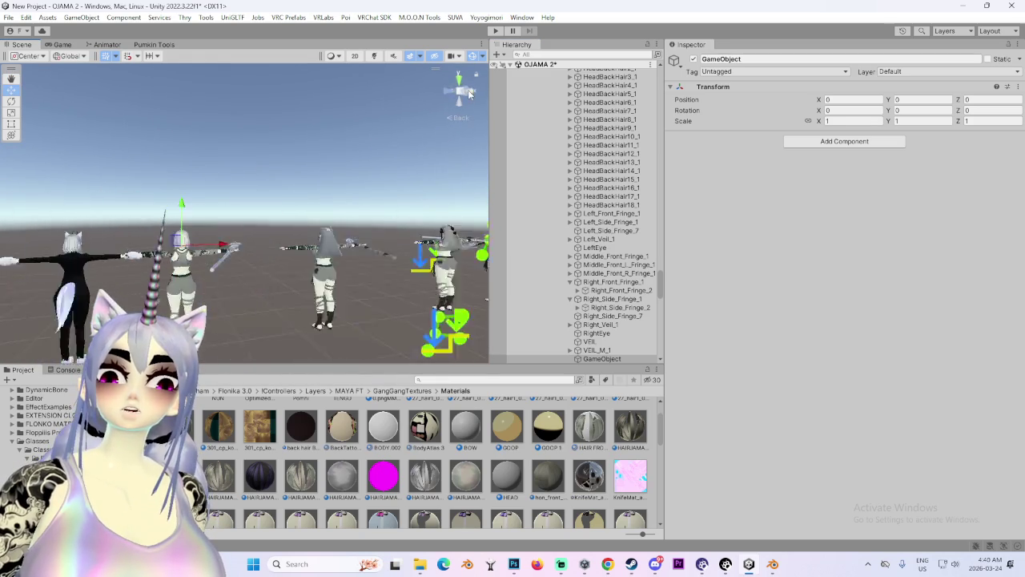
scroll(252, 293, up, 5)
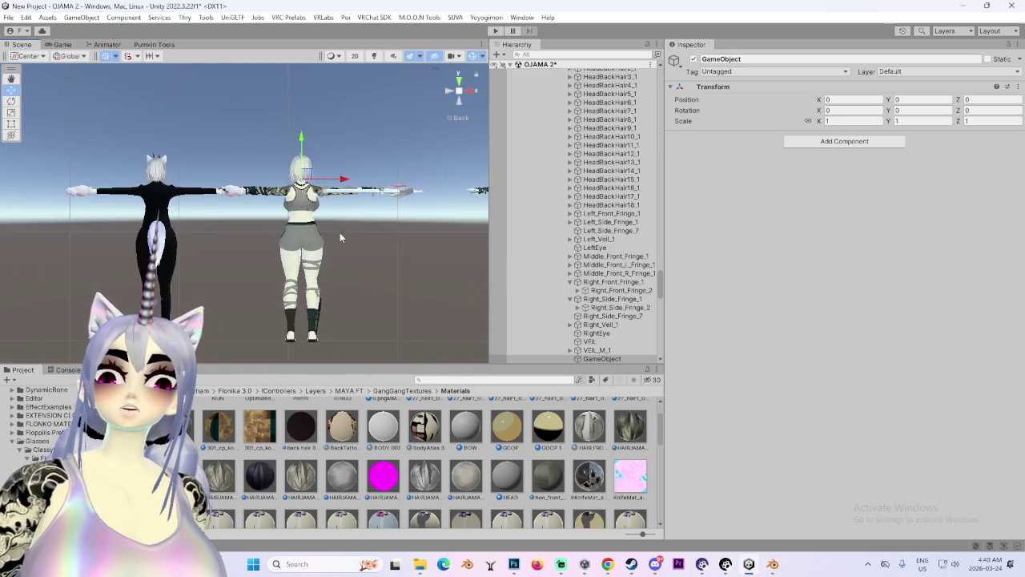
scroll(269, 255, up, 2)
drag(218, 137, 218, 96)
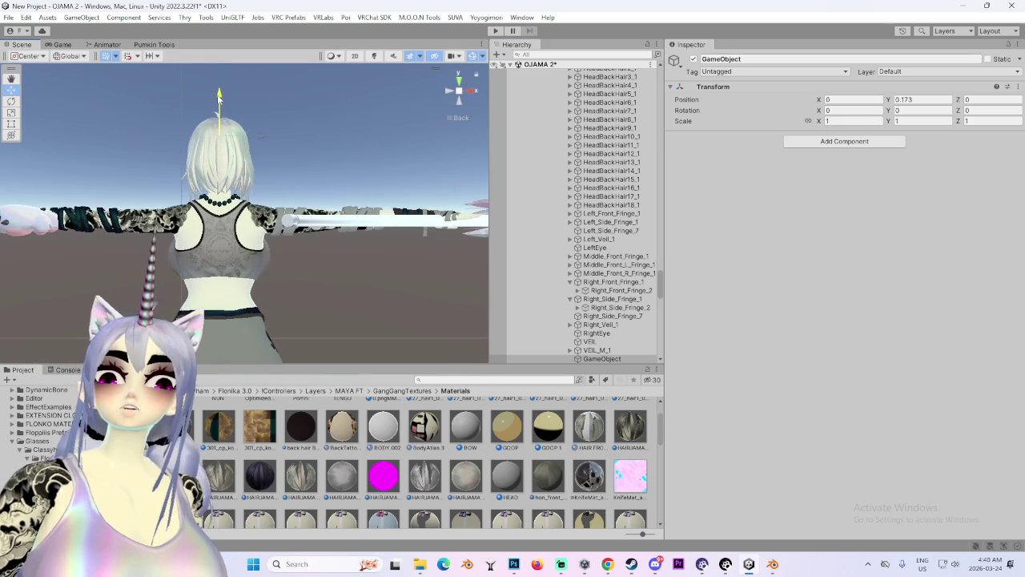
click(476, 93)
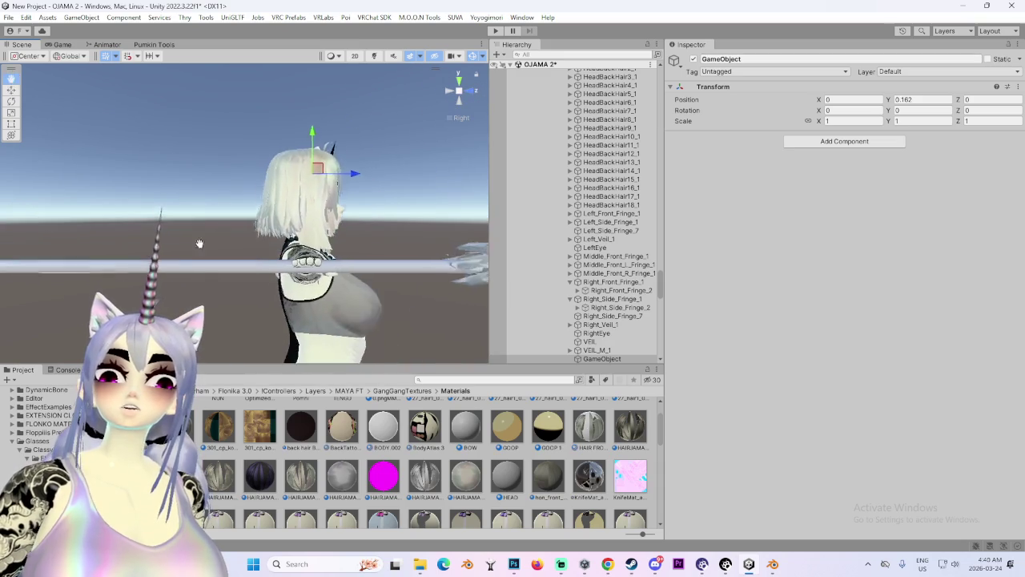
drag(380, 161, 358, 161)
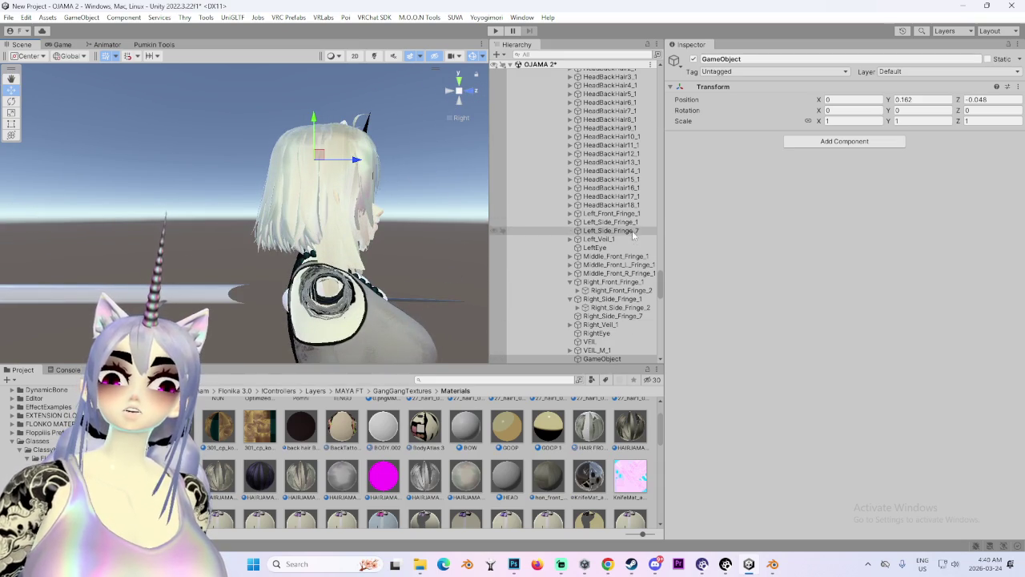
Inspect the Left_Side_Fringe_7, Left_Side_Fringe_1 and Left_Front_Fringe_1 strands.
click(609, 230)
drag(358, 193, 265, 193)
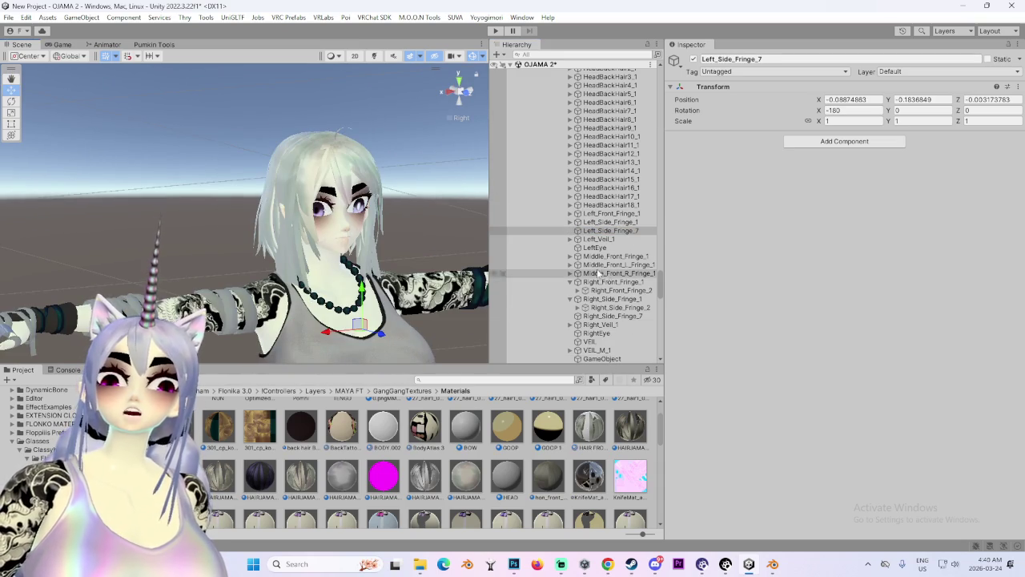
click(592, 221)
click(569, 221)
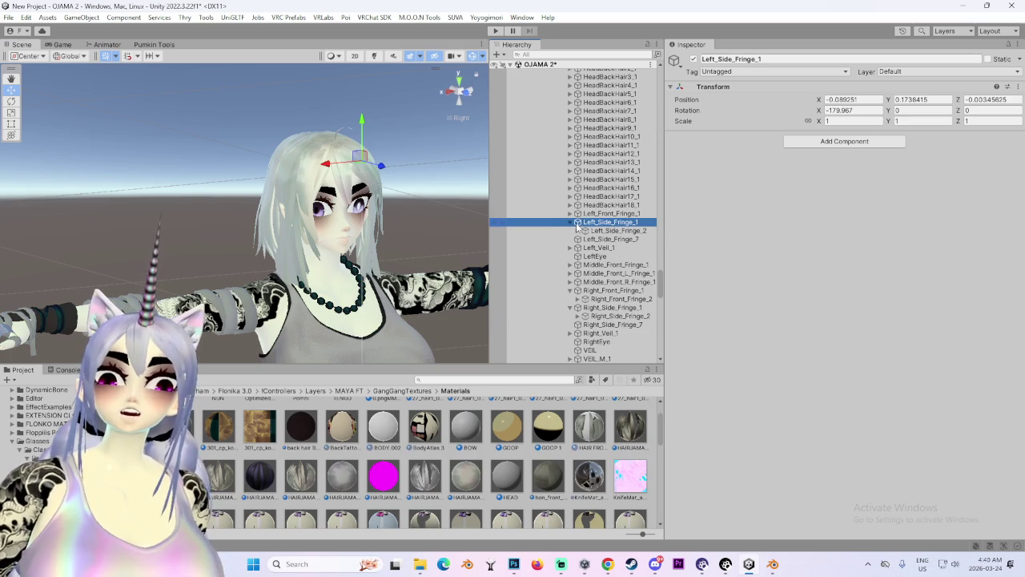
click(617, 213)
scroll(616, 240, up, 3)
Nest HeadBackHair1_1 through HeadBackHair18_1 under the new GameObject.
click(609, 156)
shift+click(608, 297)
scroll(622, 249, down, 4)
drag(612, 165, 602, 334)
mouse_move(320, 226)
mouse_down()
mouse_move(264, 223)
mouse_move(336, 178)
mouse_up()
click(473, 91)
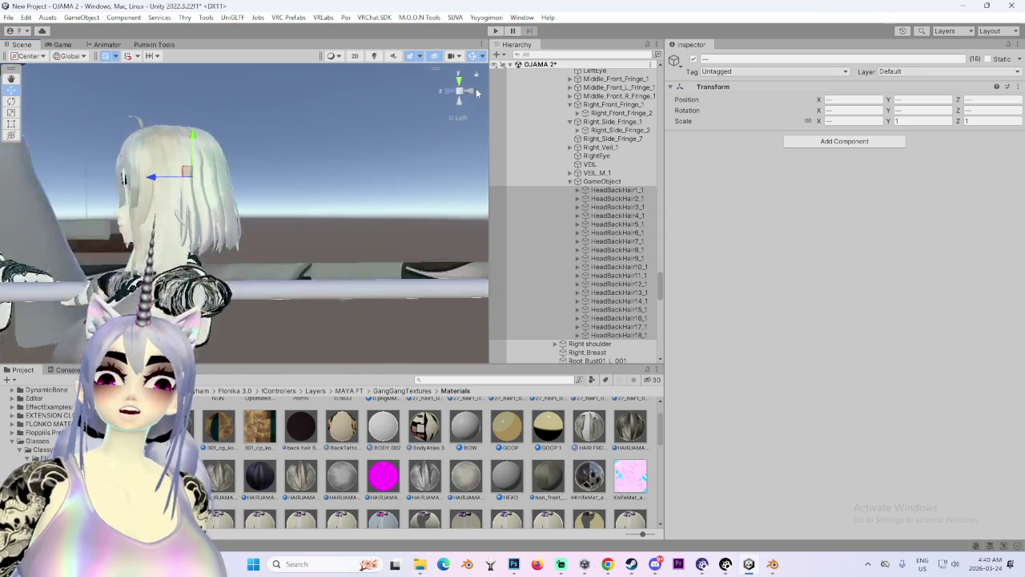
click(447, 93)
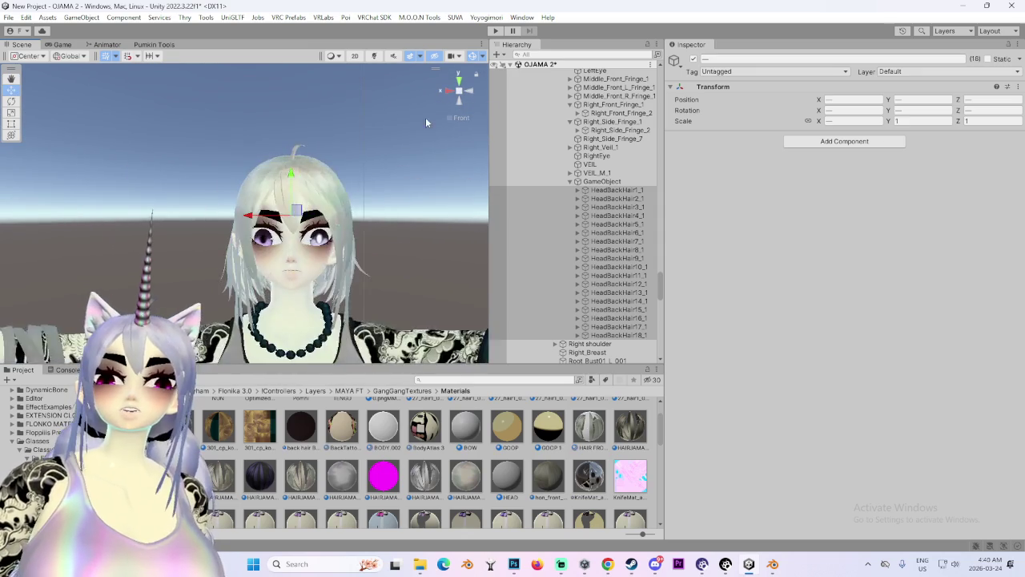
mouse_move(288, 258)
mouse_down()
mouse_move(218, 253)
mouse_move(382, 251)
mouse_up()
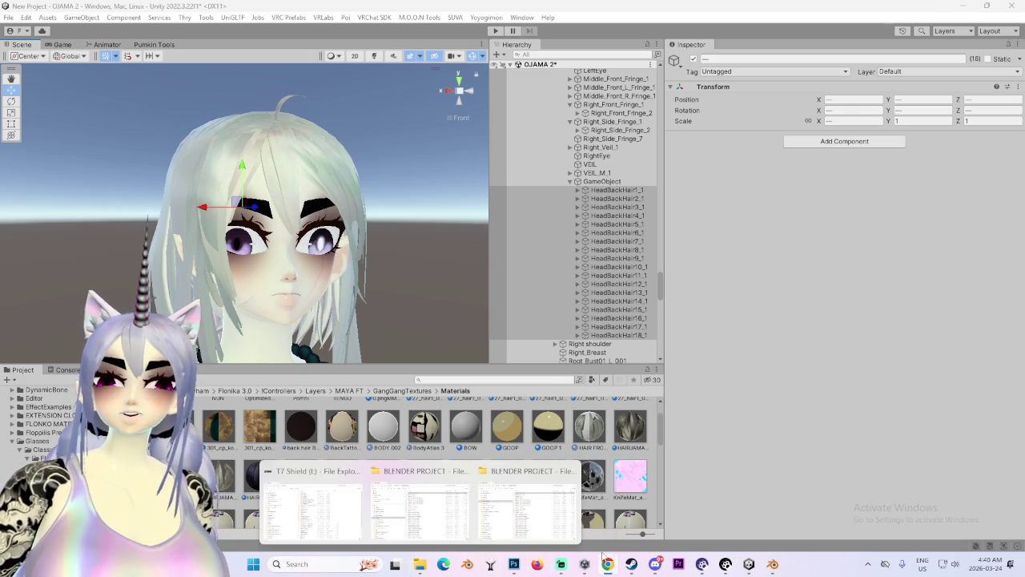
Open the newest grey-props screenshot from the Discord DM and zoom into it.
click(655, 563)
scroll(377, 435, down, 8)
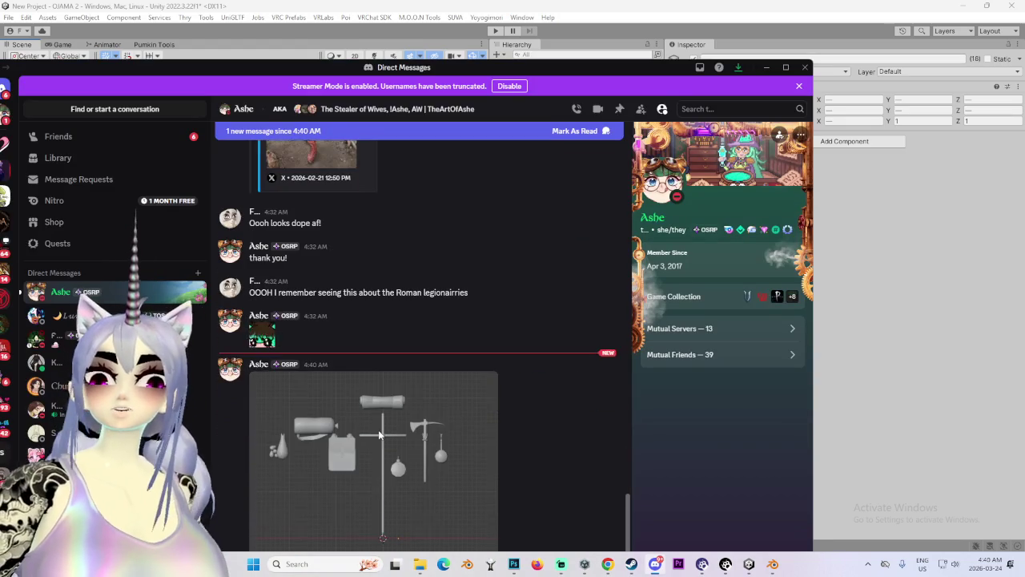
click(380, 435)
click(487, 278)
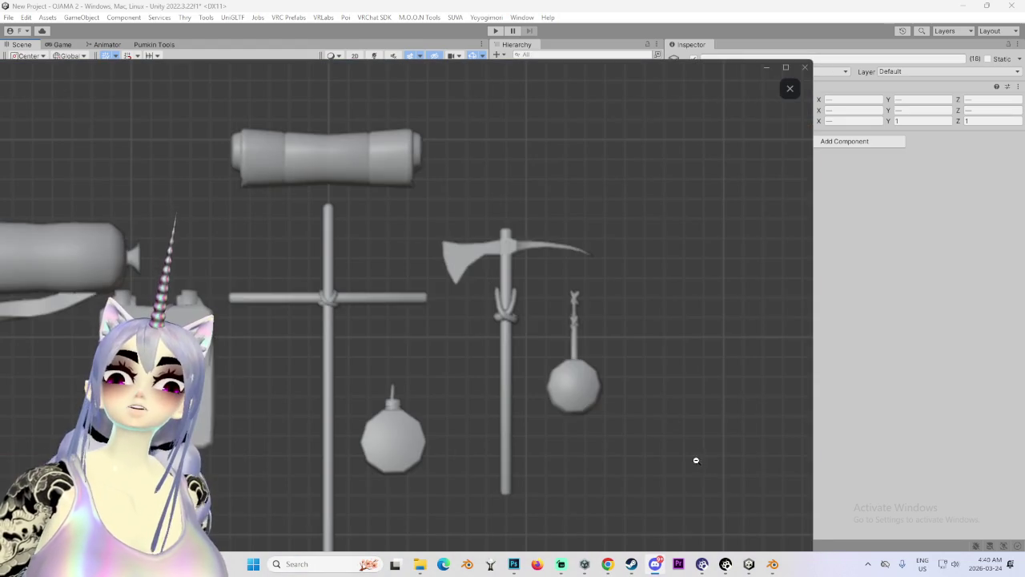
scroll(653, 441, down, 2)
scroll(537, 392, up, 2)
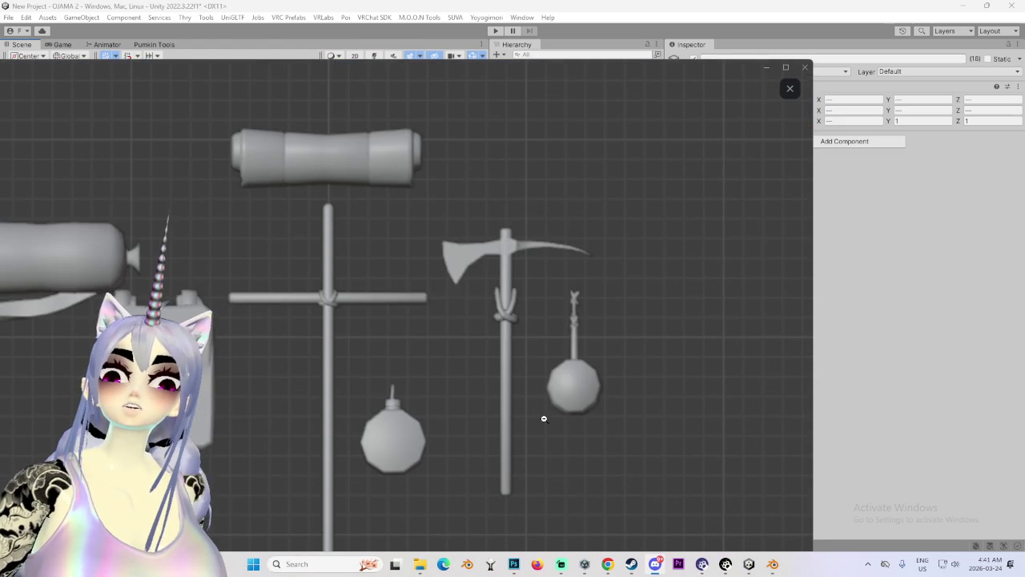
Toggle the screenshot between the full view and zoomed-in views of the props.
click(324, 390)
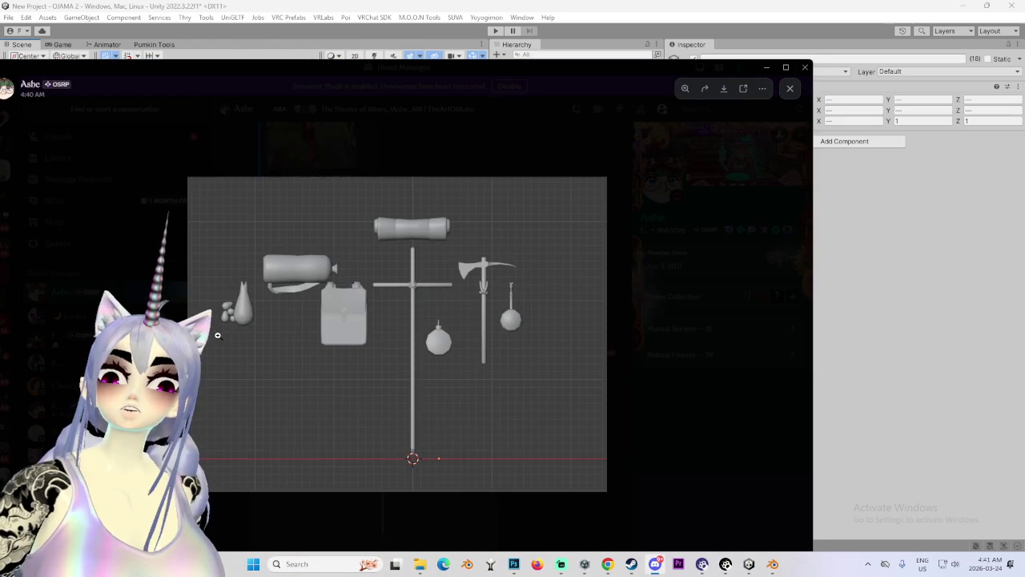
click(217, 335)
scroll(219, 333, up, 1)
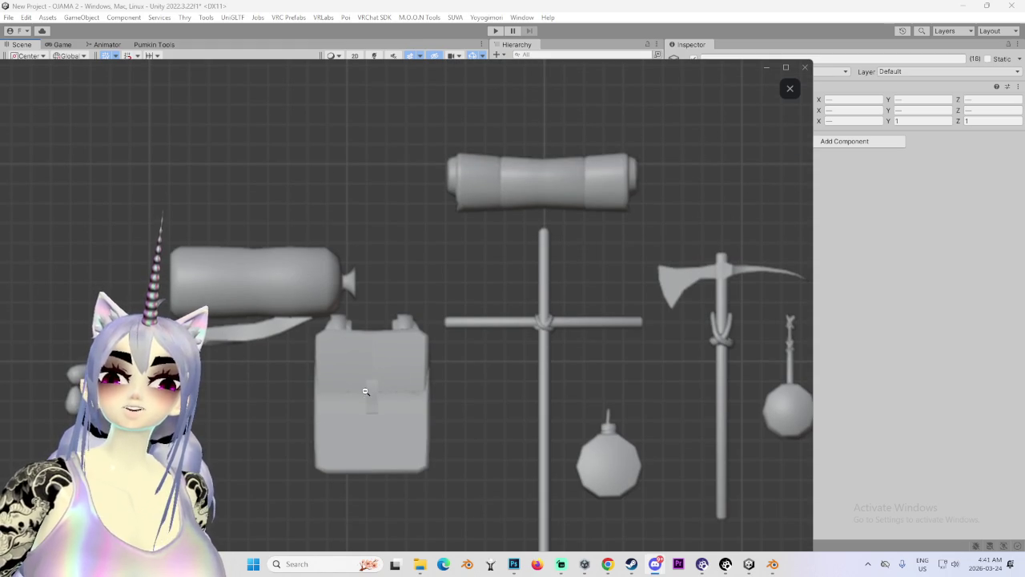
scroll(365, 391, down, 2)
scroll(732, 384, up, 1)
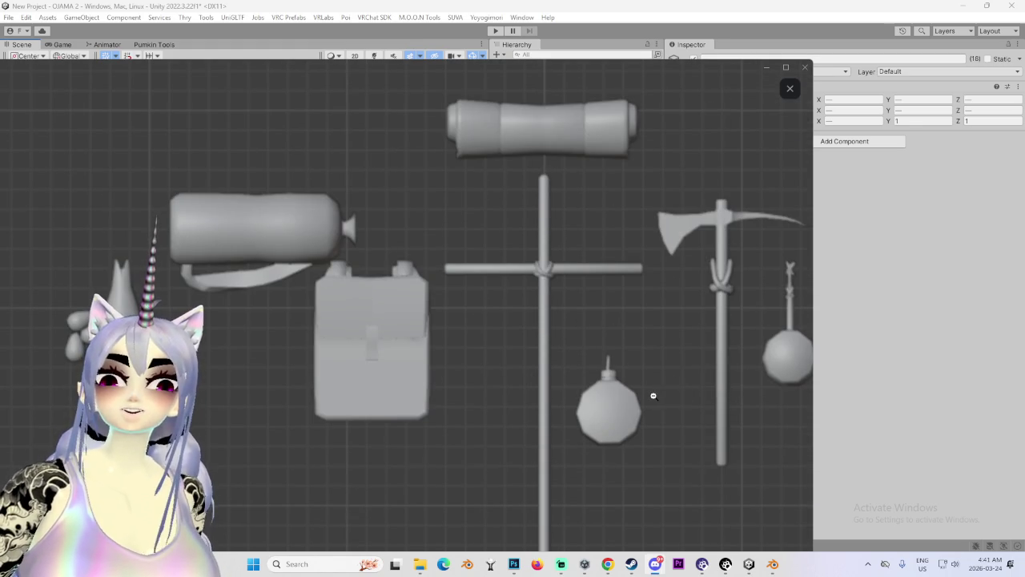
click(623, 338)
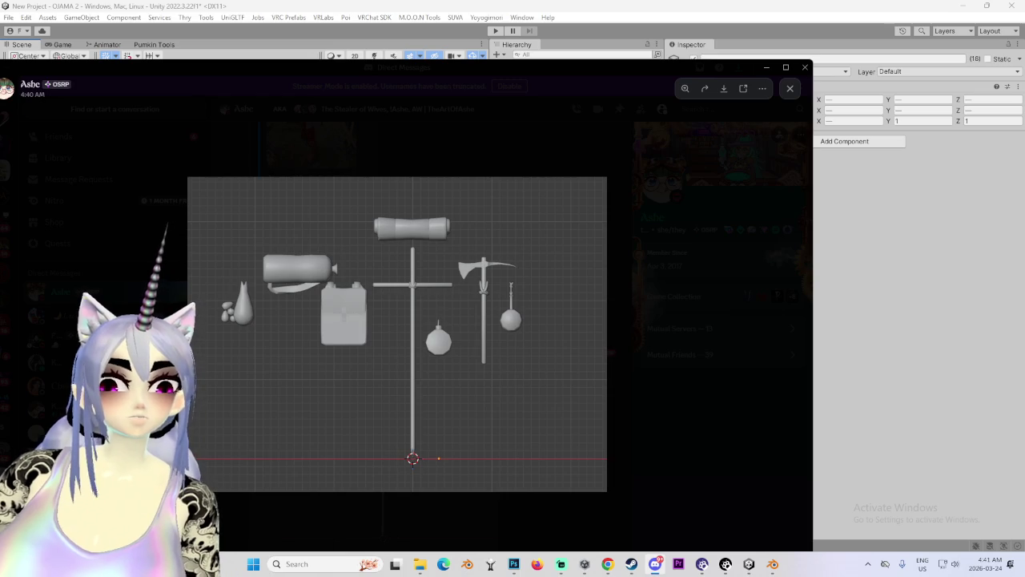
click(404, 273)
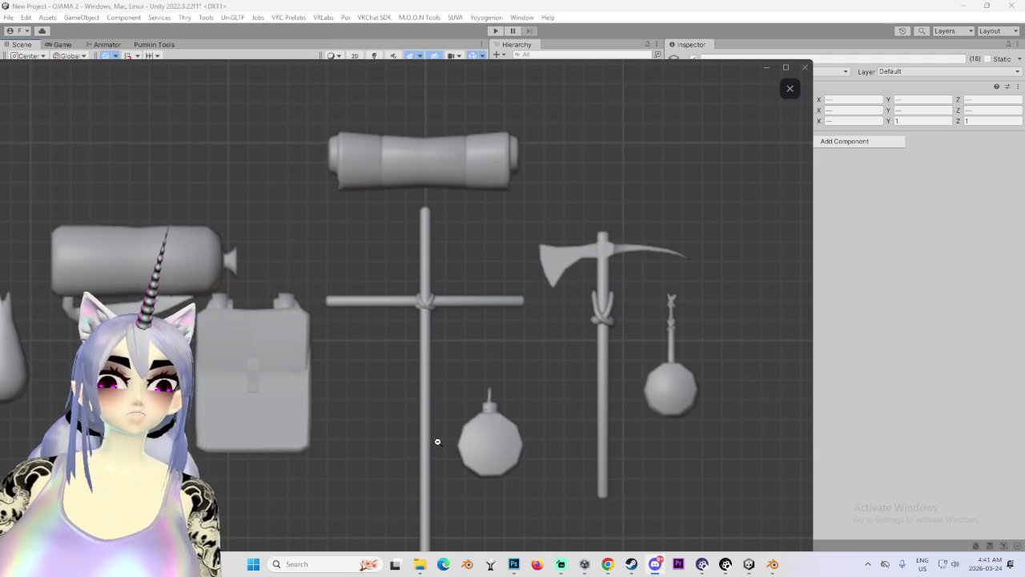
click(482, 442)
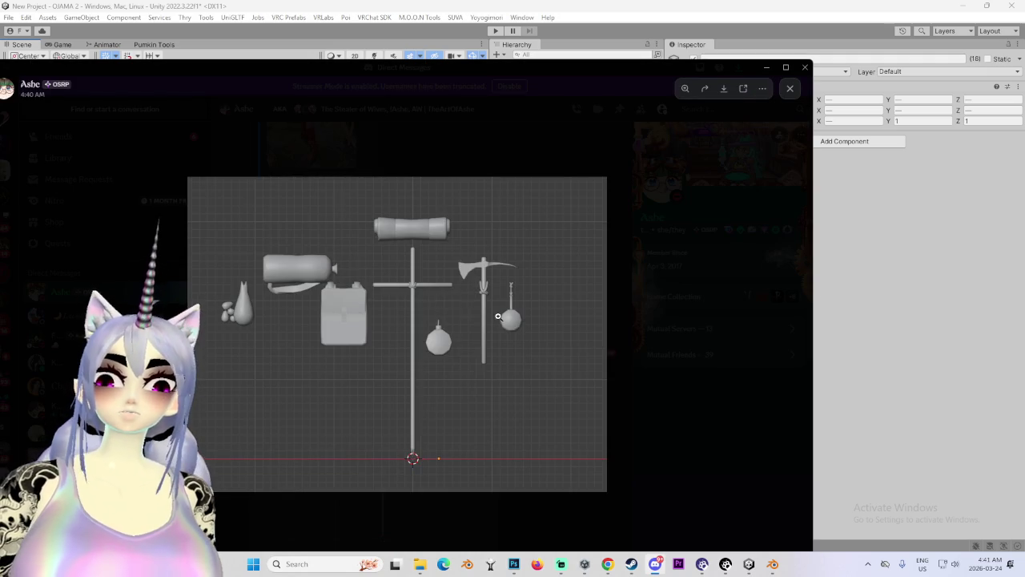
Keep zooming in and out on the props, including the axe, and shift the viewer right.
click(498, 316)
click(235, 314)
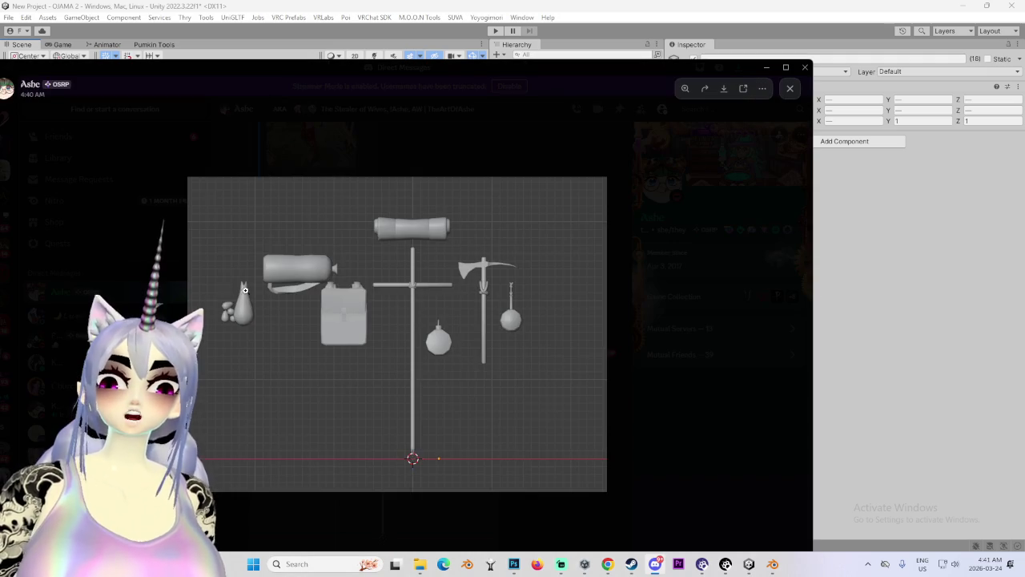
click(215, 299)
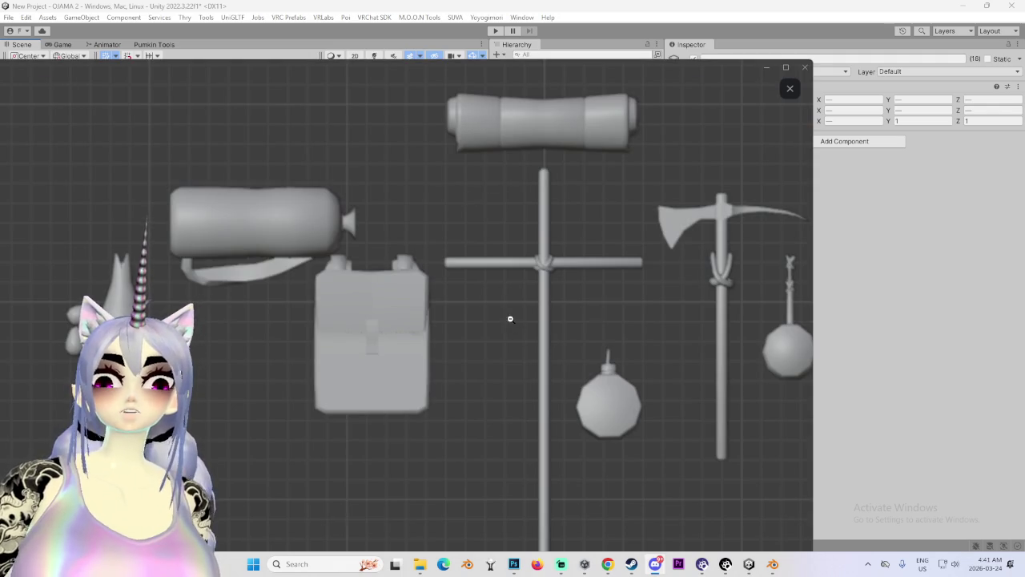
click(511, 318)
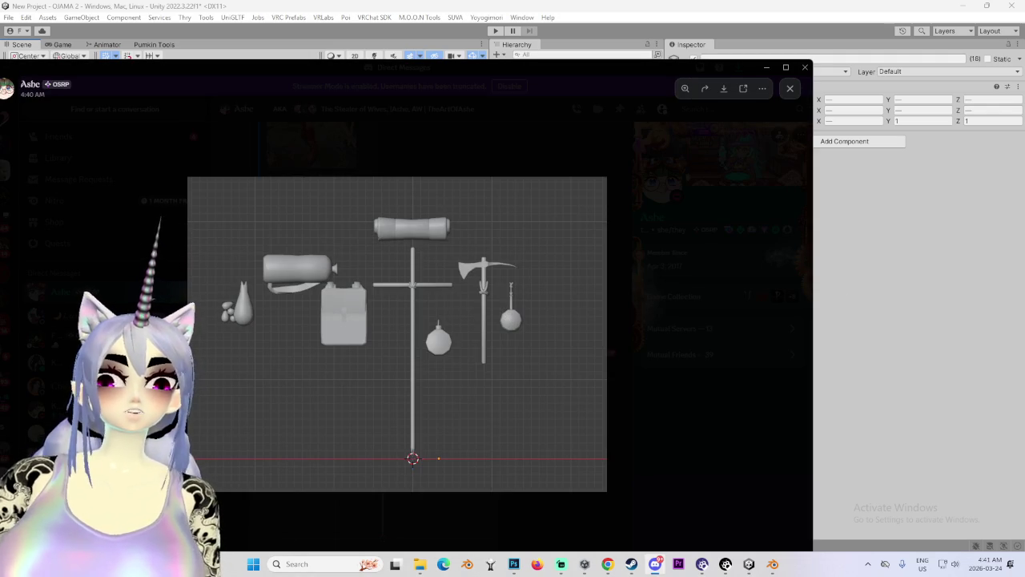
click(422, 400)
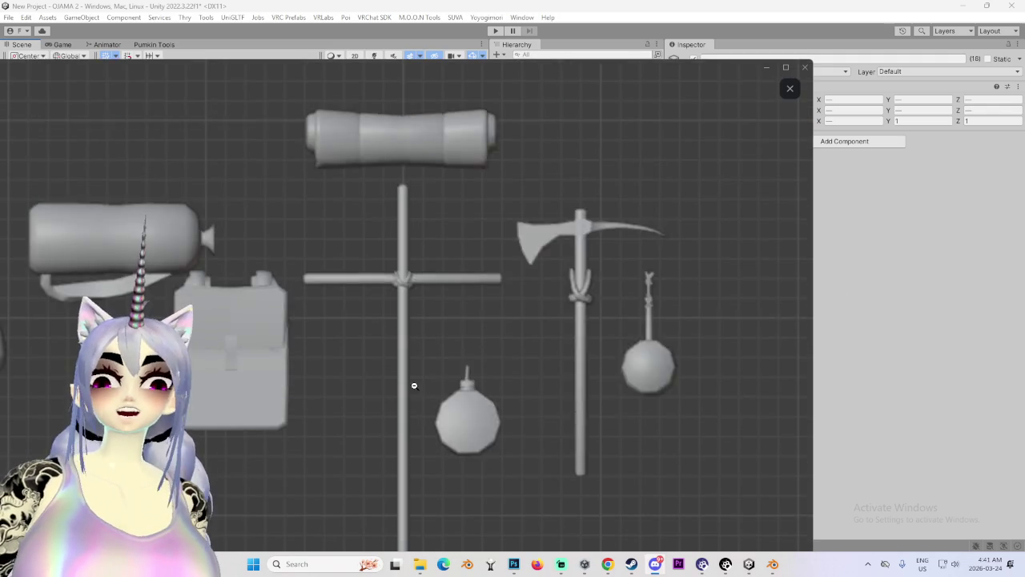
click(424, 345)
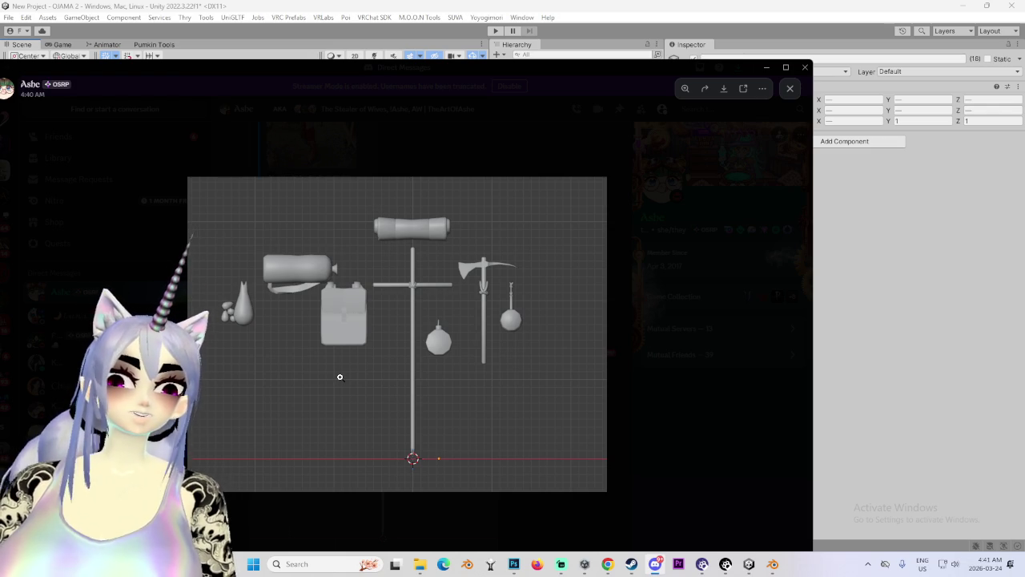
click(484, 314)
click(484, 314)
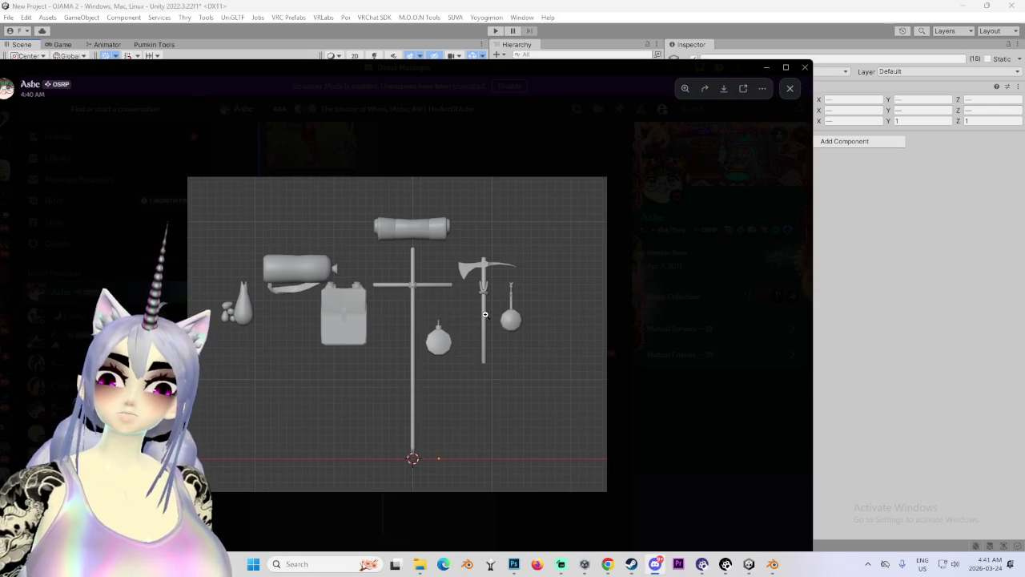
drag(439, 79, 523, 79)
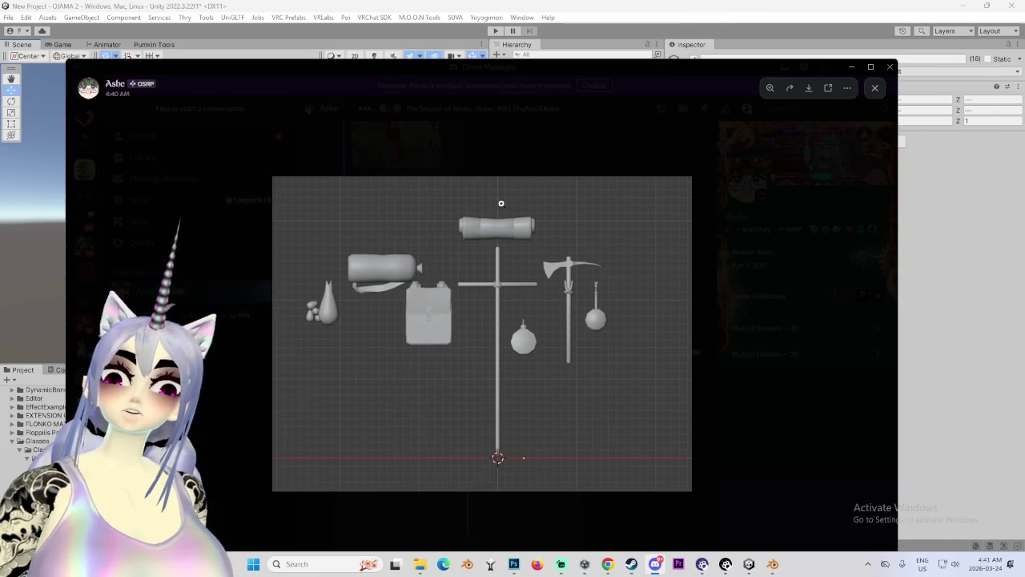
click(527, 149)
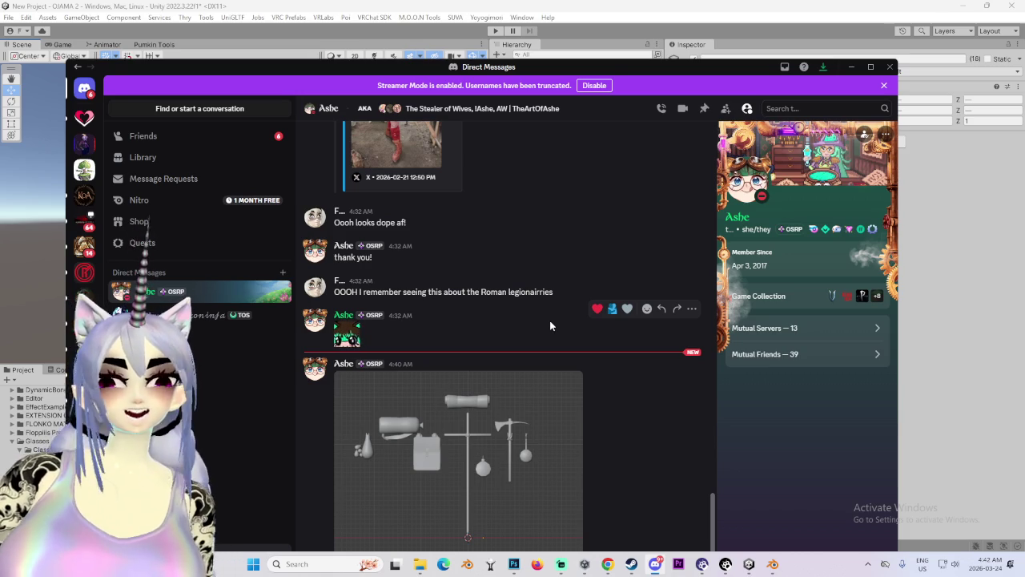
click(515, 452)
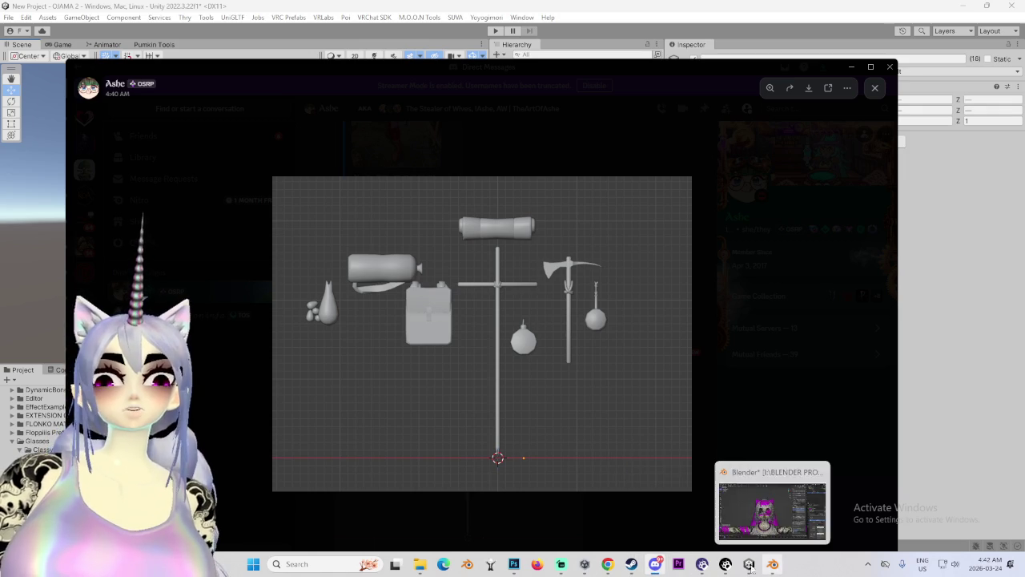
mouse_move(750, 565)
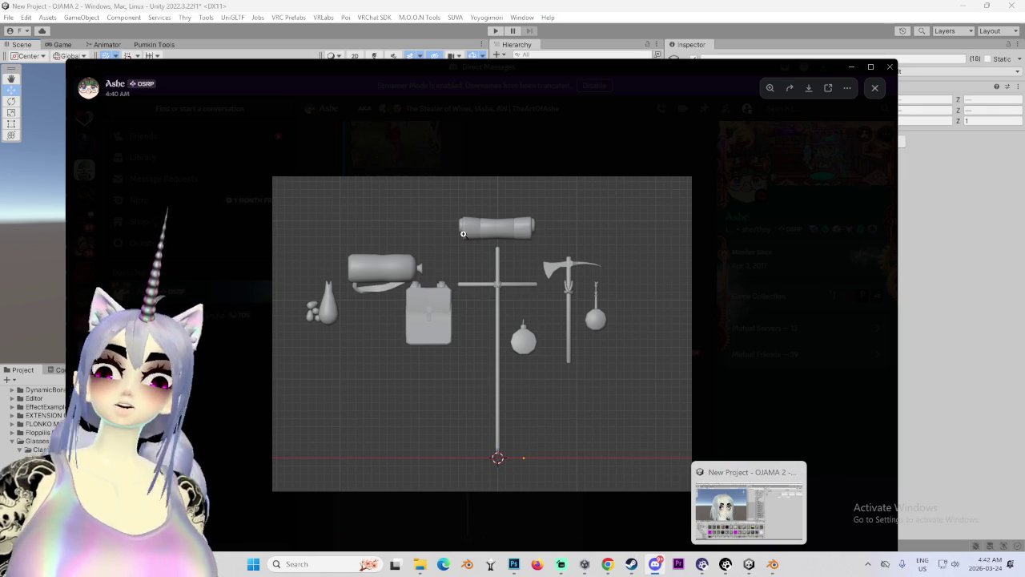
click(571, 335)
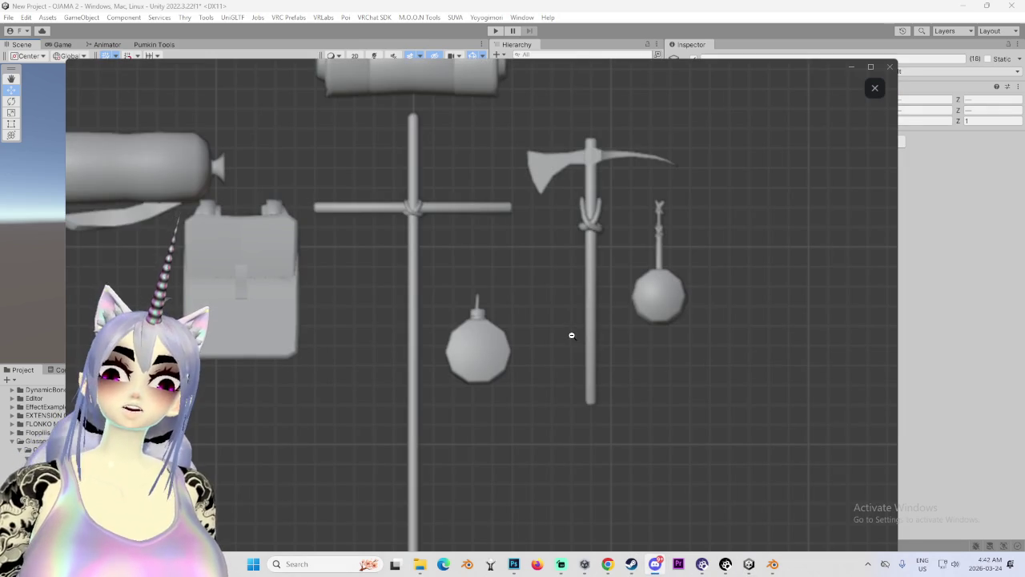
scroll(566, 352, down, 2)
scroll(565, 432, up, 3)
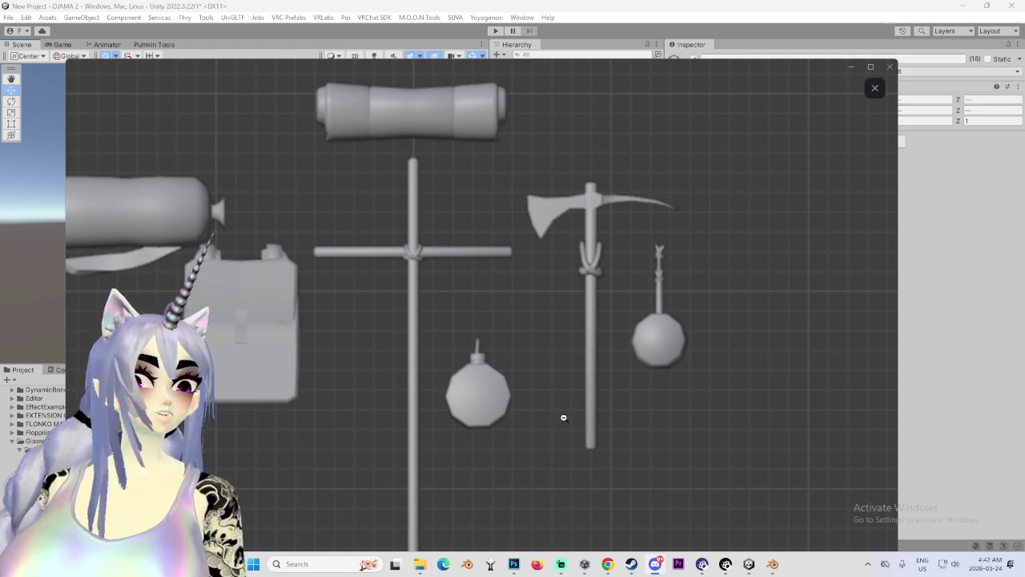
click(564, 417)
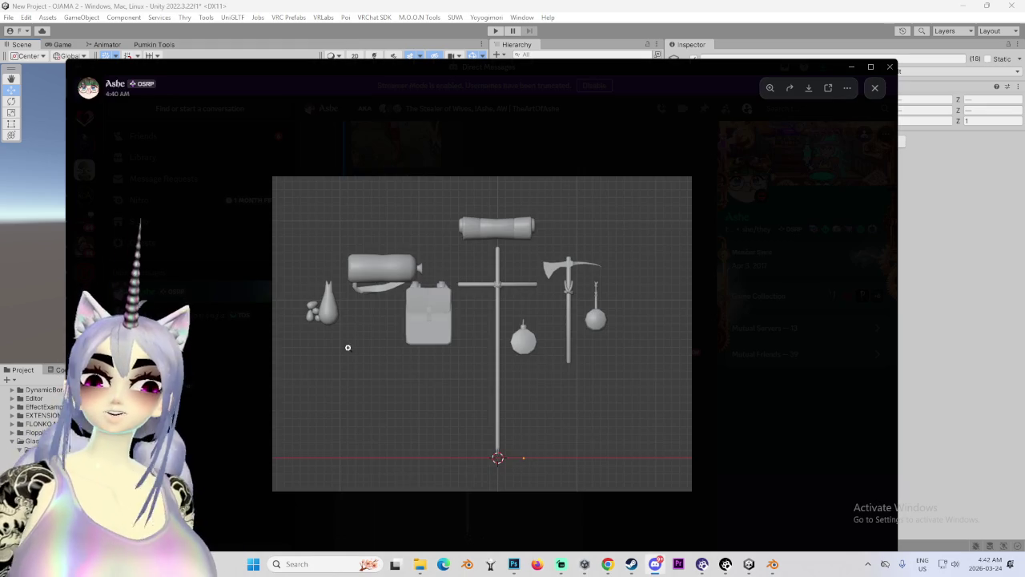